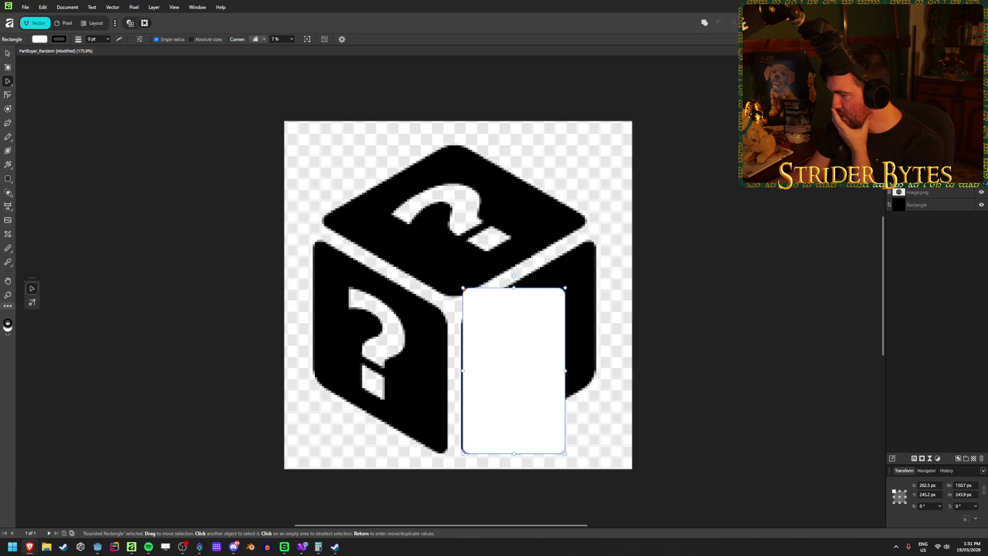
# Skew and rotate the white rectangle with the Transform panel's Shear and Rotation sliders
pyautogui.click(976, 508)
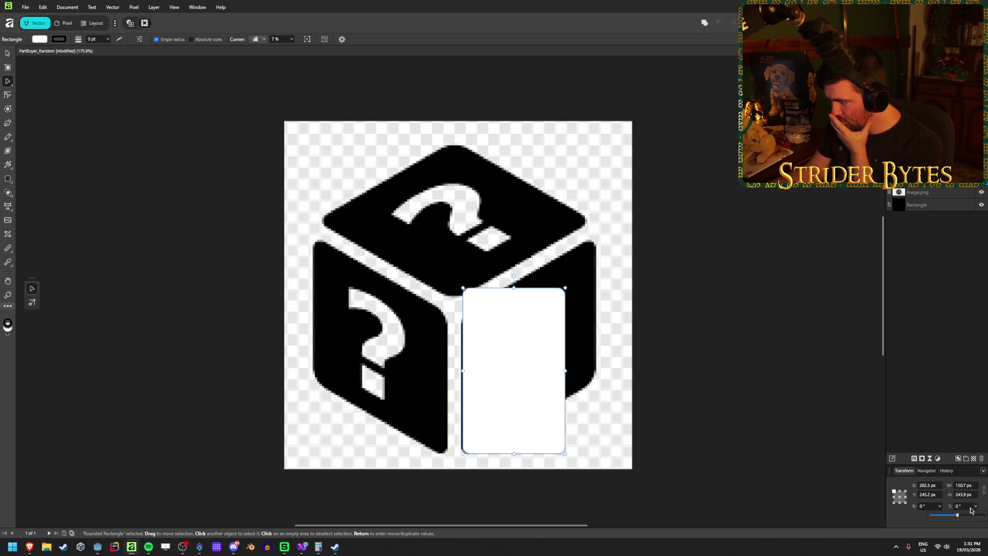
pyautogui.moveTo(958, 515)
pyautogui.mouseDown()
pyautogui.moveTo(968, 519)
pyautogui.moveTo(955, 518)
pyautogui.mouseUp()
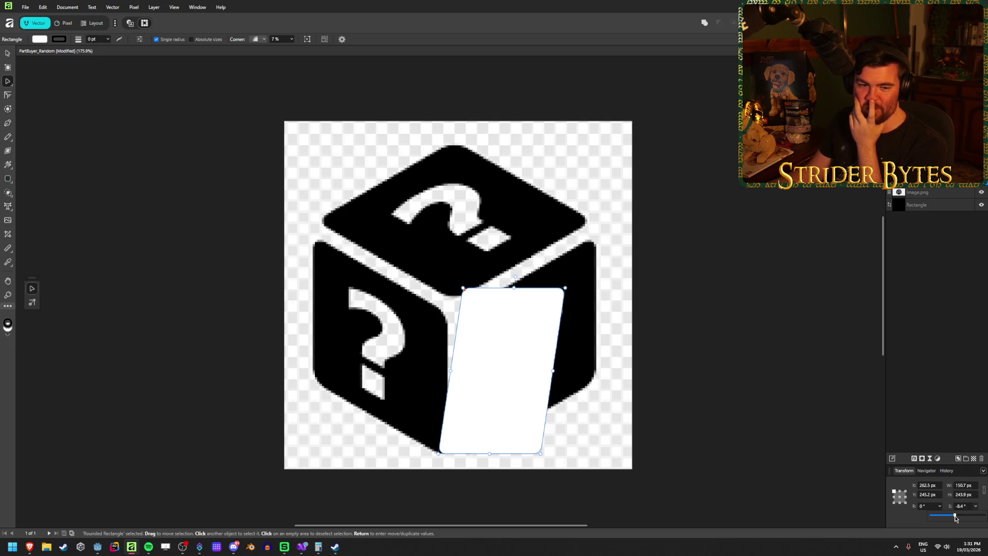
pyautogui.moveTo(955, 518); pyautogui.dragTo(953, 509)
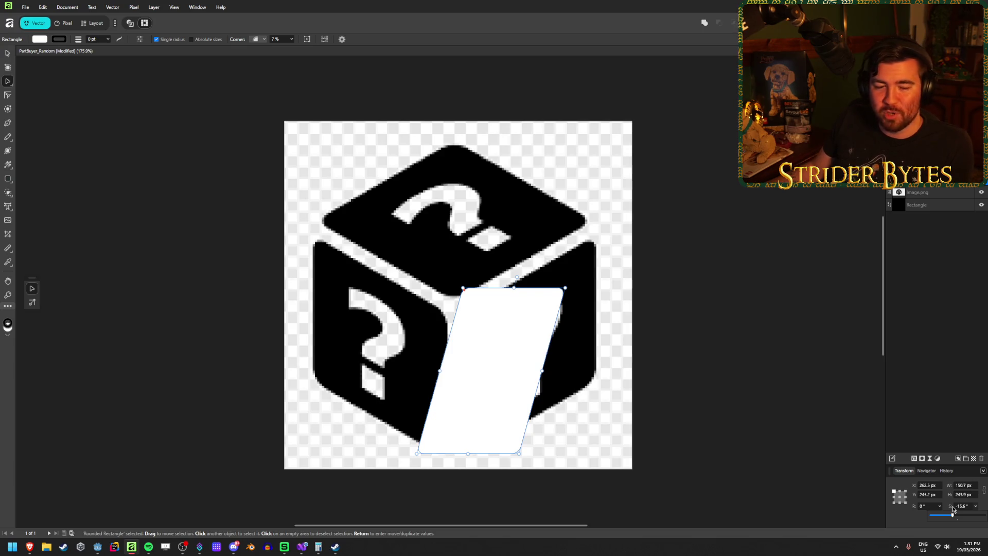
pyautogui.moveTo(953, 509); pyautogui.dragTo(961, 509)
pyautogui.click(941, 506)
pyautogui.moveTo(940, 516); pyautogui.dragTo(953, 515)
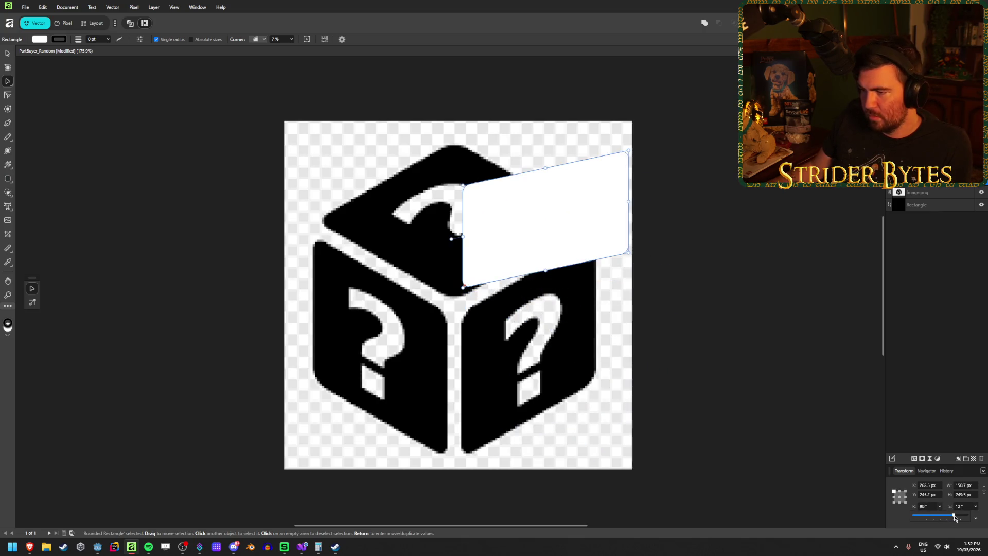
pyautogui.click(975, 507)
pyautogui.moveTo(962, 516); pyautogui.dragTo(969, 517)
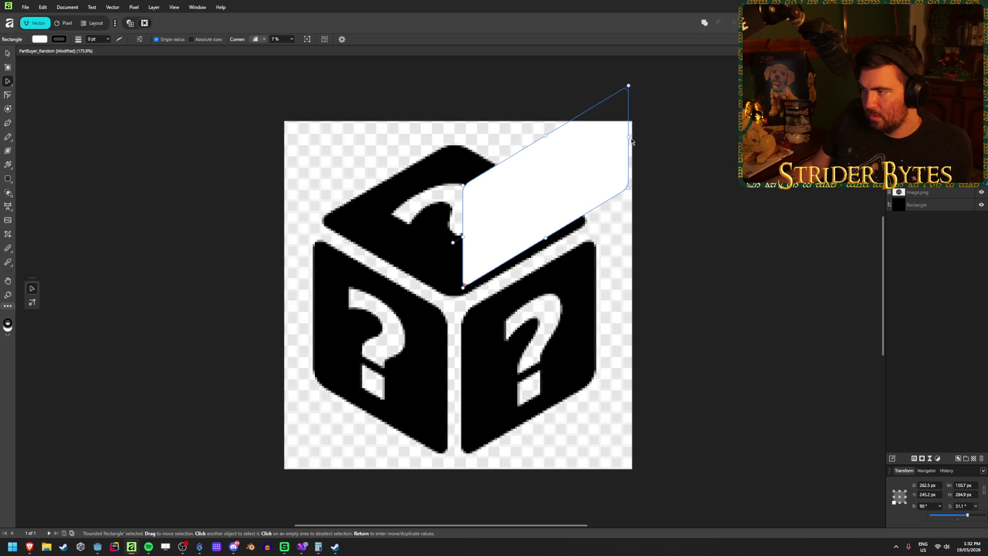
# Resize the rectangle and move it down onto the cube's right face
pyautogui.moveTo(628, 136); pyautogui.dragTo(577, 140)
pyautogui.moveTo(548, 195); pyautogui.dragTo(550, 373)
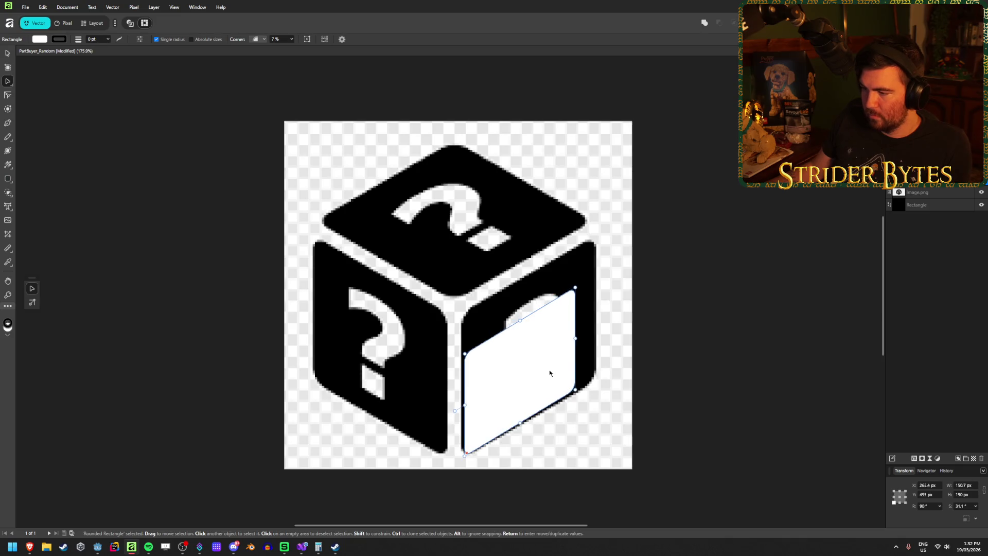
pyautogui.moveTo(577, 337); pyautogui.dragTo(596, 325)
pyautogui.moveTo(529, 314)
pyautogui.mouseDown()
pyautogui.moveTo(528, 282)
pyautogui.moveTo(543, 311)
pyautogui.mouseUp()
# Set the shear to exactly 30° and fine-position the panel over the right face
pyautogui.click(963, 506)
pyautogui.write('30')
pyautogui.press('Return')
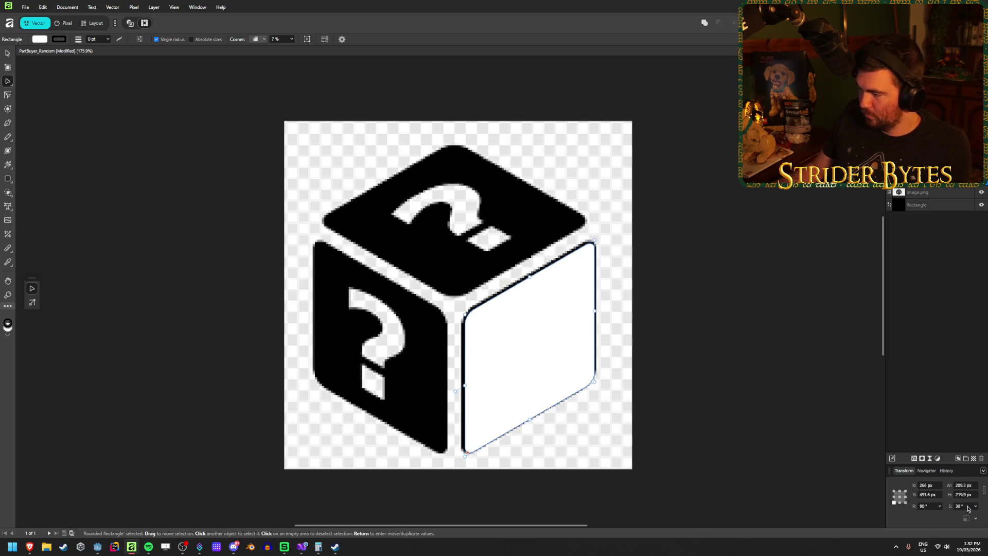
pyautogui.moveTo(542, 353); pyautogui.dragTo(541, 355)
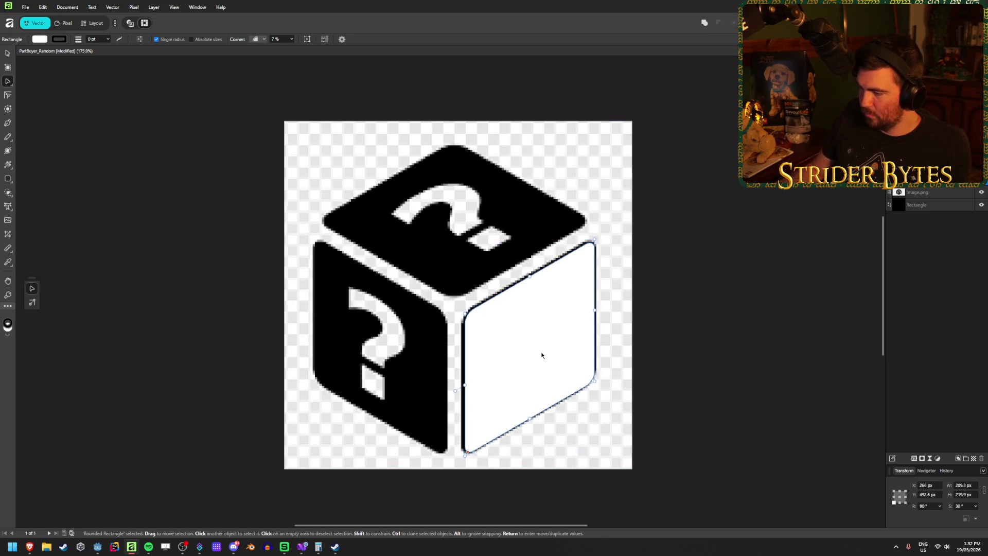
pyautogui.click(728, 268)
pyautogui.click(796, 260)
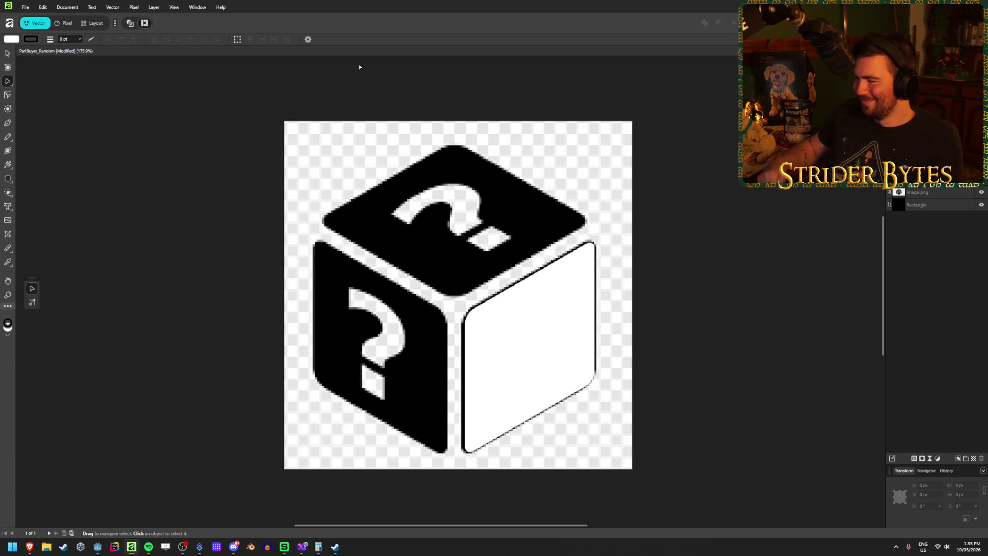
pyautogui.click(533, 328)
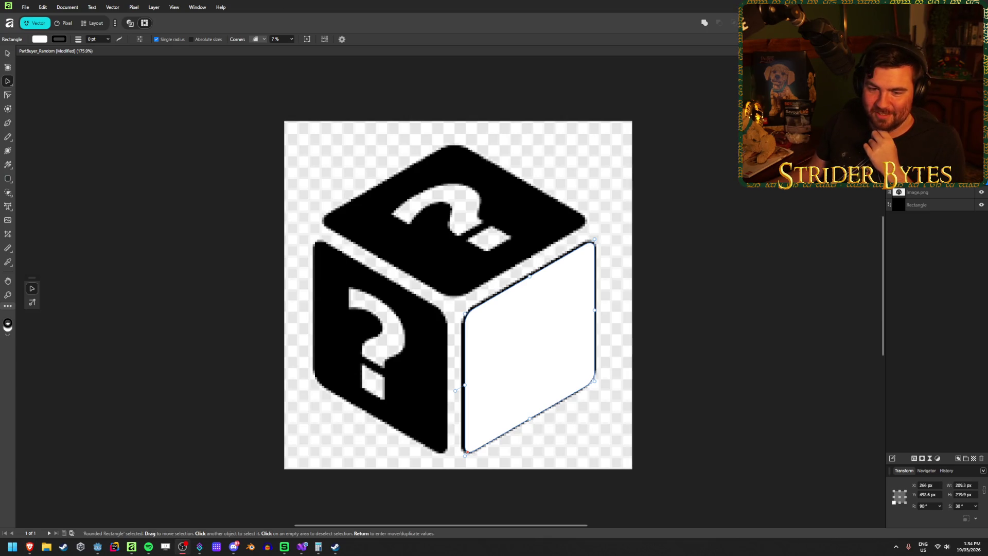
pyautogui.click(527, 326)
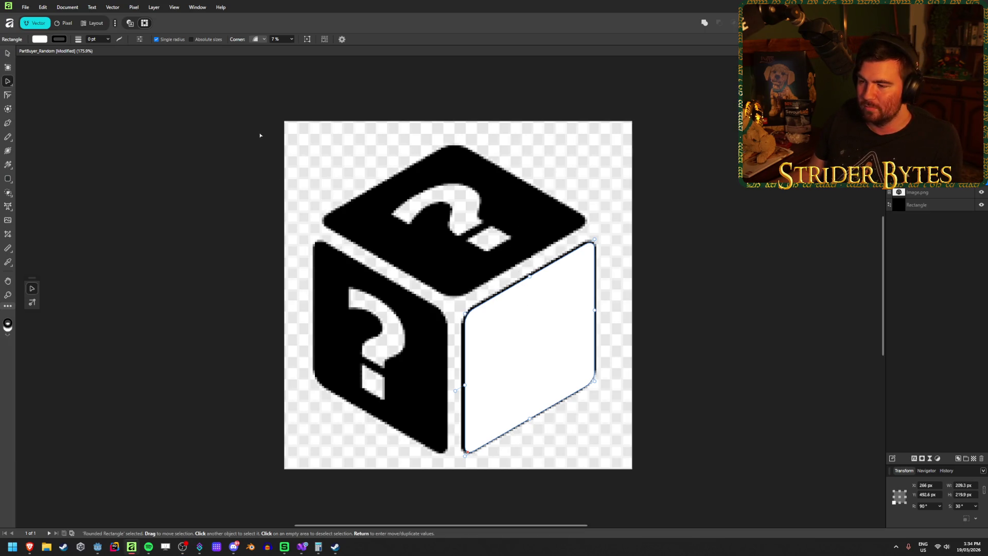
# Adjust the panel's X position, nudge it right, and set Y to 490 px
pyautogui.click(926, 485)
pyautogui.press('Return')
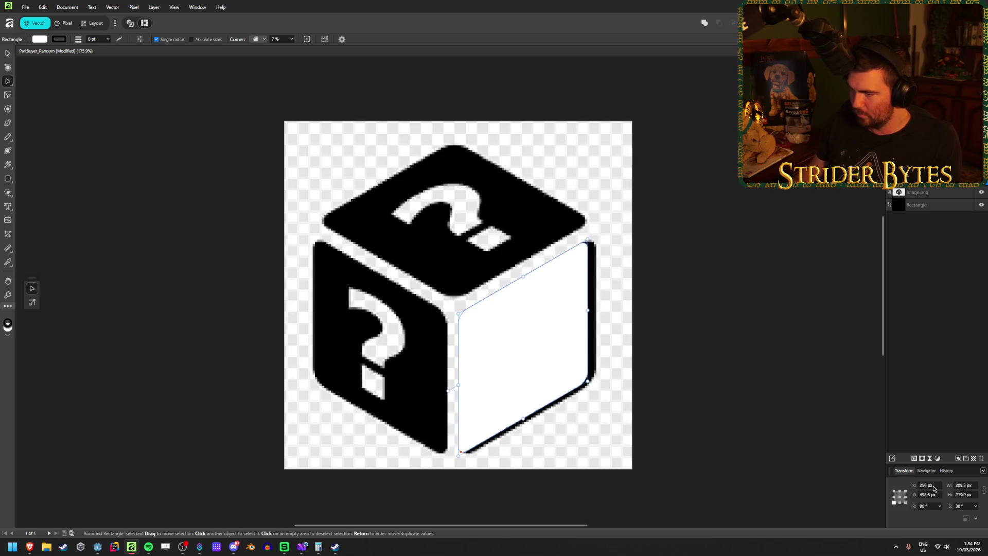
pyautogui.click(933, 486)
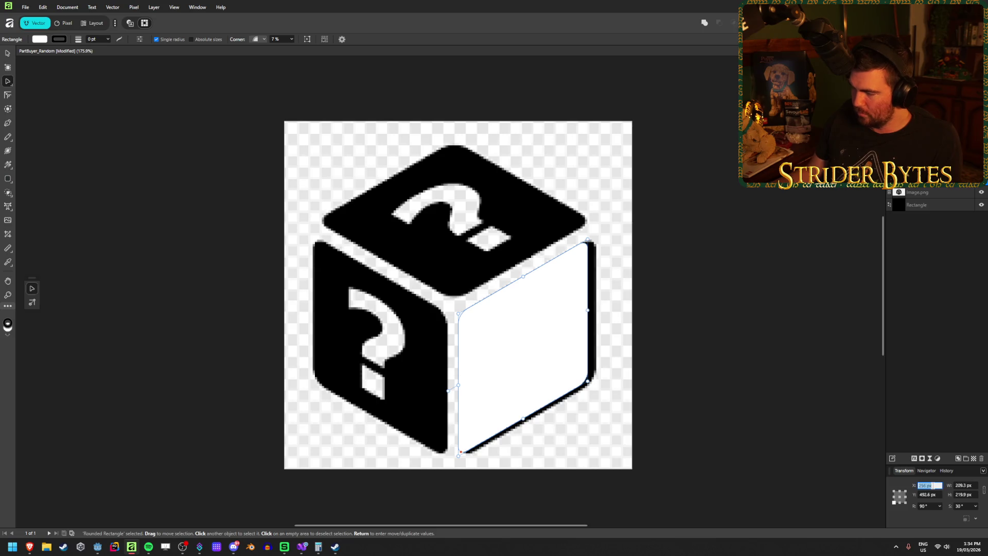
pyautogui.moveTo(521, 325); pyautogui.dragTo(522, 328)
pyautogui.press('Right')
pyautogui.press('Right')
pyautogui.press('Right')
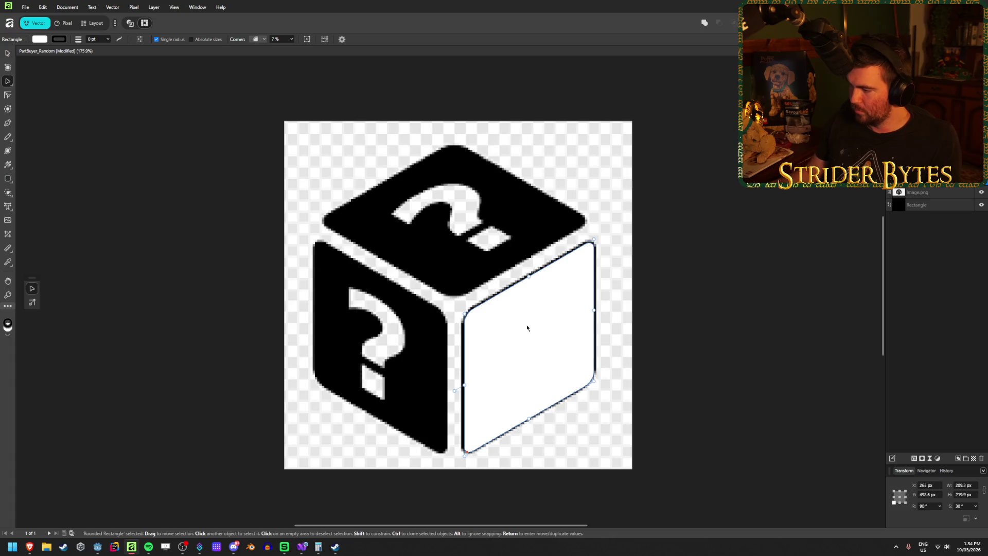
pyautogui.click(922, 494)
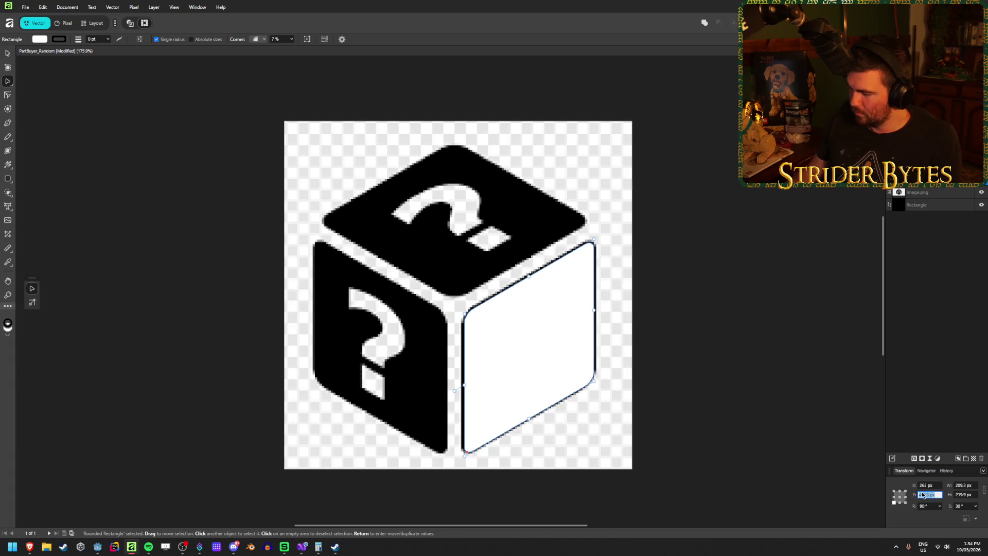
pyautogui.write('490')
pyautogui.press('Return')
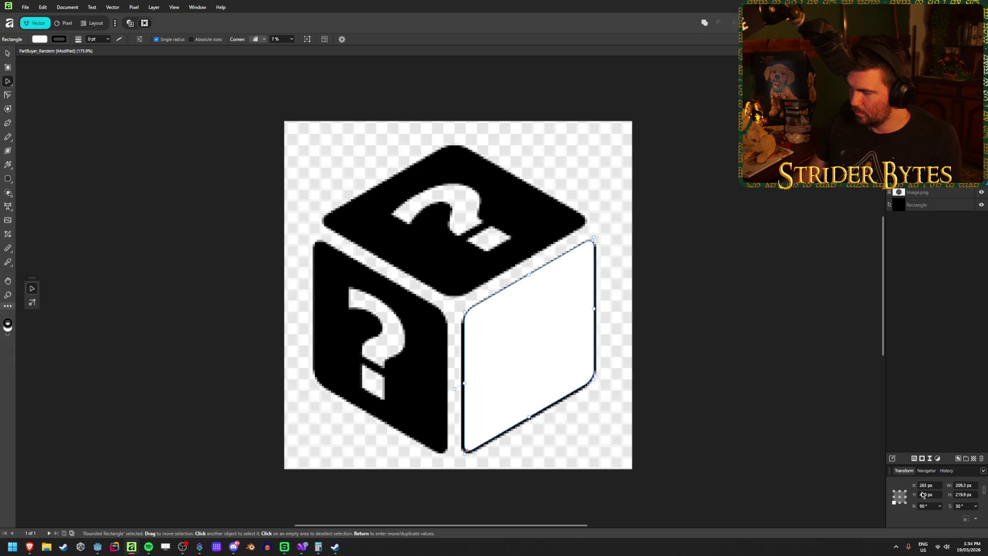
# Try duplicating the panel onto the left face, undo it, and extend the left edge
pyautogui.moveTo(554, 339)
pyautogui.mouseDown()
pyautogui.moveTo(407, 335)
pyautogui.moveTo(419, 349)
pyautogui.moveTo(398, 348)
pyautogui.moveTo(461, 358)
pyautogui.moveTo(372, 367)
pyautogui.moveTo(410, 367)
pyautogui.mouseUp()
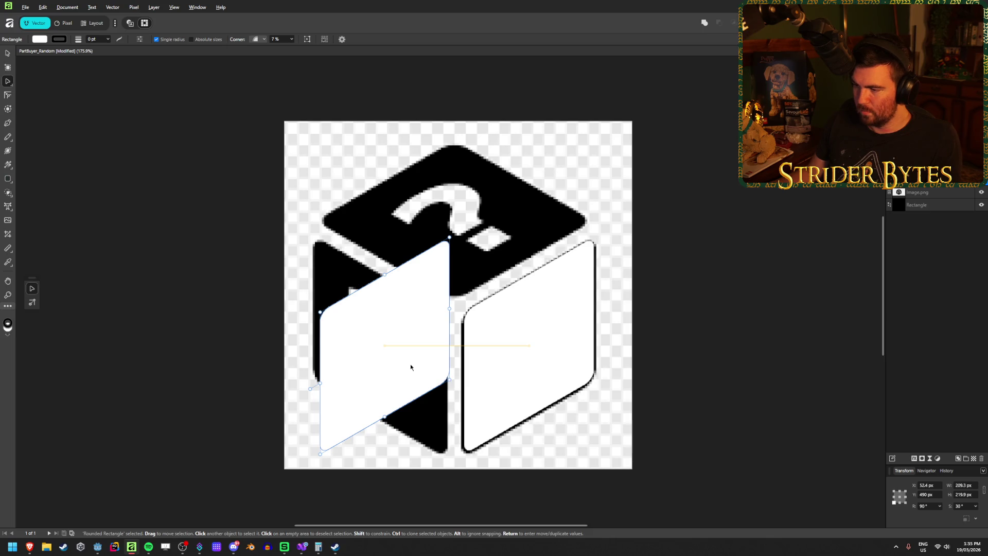
pyautogui.hotkey('ctrl', 'z')
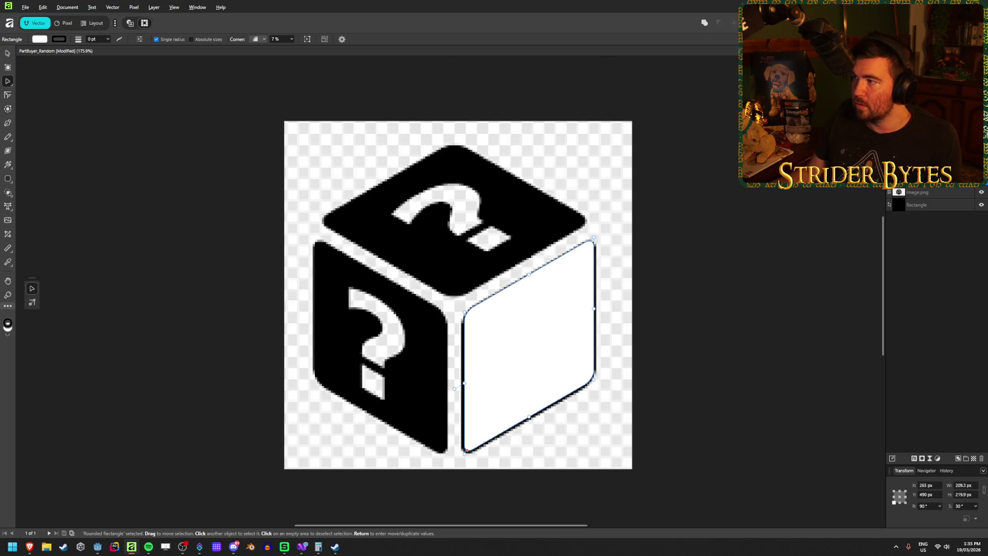
pyautogui.moveTo(464, 383); pyautogui.dragTo(461, 389)
# Set the panel's width to 210 px and shift it slightly down
pyautogui.moveTo(595, 309); pyautogui.dragTo(595, 308)
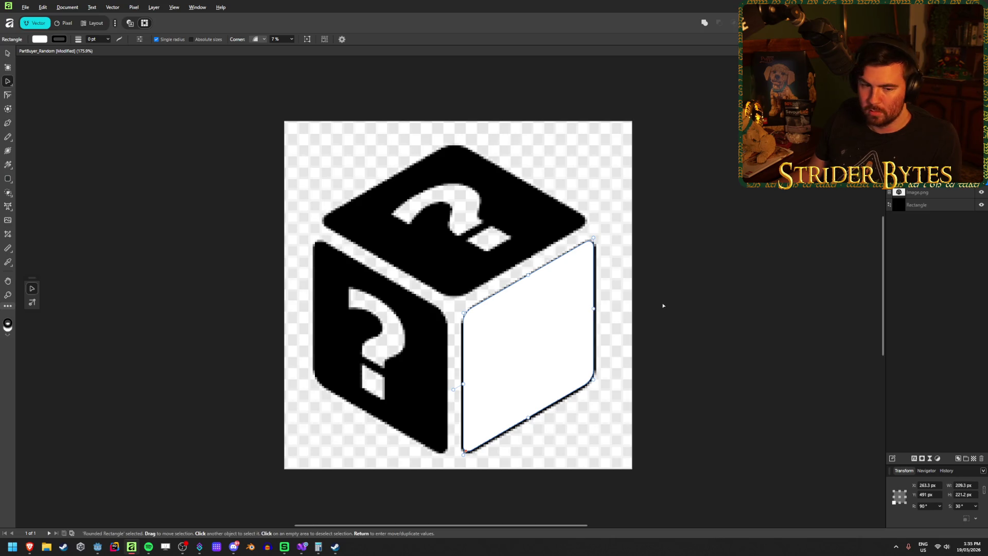
pyautogui.click(695, 281)
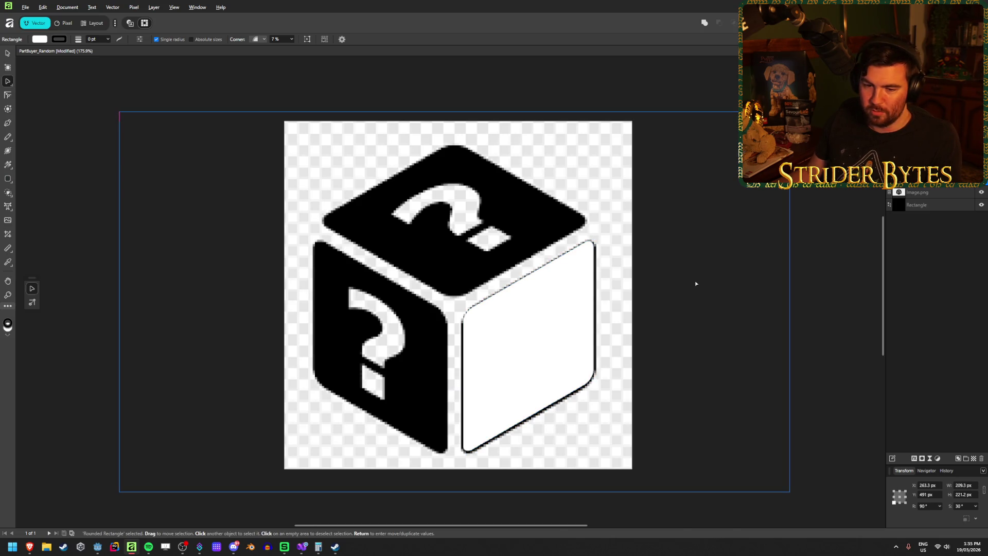
pyautogui.click(218, 506)
pyautogui.click(564, 360)
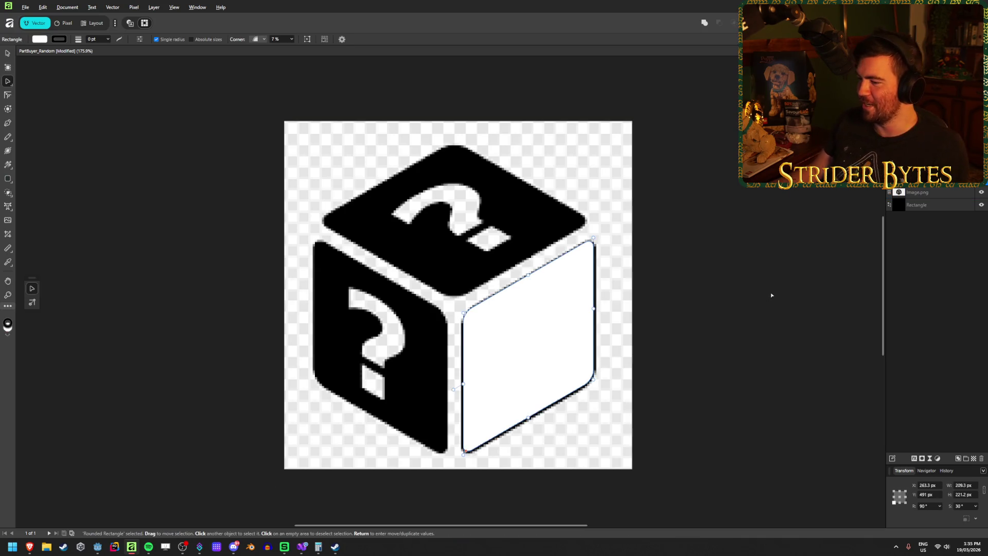
pyautogui.click(965, 486)
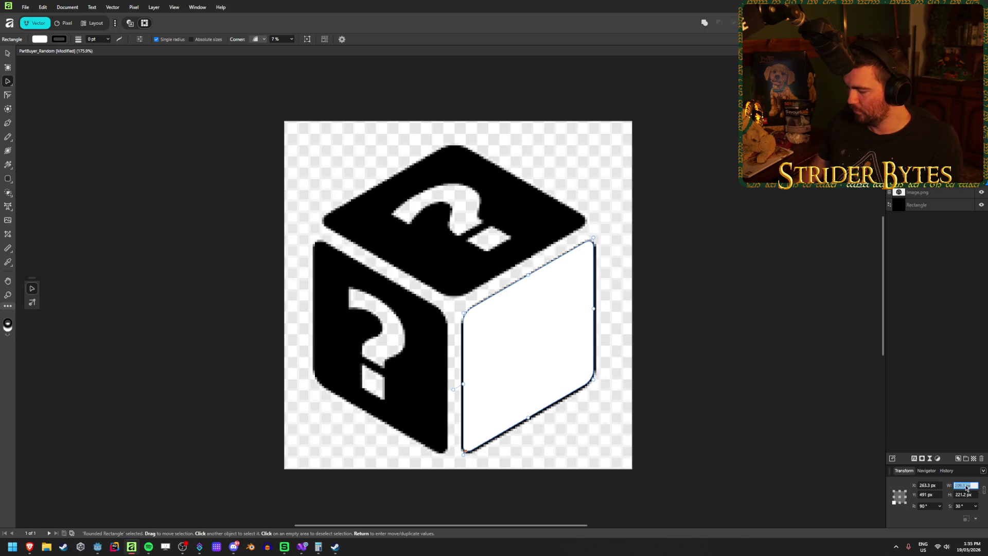
pyautogui.write('0')
pyautogui.press('Return')
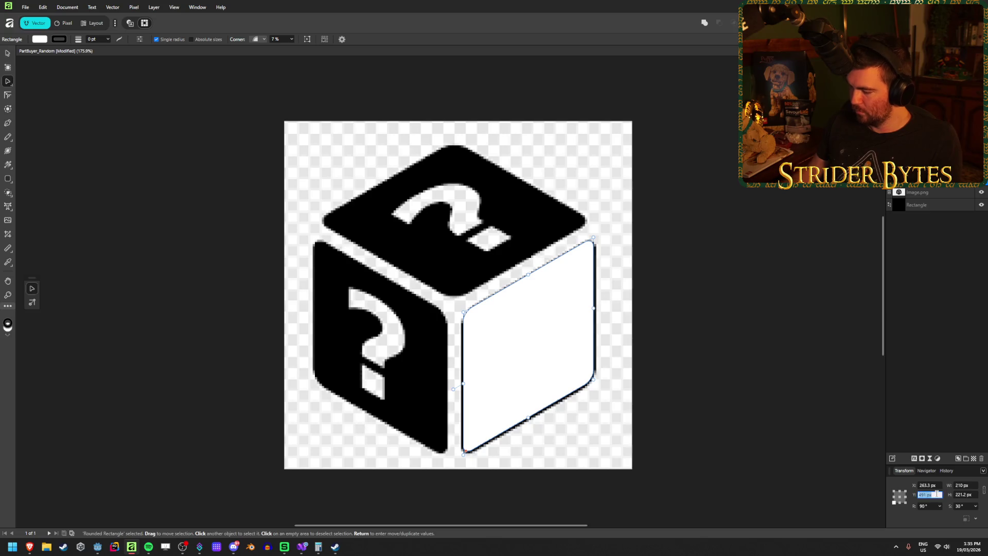
pyautogui.scroll(-1, 937, 497)
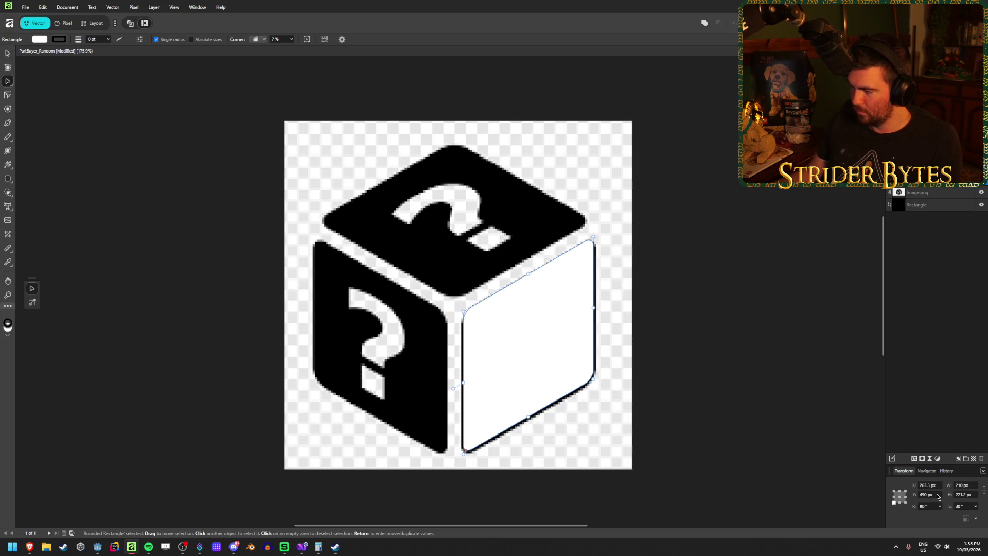
pyautogui.click(971, 486)
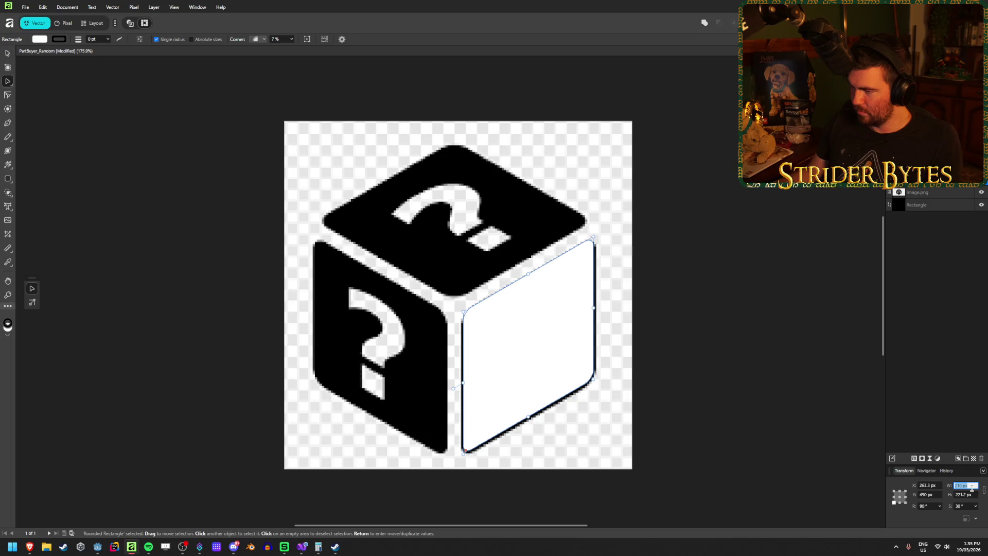
pyautogui.moveTo(520, 327); pyautogui.dragTo(522, 329)
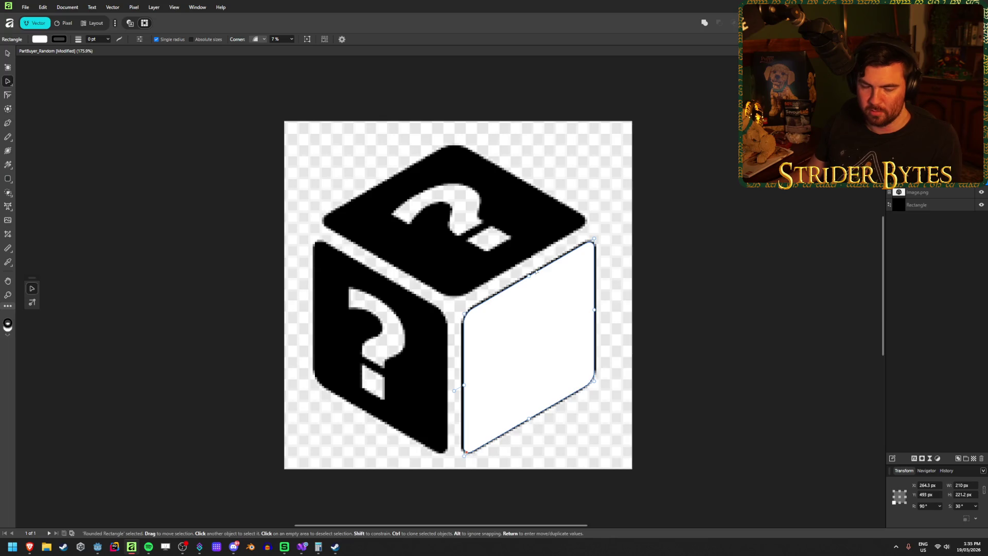
pyautogui.click(661, 204)
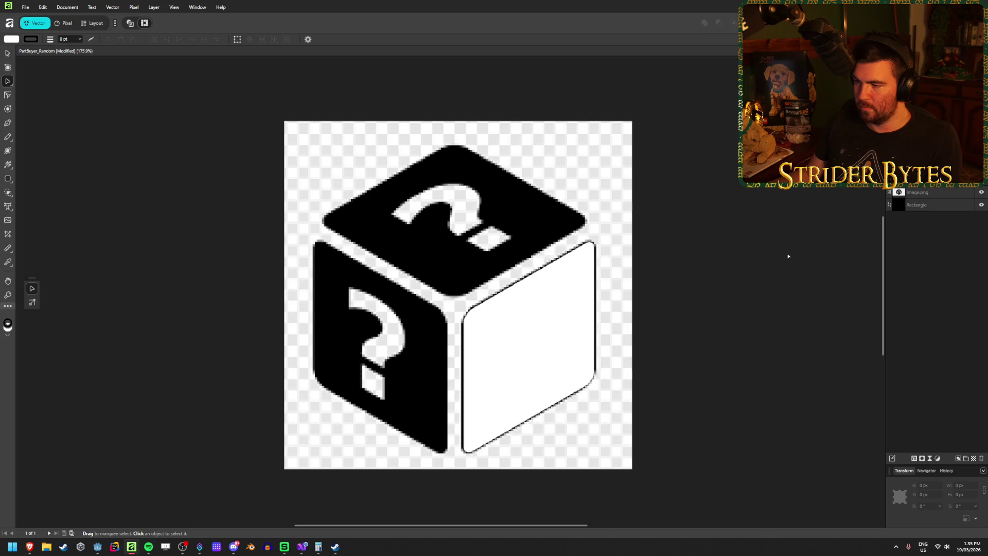
# Give the white panel 10% corner rounding
pyautogui.click(546, 353)
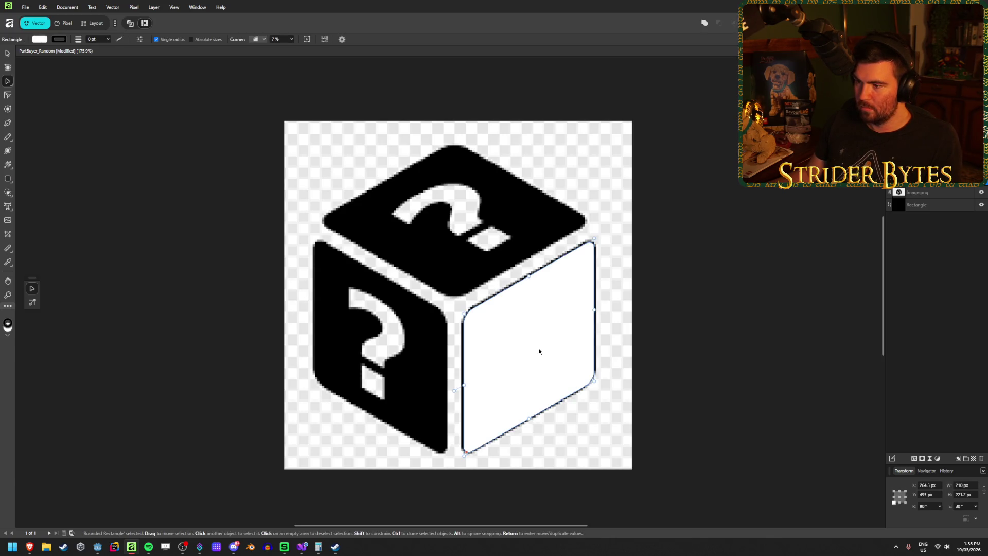
pyautogui.click(281, 39)
pyautogui.write('10')
pyautogui.press('Return')
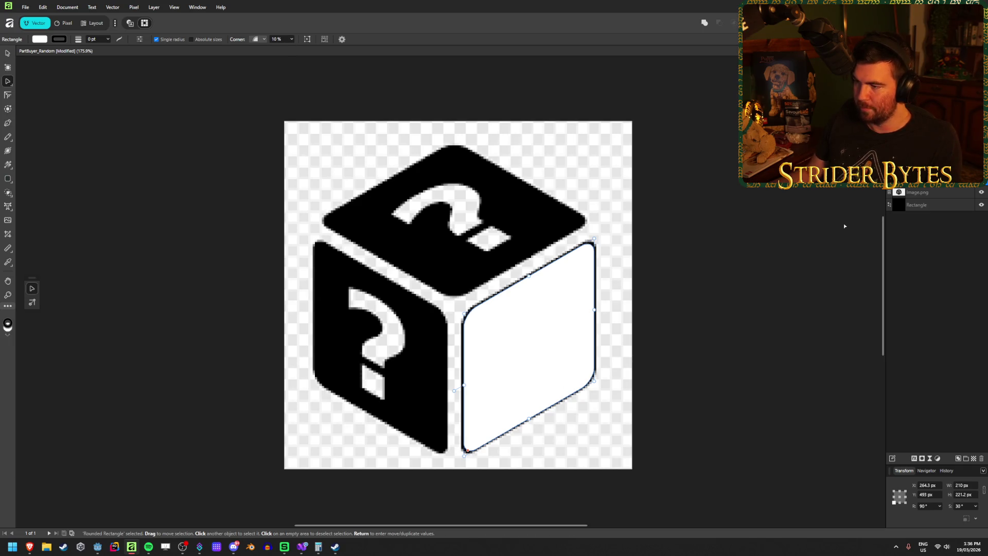
pyautogui.click(844, 225)
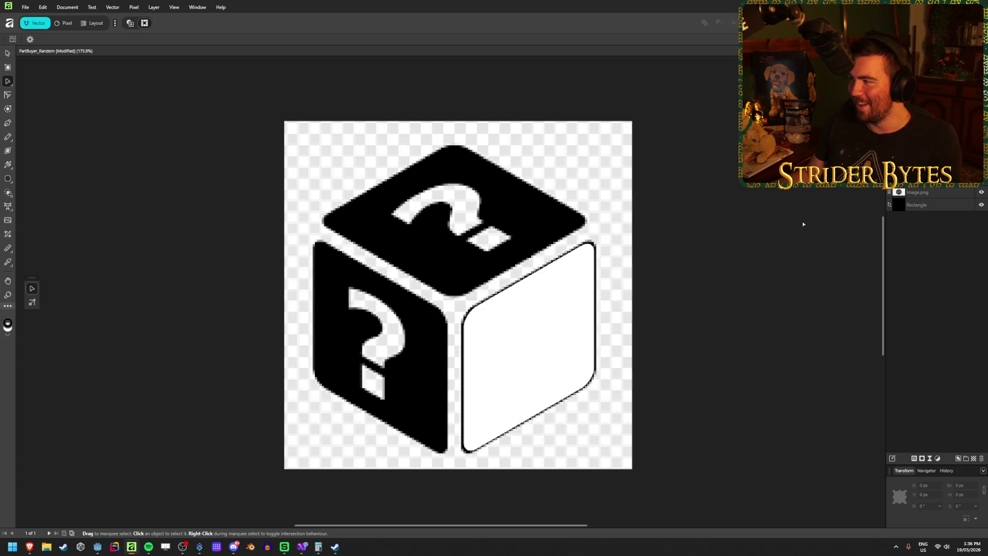
# Try mirroring the right-face rounded rectangle, then undo to keep its orientation
pyautogui.click(519, 371)
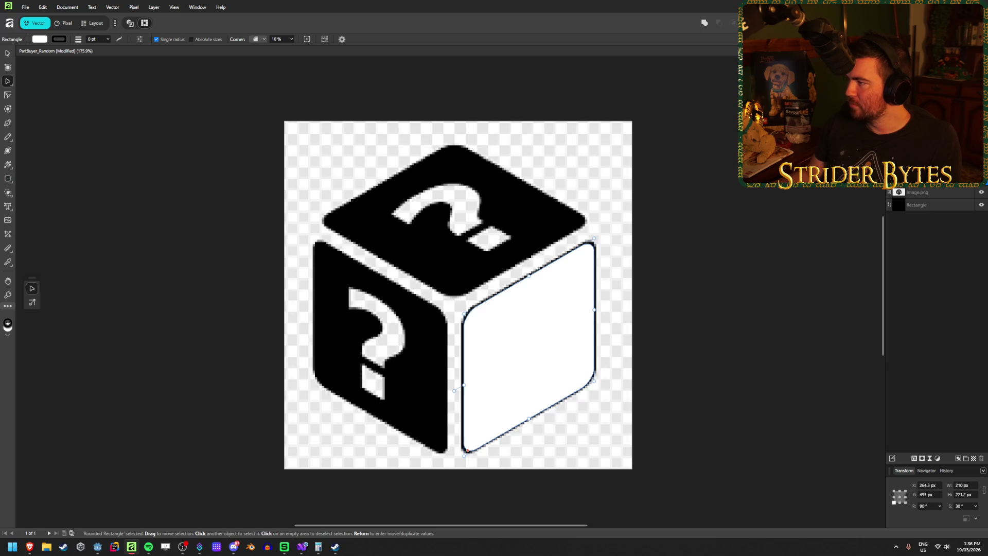
pyautogui.hotkey('ctrl', 'shift', 'h')
pyautogui.hotkey('ctrl', 'z')
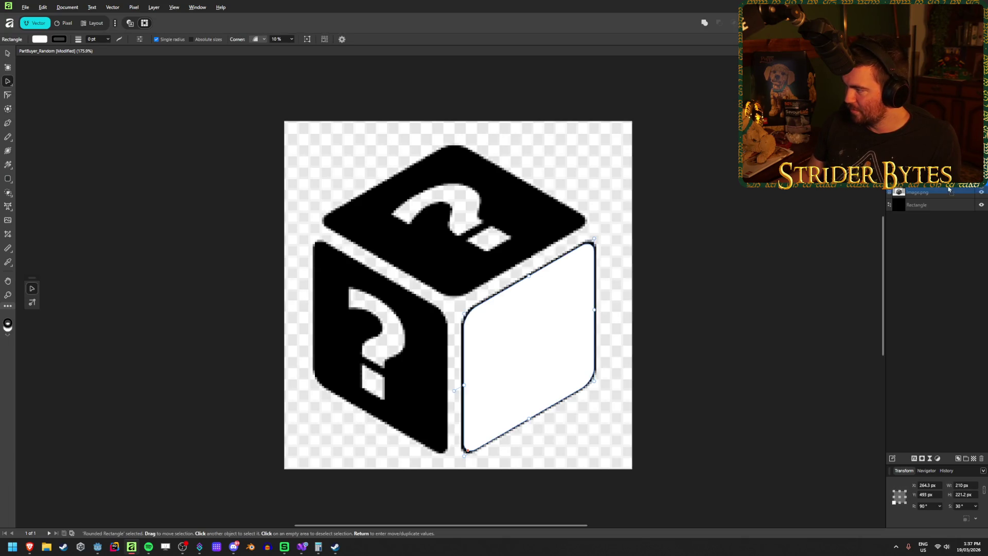
# Open the context menu of the Rounded Rectangle layer in the Layers panel
pyautogui.rightClick(948, 186)
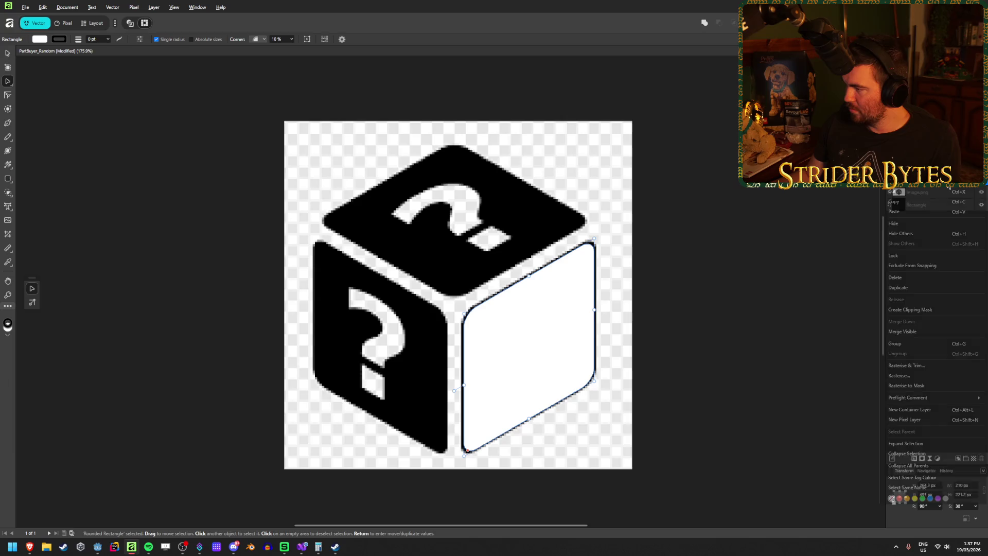
# Duplicate the rounded rectangle, flip the copy, and move it onto the cube's left face
pyautogui.click(927, 289)
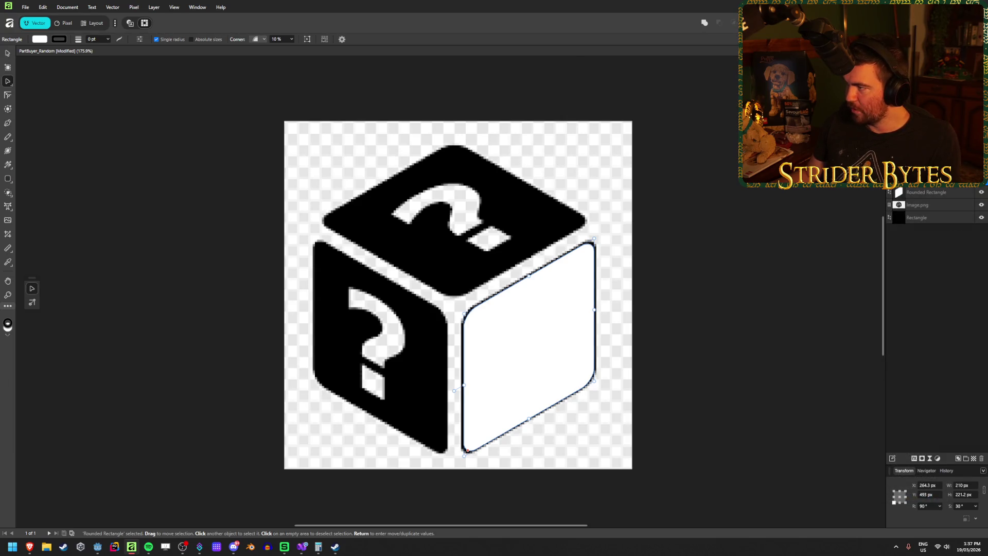
pyautogui.hotkey('ctrl', 'shift', 'v')
pyautogui.moveTo(551, 337)
pyautogui.mouseDown()
pyautogui.moveTo(374, 335)
pyautogui.moveTo(402, 335)
pyautogui.mouseUp()
pyautogui.hotkey('ctrl', 'd')
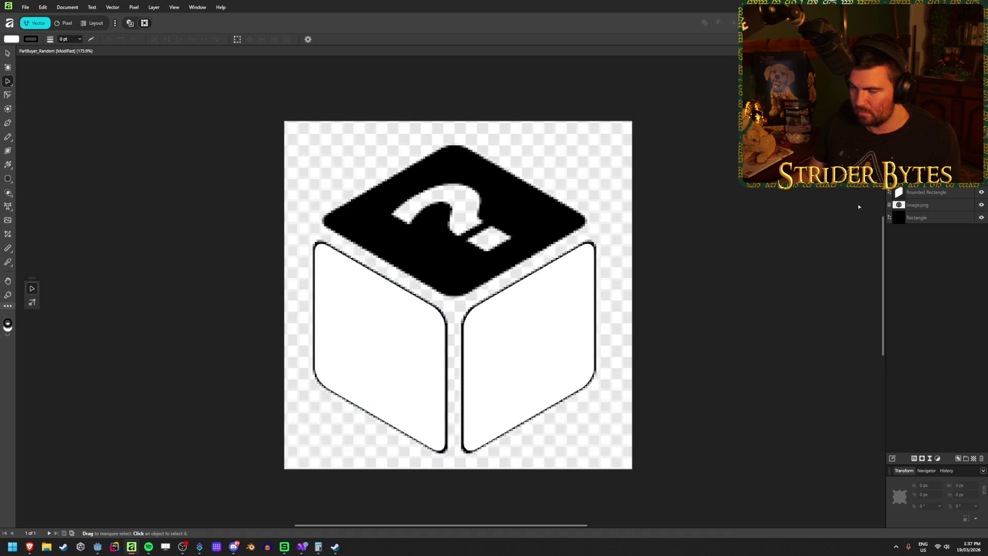
pyautogui.click(536, 375)
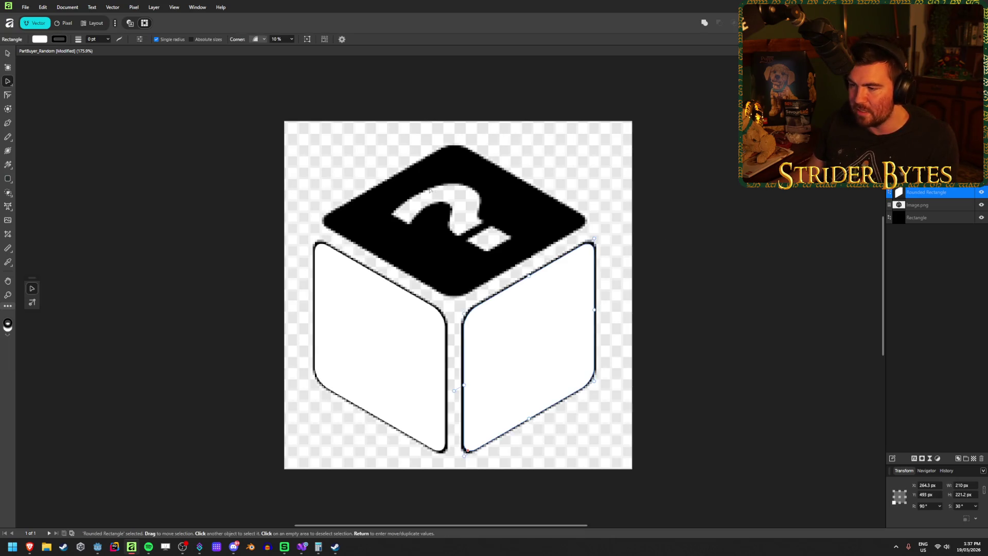
pyautogui.hotkey('ctrl', 'a')
pyautogui.hotkey('ctrl', 'd')
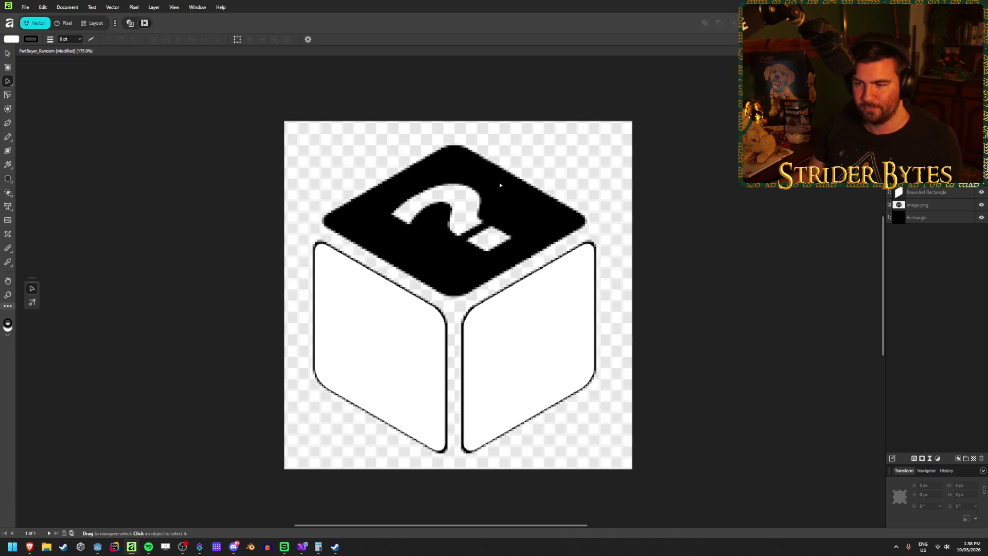
# Add a guide grid with gutter 0, 32 columns and 32 rows
pyautogui.click(154, 8)
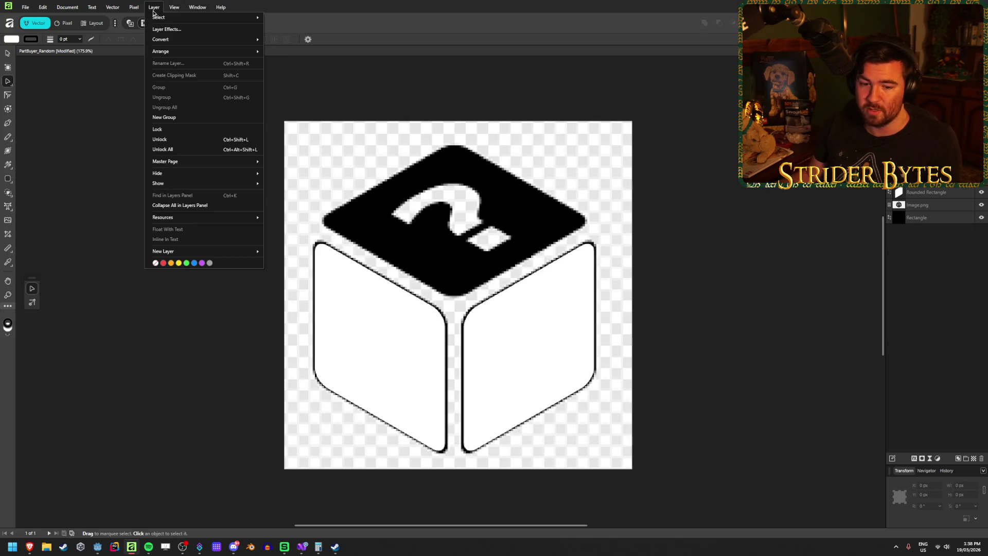
pyautogui.click(174, 7)
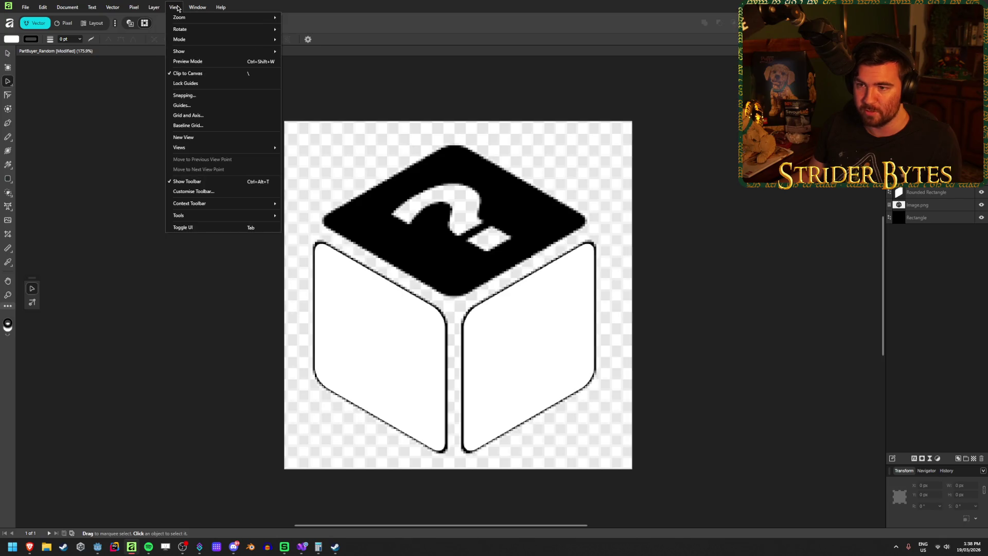
pyautogui.click(178, 106)
pyautogui.write('0')
pyautogui.click(533, 216)
pyautogui.press('Tab')
pyautogui.write('32')
pyautogui.press('Tab')
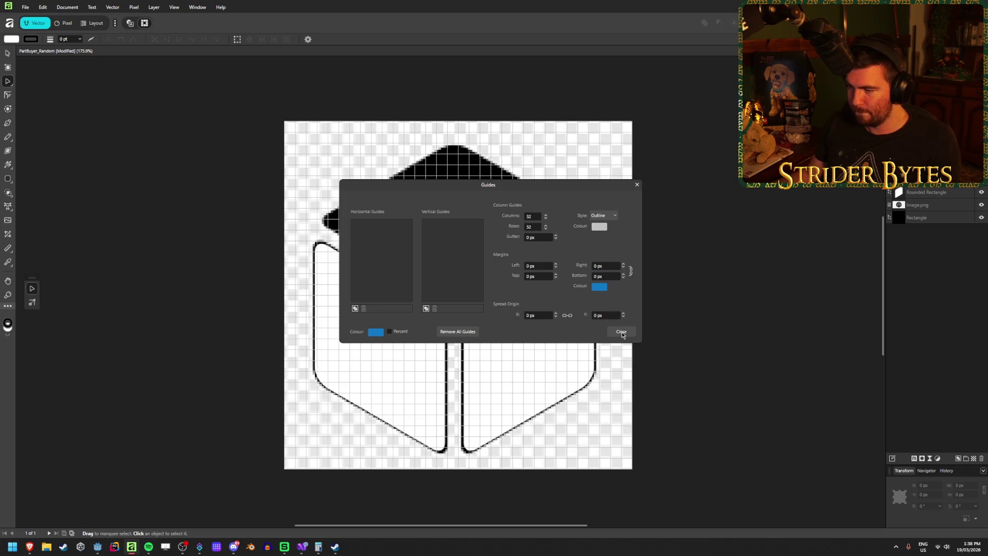
pyautogui.click(621, 332)
# Hide image.png and lock the black background Rectangle layer
pyautogui.click(981, 205)
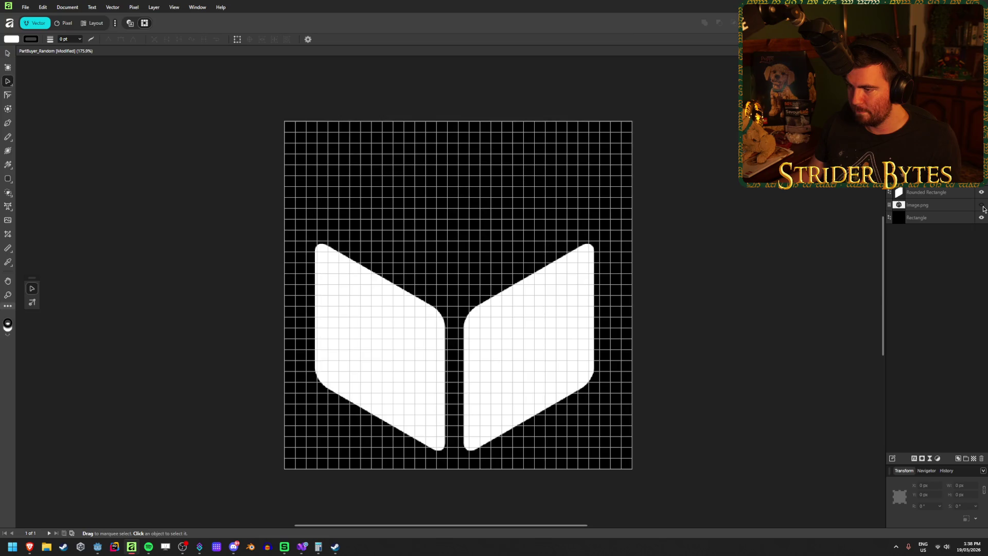
pyautogui.click(362, 315)
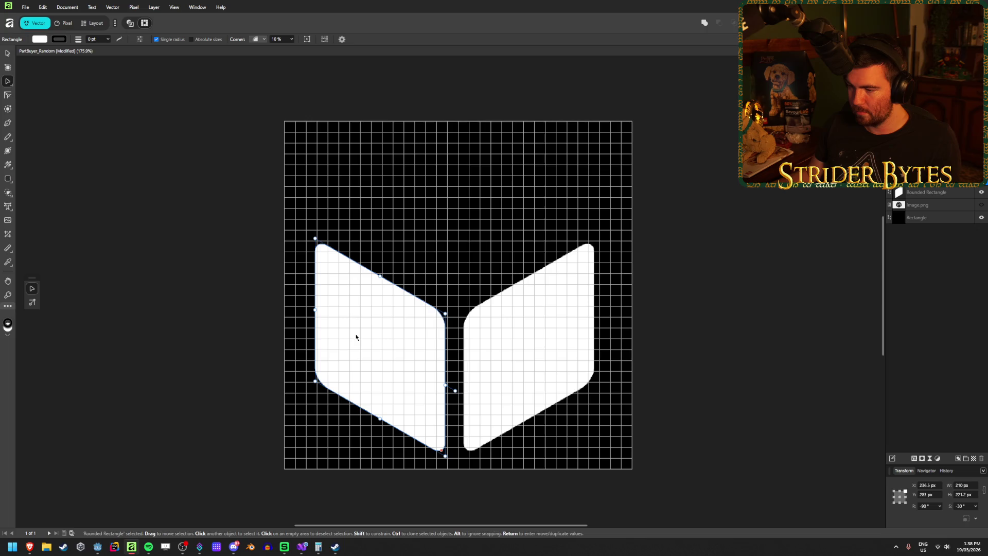
pyautogui.press('Escape')
pyautogui.moveTo(489, 362); pyautogui.dragTo(742, 306)
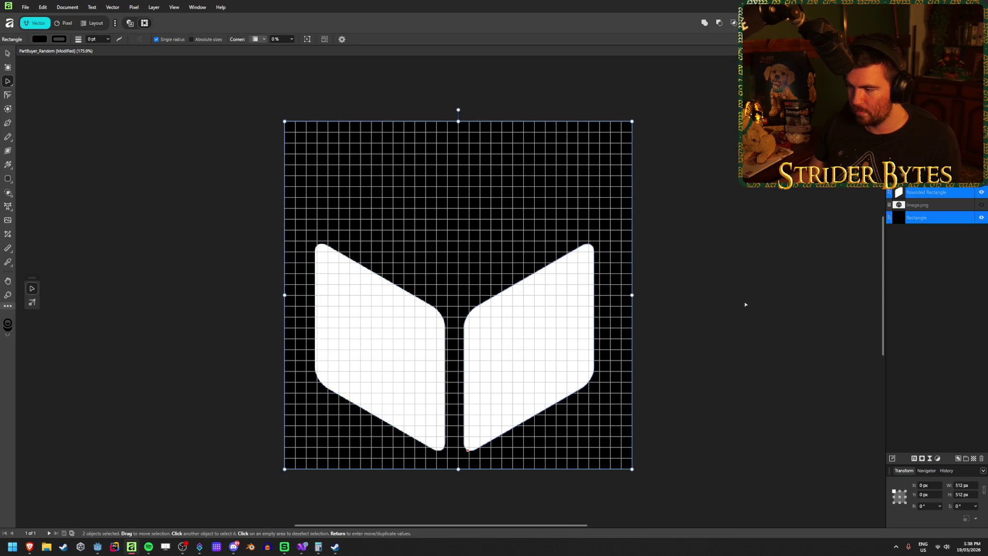
pyautogui.click(926, 217)
pyautogui.click(970, 217)
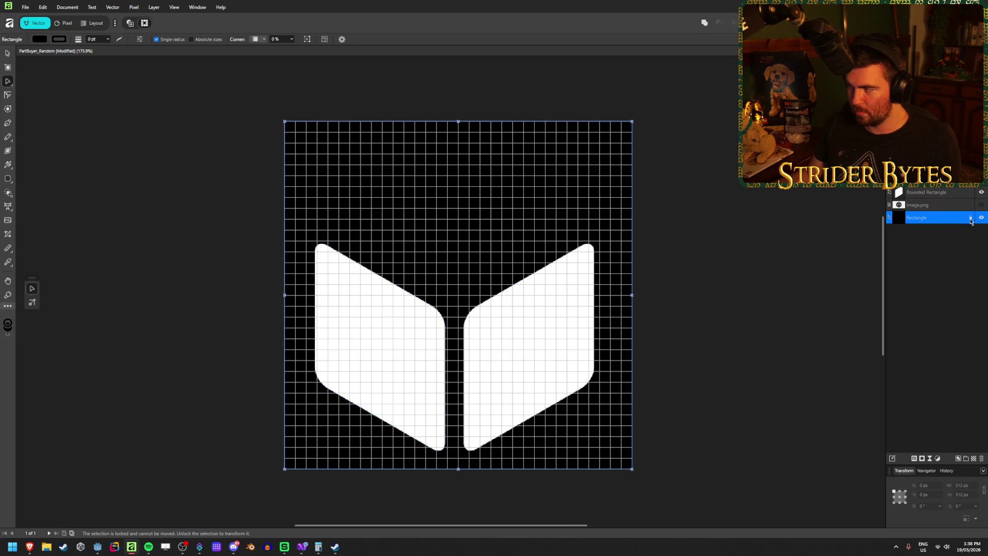
pyautogui.click(637, 297)
# Realign both white face shapes on the grid, then show image.png again
pyautogui.click(527, 363)
pyautogui.moveTo(527, 363); pyautogui.dragTo(529, 348)
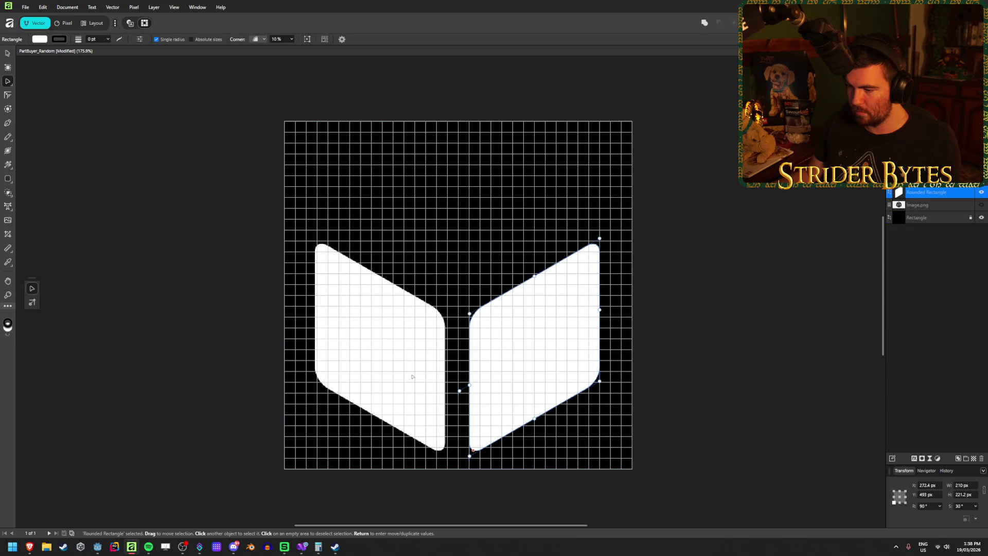
pyautogui.moveTo(411, 371)
pyautogui.mouseDown()
pyautogui.moveTo(382, 350)
pyautogui.moveTo(388, 306)
pyautogui.moveTo(461, 245)
pyautogui.moveTo(339, 377)
pyautogui.moveTo(379, 348)
pyautogui.mouseUp()
pyautogui.click(698, 289)
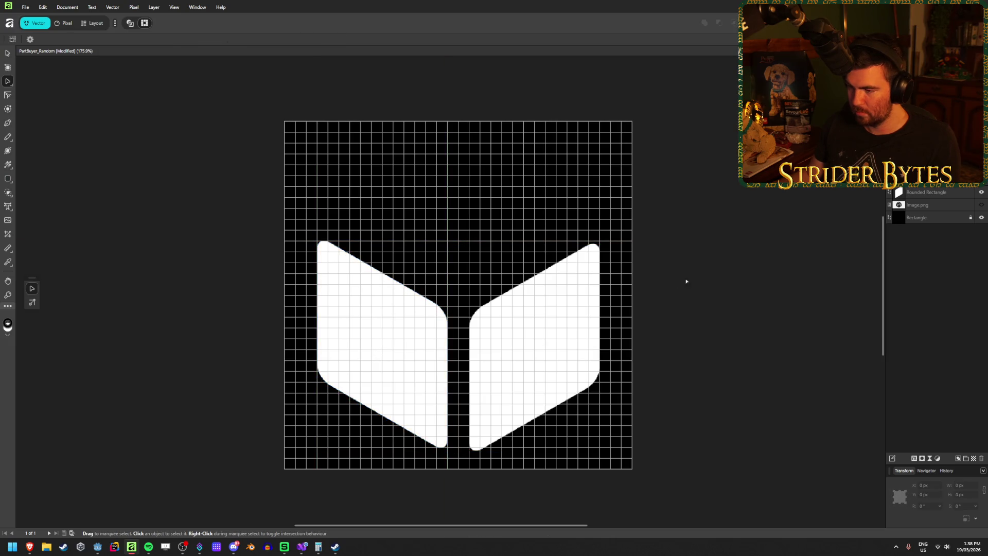
pyautogui.moveTo(516, 350); pyautogui.dragTo(518, 364)
pyautogui.click(742, 313)
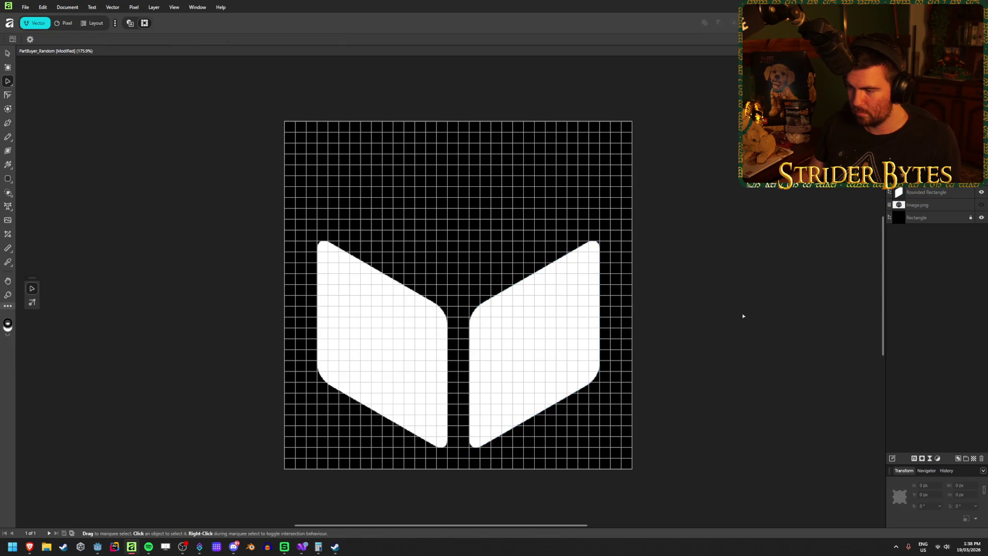
pyautogui.click(981, 204)
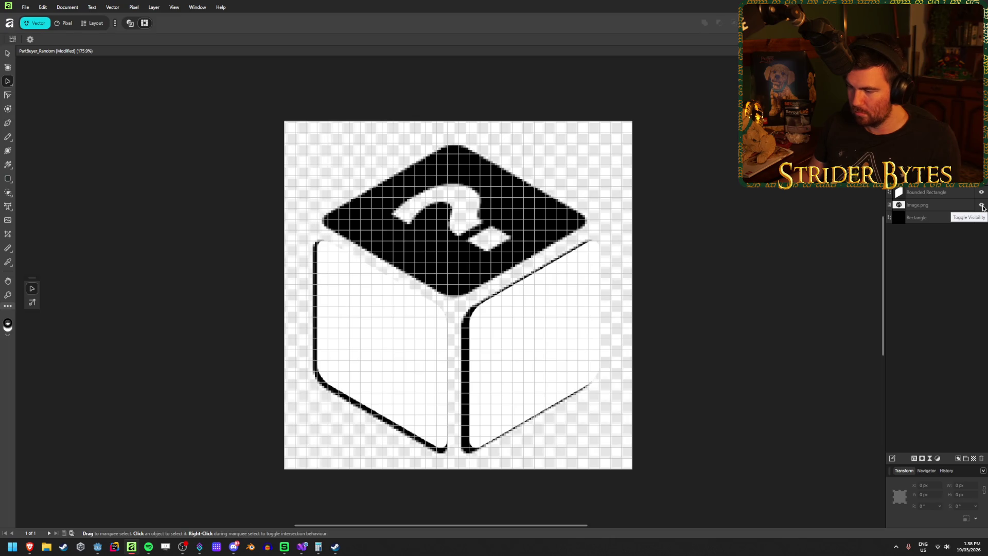
# Nudge image.png slightly right to line up with the white side faces
pyautogui.click(474, 193)
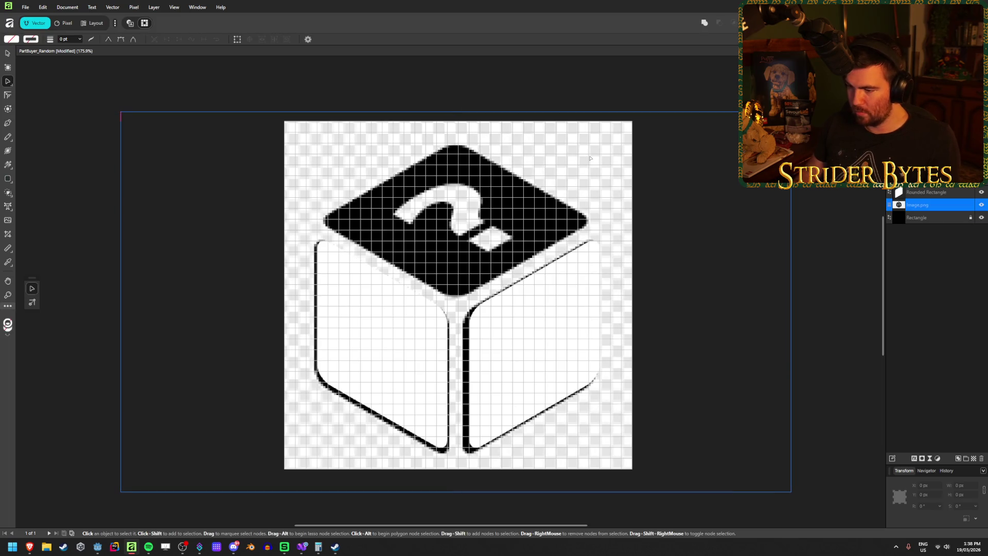
pyautogui.press('Right')
pyautogui.press('Right')
pyautogui.press('Right')
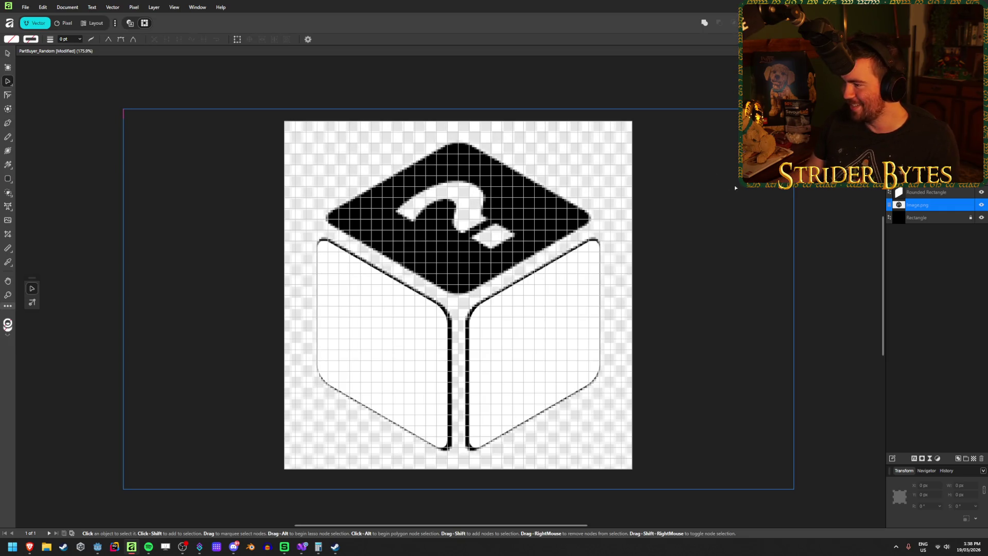
pyautogui.click(829, 193)
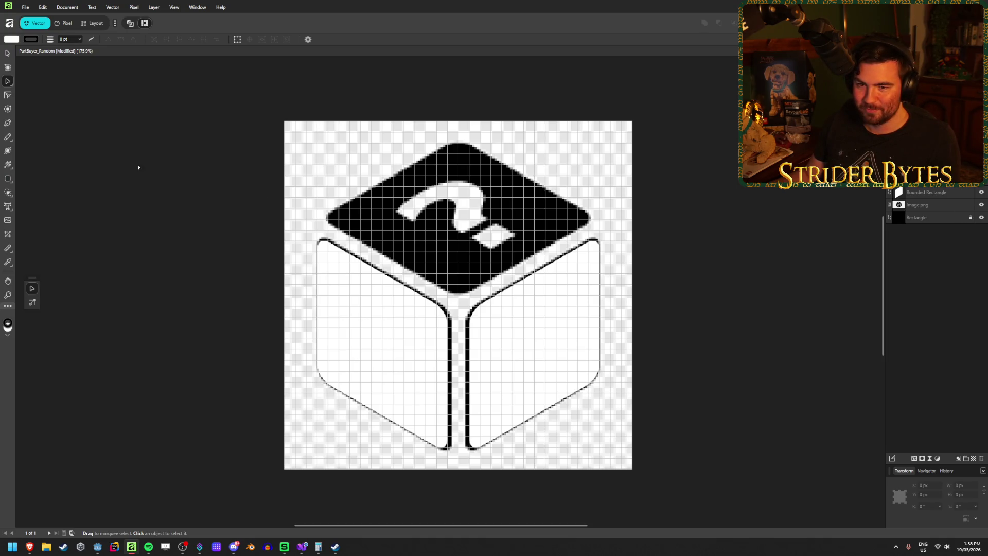
pyautogui.click(6, 180)
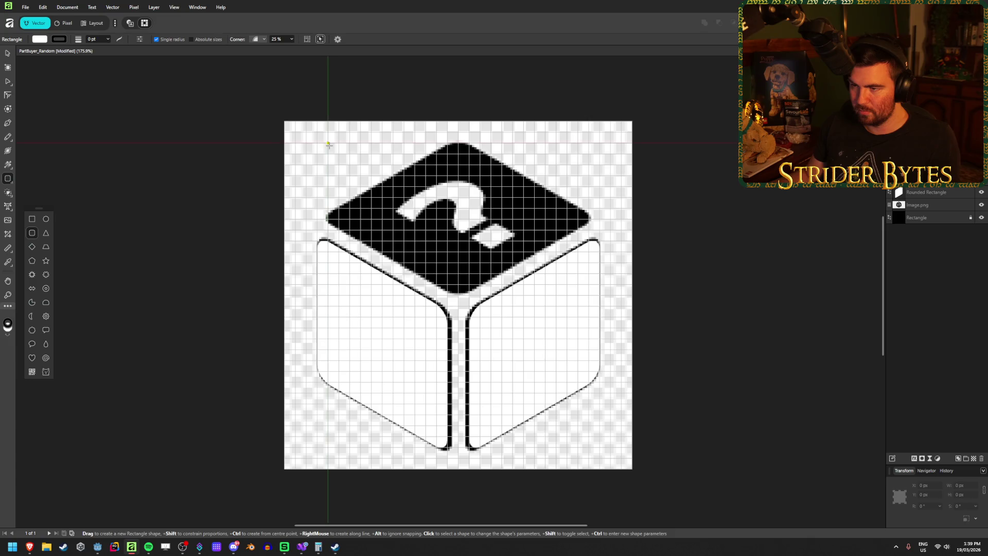
# Draw a 400 × 224 px white rounded rectangle over the cube's top, rotated −30°, unsheared
pyautogui.moveTo(327, 145)
pyautogui.mouseDown()
pyautogui.moveTo(533, 237)
pyautogui.moveTo(504, 294)
pyautogui.moveTo(600, 294)
pyautogui.mouseUp()
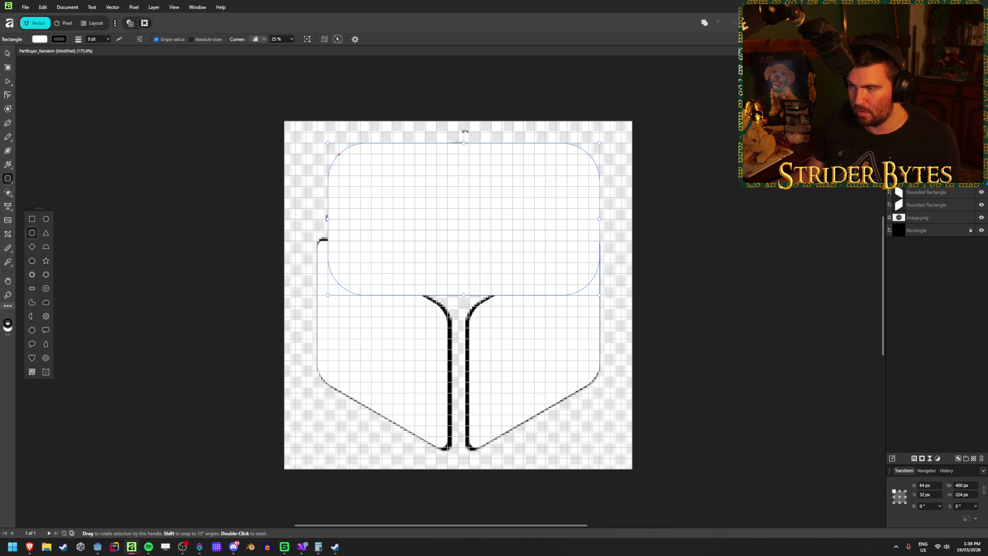
pyautogui.moveTo(463, 131)
pyautogui.mouseDown()
pyautogui.moveTo(561, 164)
pyautogui.moveTo(528, 131)
pyautogui.moveTo(514, 133)
pyautogui.mouseUp()
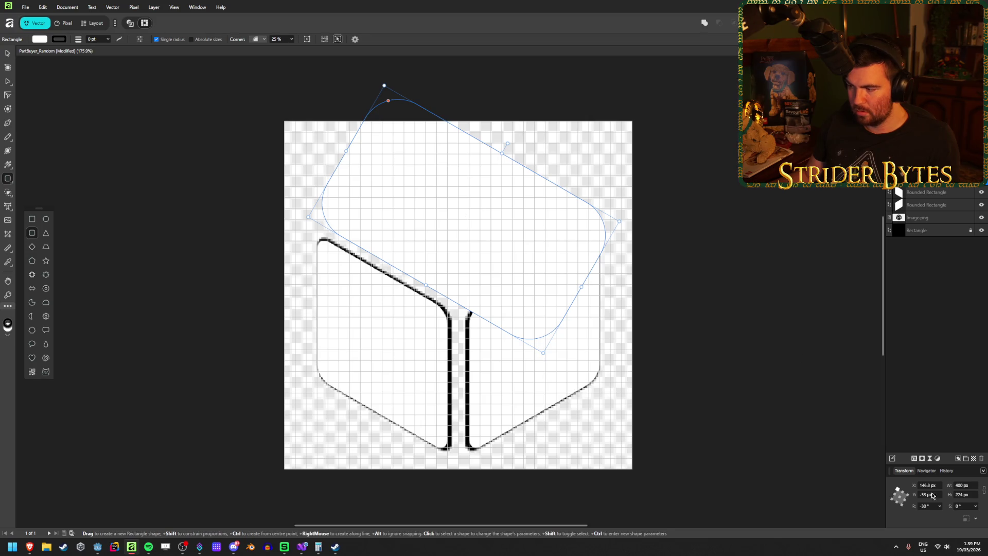
pyautogui.moveTo(957, 518)
pyautogui.mouseDown()
pyautogui.moveTo(977, 518)
pyautogui.moveTo(951, 519)
pyautogui.mouseUp()
pyautogui.hotkey('ctrl', 'z')
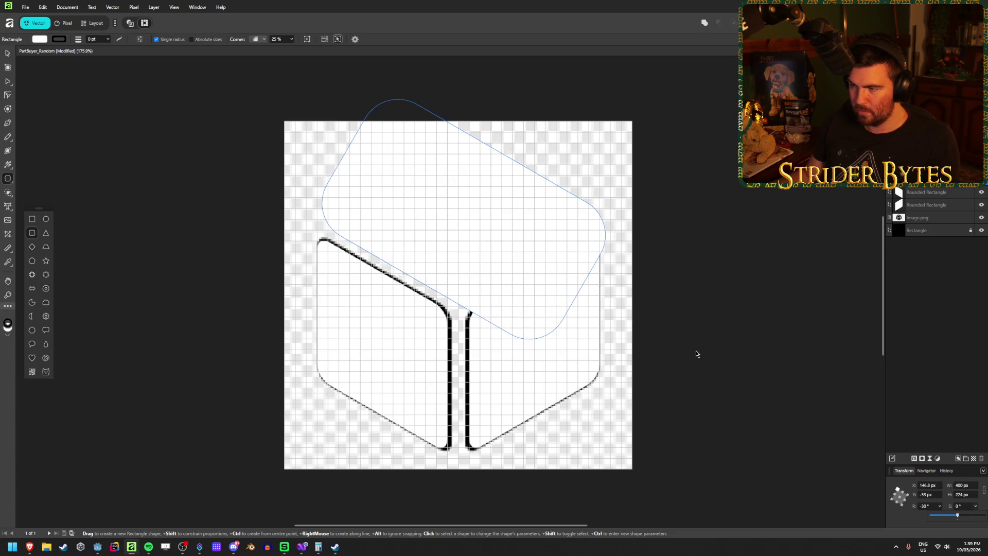
pyautogui.click(8, 53)
pyautogui.click(585, 408)
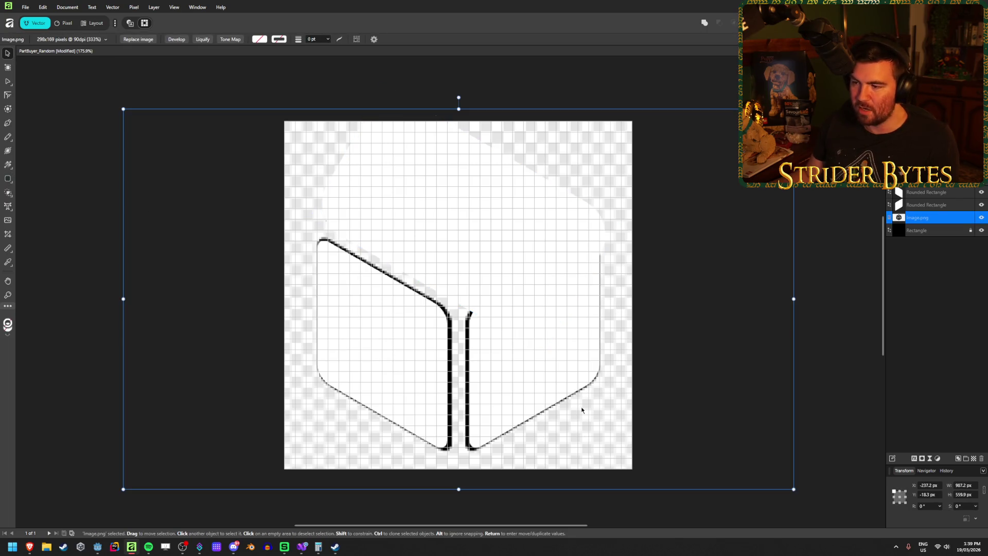
pyautogui.click(528, 362)
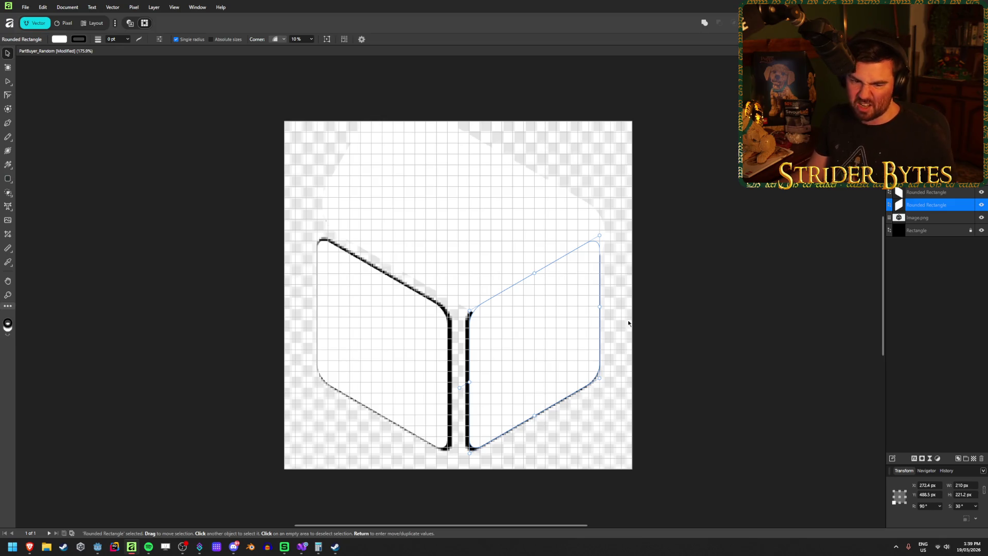
# Rotate the top rectangle to −45° and resize it to fit the cube's top face
pyautogui.click(484, 230)
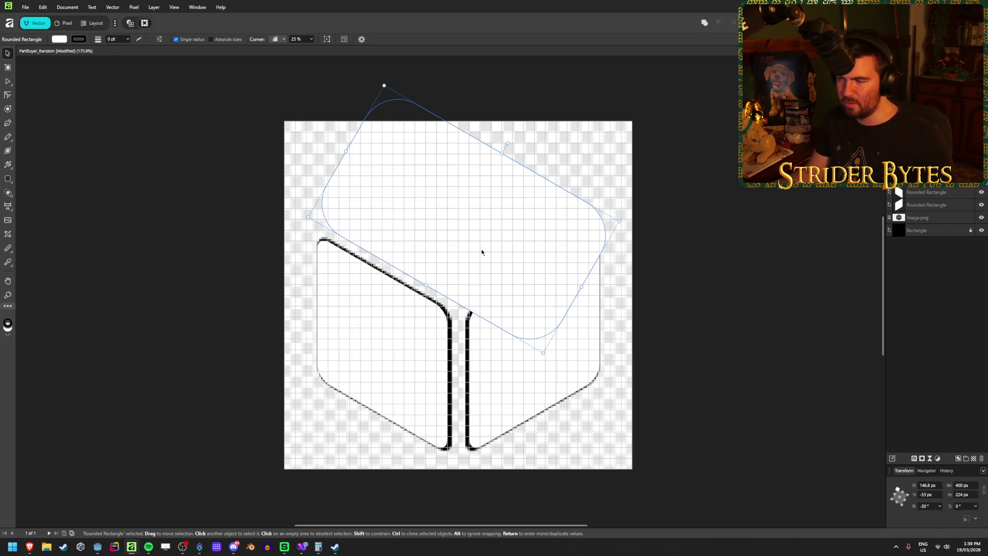
pyautogui.moveTo(582, 287); pyautogui.dragTo(504, 236)
pyautogui.moveTo(470, 121); pyautogui.dragTo(507, 124)
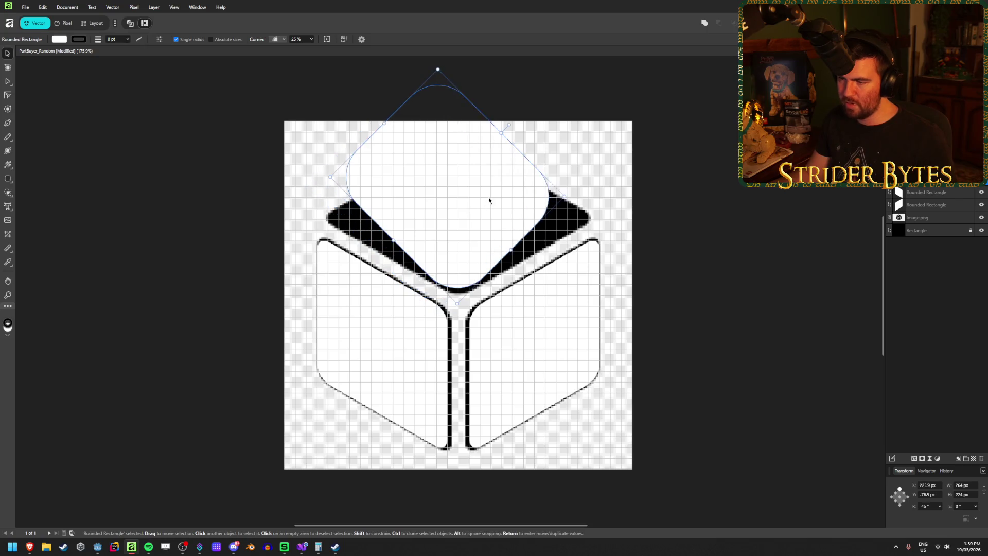
pyautogui.moveTo(438, 70); pyautogui.dragTo(458, 129)
pyautogui.moveTo(368, 219); pyautogui.dragTo(309, 215)
pyautogui.moveTo(563, 227); pyautogui.dragTo(628, 229)
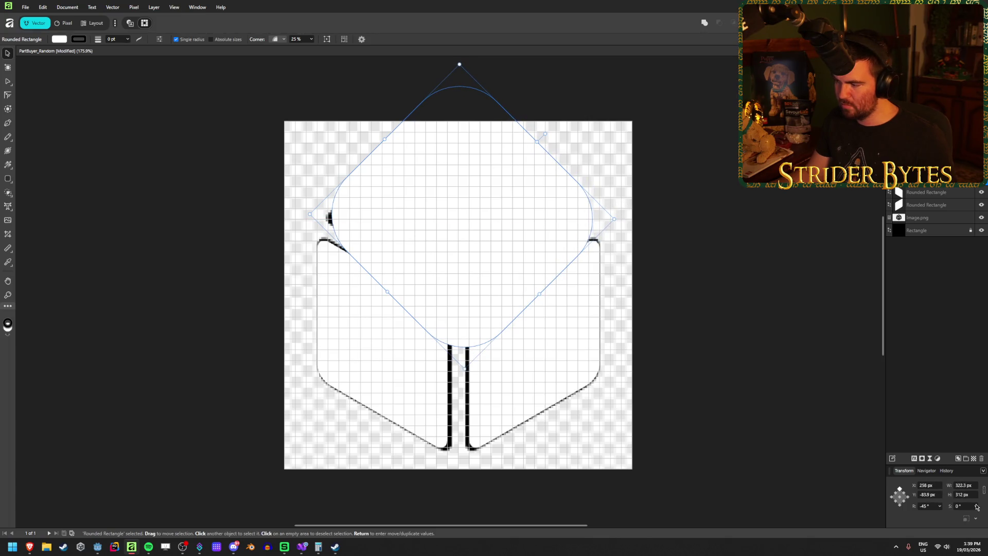
# Try a strong shear on the top rectangle, then reselect it unsheared
pyautogui.moveTo(958, 517); pyautogui.dragTo(981, 516)
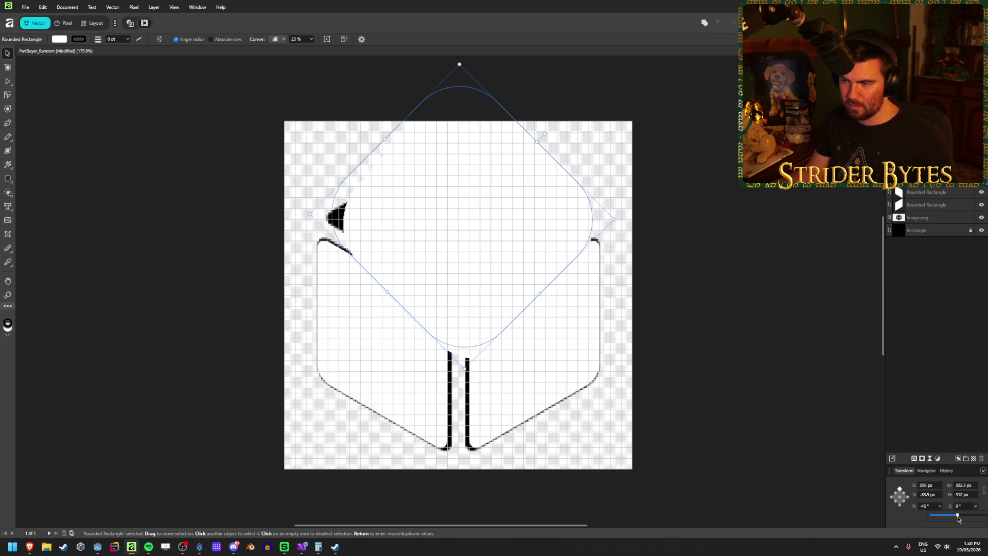
pyautogui.click(565, 338)
pyautogui.rightClick(532, 338)
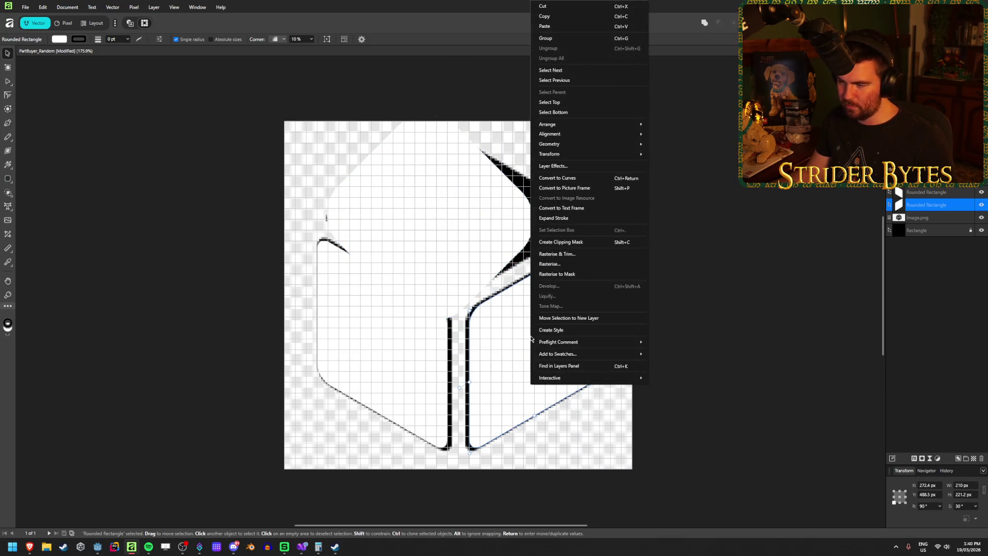
pyautogui.moveTo(618, 153)
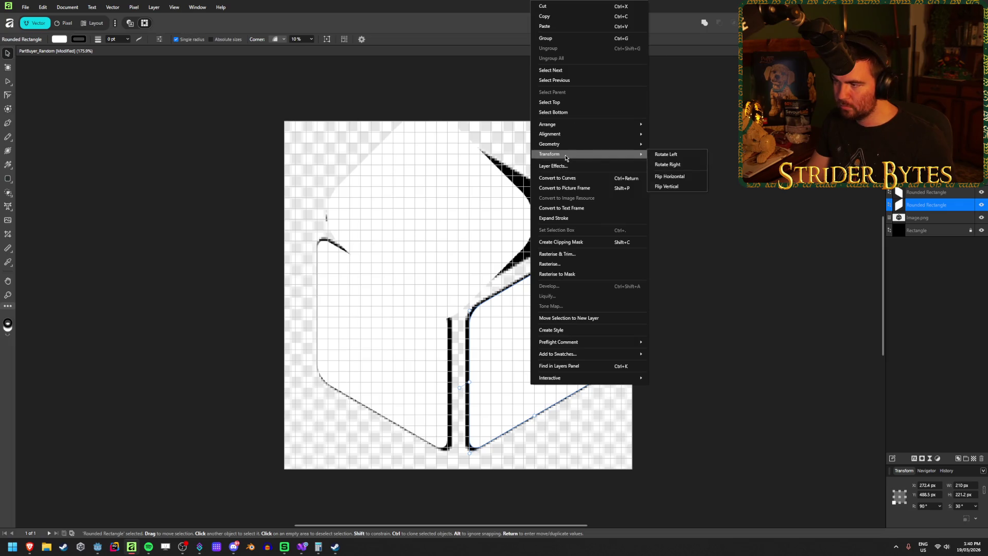
pyautogui.click(535, 326)
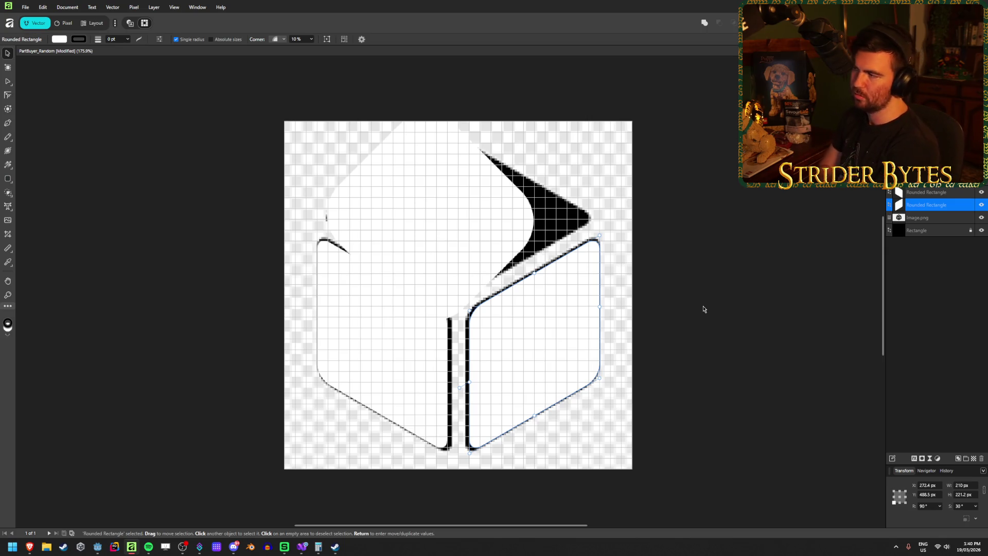
pyautogui.click(445, 236)
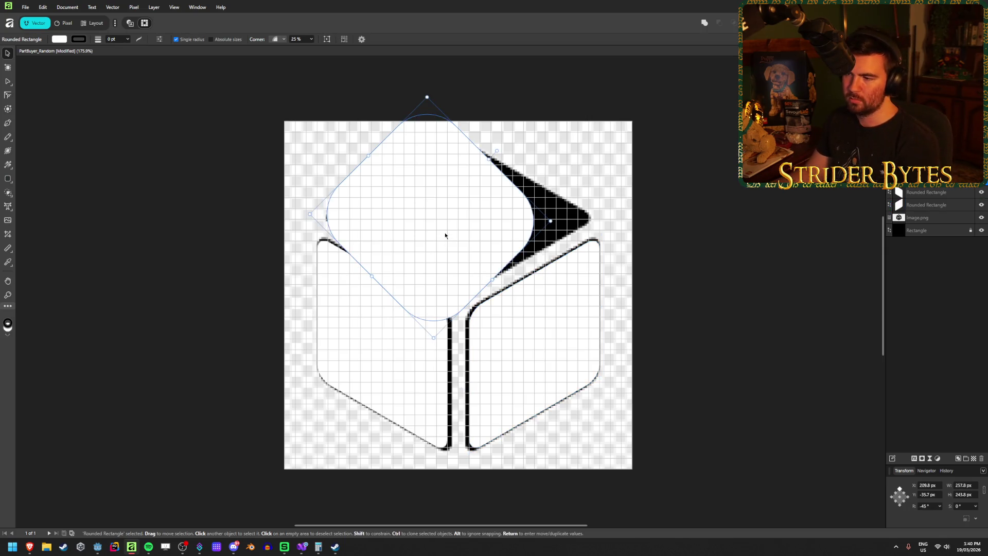
# Reset the top rounded rectangle to 0° rotation and apply a 45° shear
pyautogui.click(969, 227)
pyautogui.moveTo(436, 218)
pyautogui.mouseDown()
pyautogui.moveTo(515, 415)
pyautogui.moveTo(523, 417)
pyautogui.moveTo(509, 319)
pyautogui.moveTo(750, 370)
pyautogui.moveTo(766, 386)
pyautogui.mouseUp()
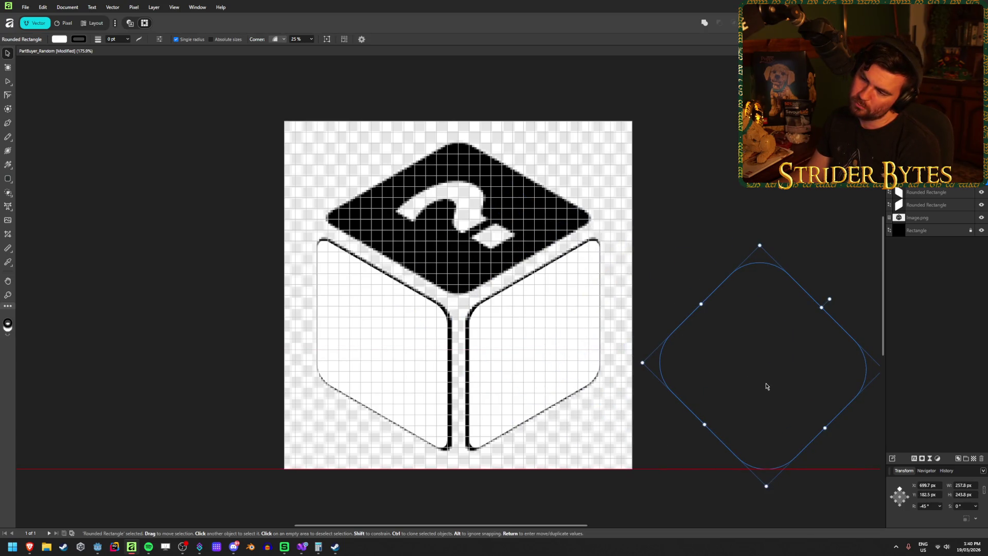
pyautogui.moveTo(766, 386)
pyautogui.mouseDown()
pyautogui.moveTo(533, 344)
pyautogui.moveTo(524, 323)
pyautogui.mouseUp()
pyautogui.moveTo(592, 239)
pyautogui.mouseDown()
pyautogui.moveTo(563, 220)
pyautogui.moveTo(529, 216)
pyautogui.mouseUp()
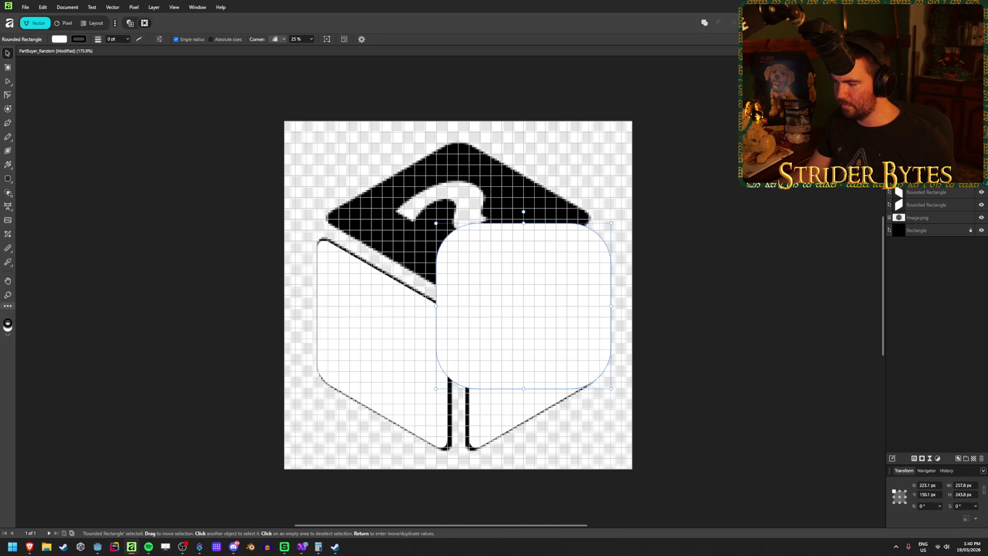
pyautogui.moveTo(962, 518); pyautogui.dragTo(971, 519)
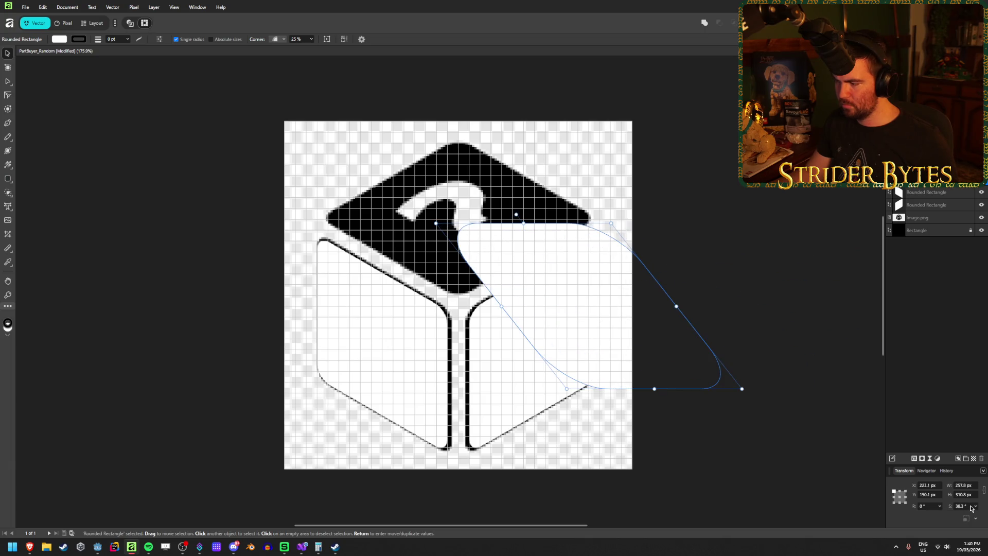
pyautogui.write('45')
pyautogui.press('Return')
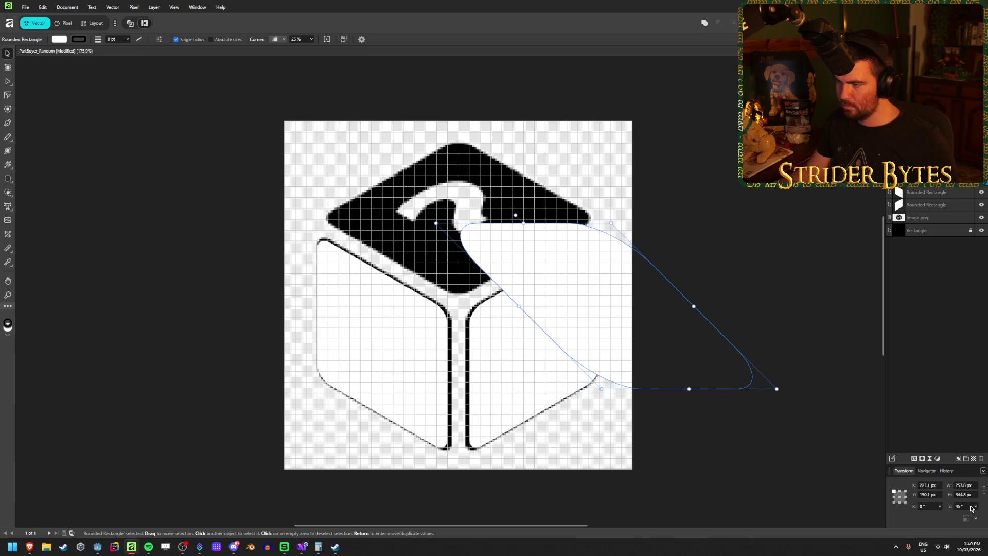
# Place and rotate the sheared shape over the cube top, then delete it
pyautogui.moveTo(593, 302)
pyautogui.mouseDown()
pyautogui.moveTo(459, 198)
pyautogui.moveTo(442, 226)
pyautogui.mouseUp()
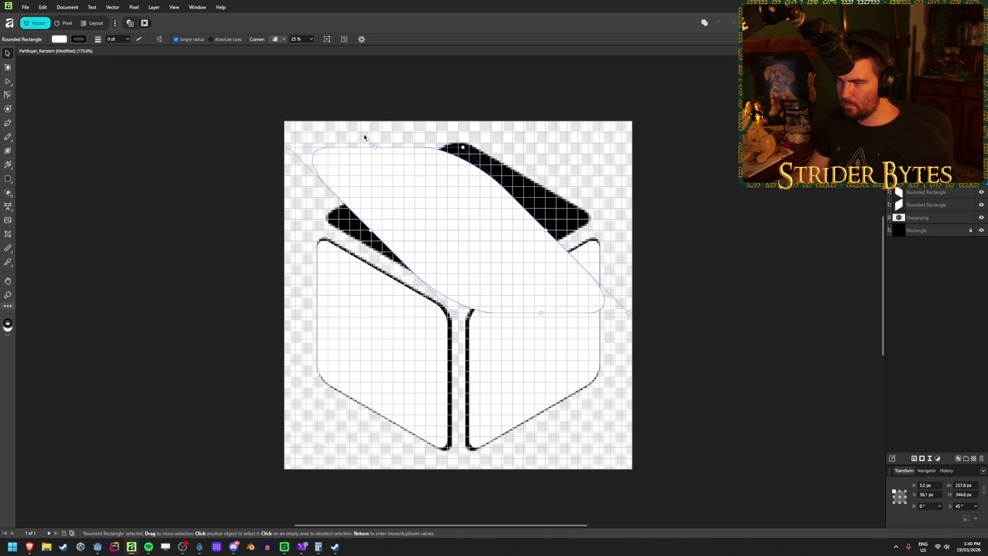
pyautogui.moveTo(367, 139)
pyautogui.mouseDown()
pyautogui.moveTo(315, 176)
pyautogui.moveTo(322, 166)
pyautogui.mouseUp()
pyautogui.moveTo(461, 225)
pyautogui.mouseDown()
pyautogui.moveTo(678, 410)
pyautogui.moveTo(626, 341)
pyautogui.mouseUp()
pyautogui.press('Delete')
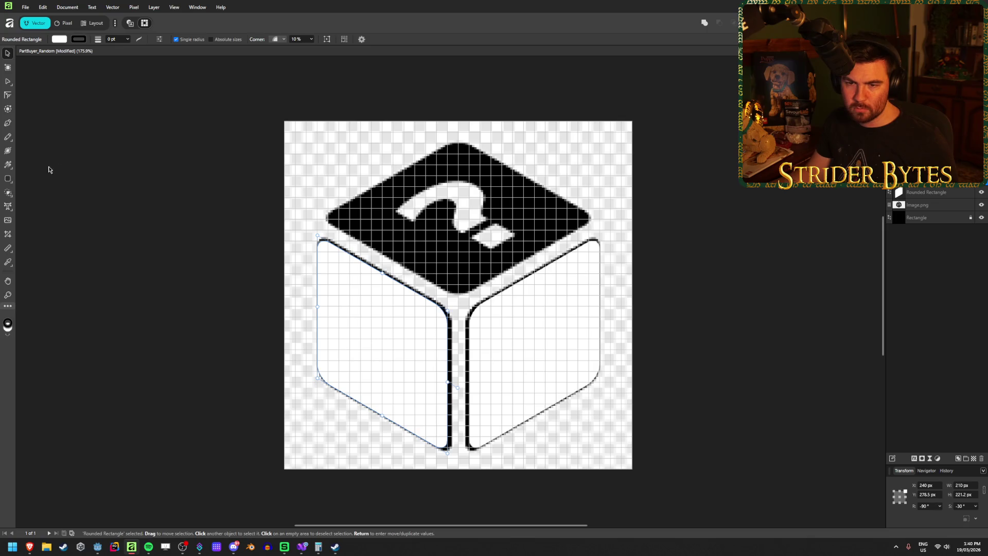
# Draw a rounded rectangle over the cube's top and rotate it −45° into a diamond
pyautogui.click(8, 178)
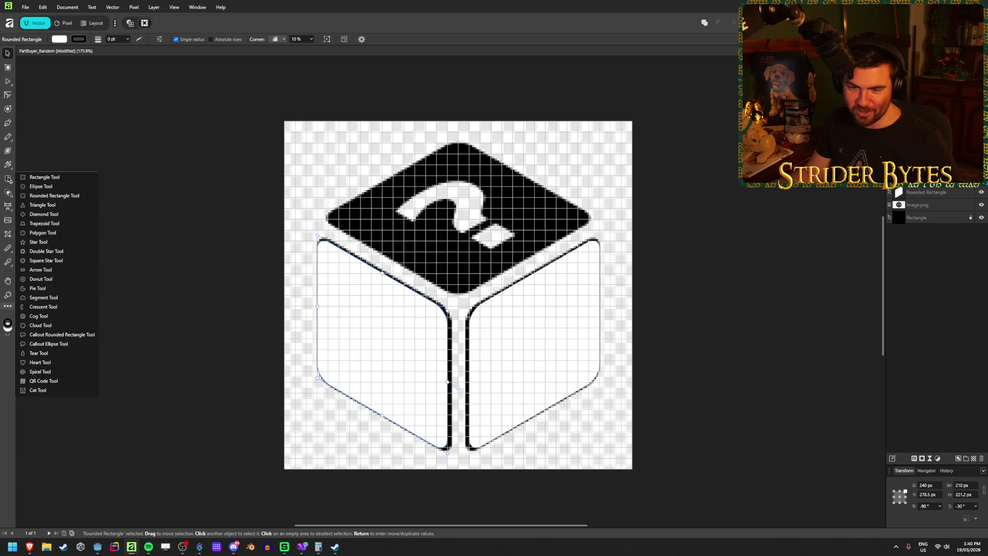
pyautogui.click(31, 196)
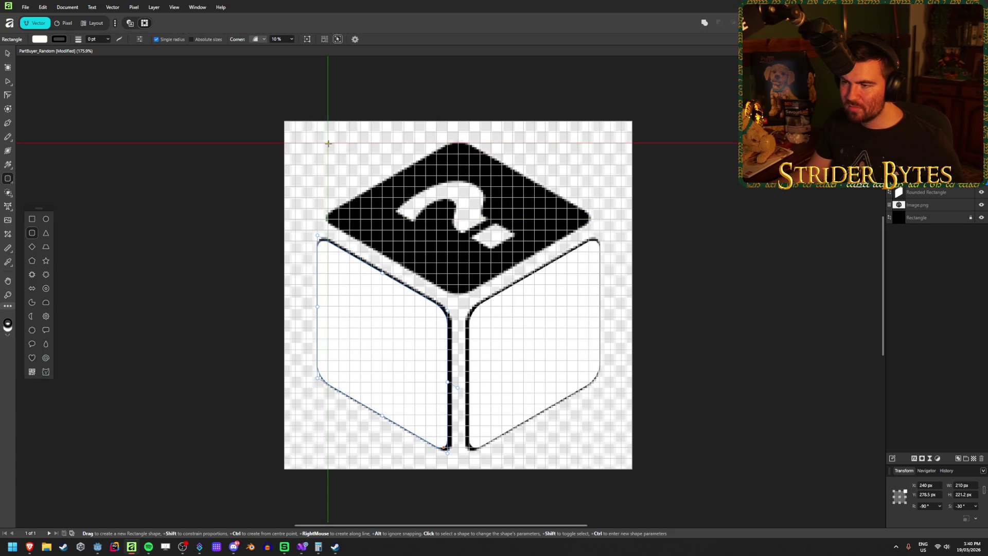
pyautogui.moveTo(327, 143)
pyautogui.mouseDown()
pyautogui.moveTo(564, 243)
pyautogui.moveTo(544, 290)
pyautogui.moveTo(589, 295)
pyautogui.mouseUp()
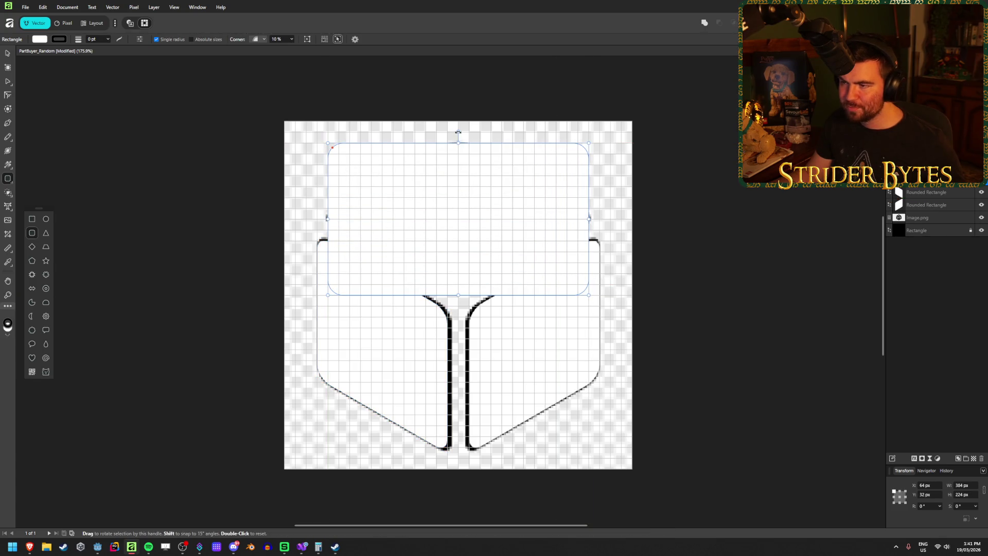
pyautogui.moveTo(458, 132)
pyautogui.mouseDown()
pyautogui.moveTo(534, 170)
pyautogui.moveTo(529, 158)
pyautogui.mouseUp()
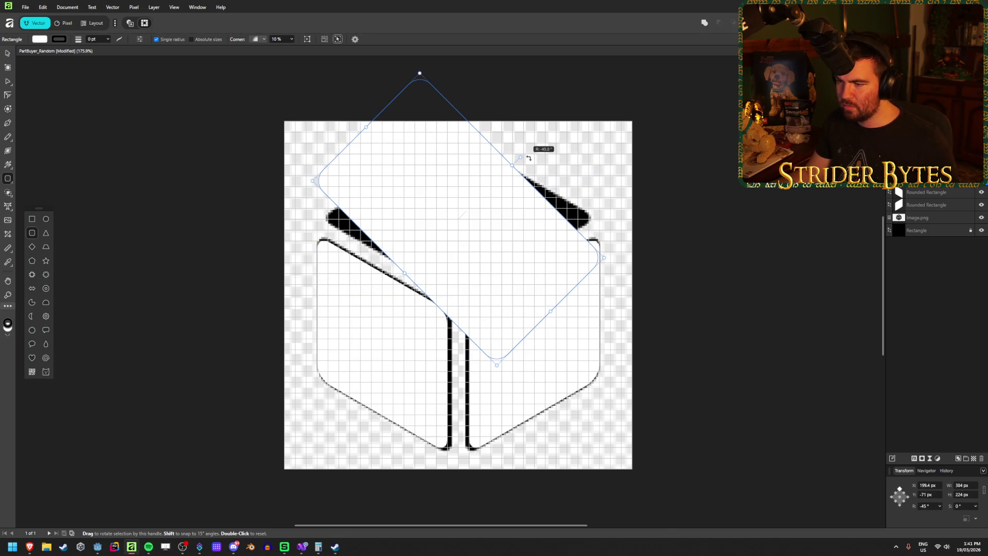
# Resize the diamond to 282.8 × 282.8 px and adjust its corner rounding
pyautogui.moveTo(497, 364); pyautogui.dragTo(459, 293)
pyautogui.moveTo(419, 73)
pyautogui.mouseDown()
pyautogui.moveTo(452, 166)
pyautogui.moveTo(459, 139)
pyautogui.mouseUp()
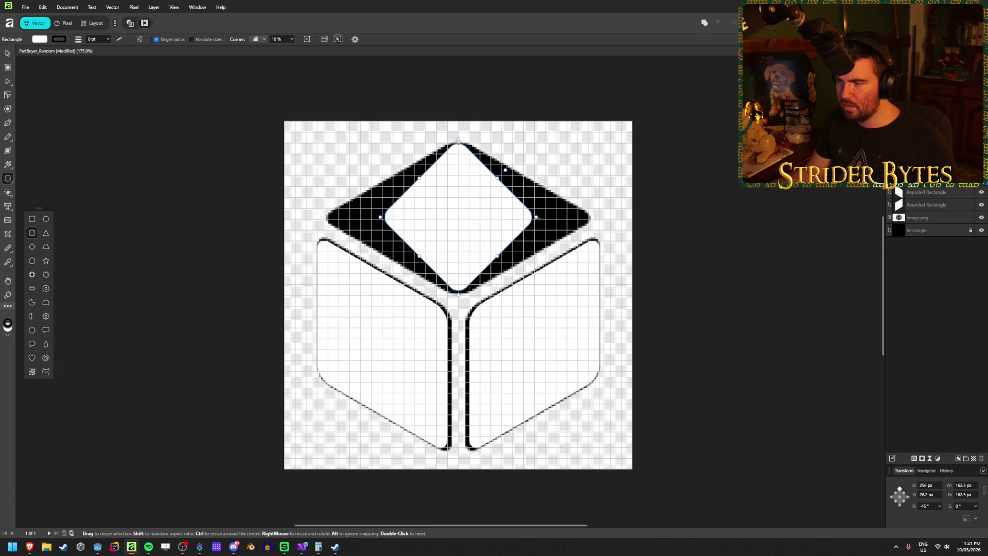
pyautogui.moveTo(537, 217)
pyautogui.mouseDown()
pyautogui.moveTo(599, 213)
pyautogui.moveTo(534, 219)
pyautogui.moveTo(589, 218)
pyautogui.mouseUp()
pyautogui.moveTo(381, 217); pyautogui.dragTo(317, 219)
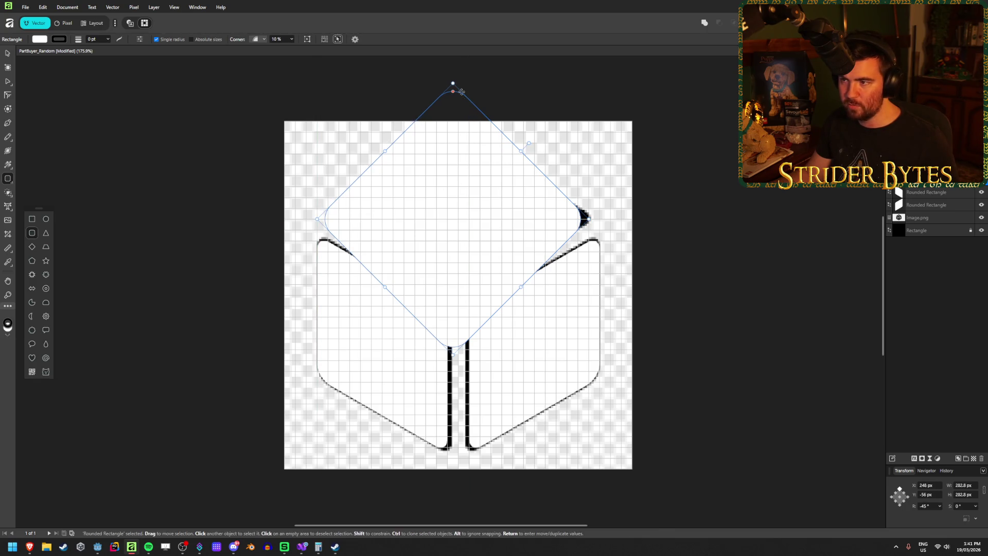
pyautogui.moveTo(453, 83); pyautogui.dragTo(452, 91)
pyautogui.moveTo(454, 101)
pyautogui.mouseDown()
pyautogui.moveTo(453, 140)
pyautogui.moveTo(453, 83)
pyautogui.mouseUp()
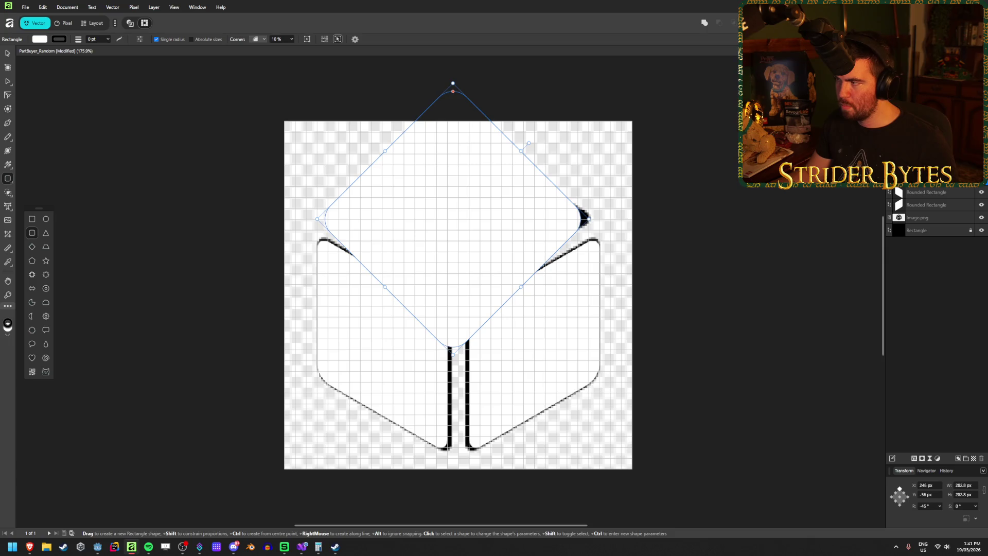
pyautogui.click(9, 53)
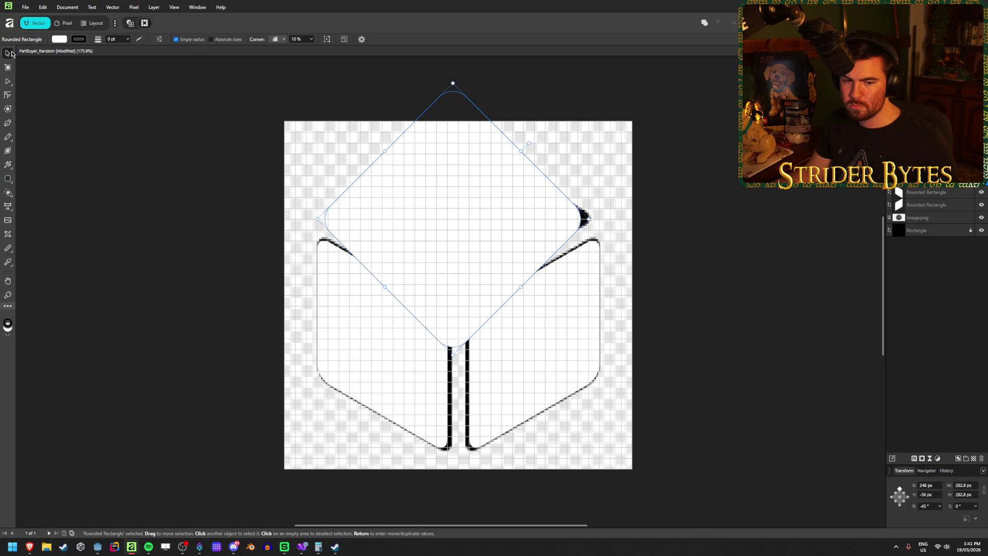
pyautogui.click(5, 81)
pyautogui.moveTo(453, 83)
pyautogui.mouseDown()
pyautogui.moveTo(454, 118)
pyautogui.moveTo(453, 91)
pyautogui.mouseUp()
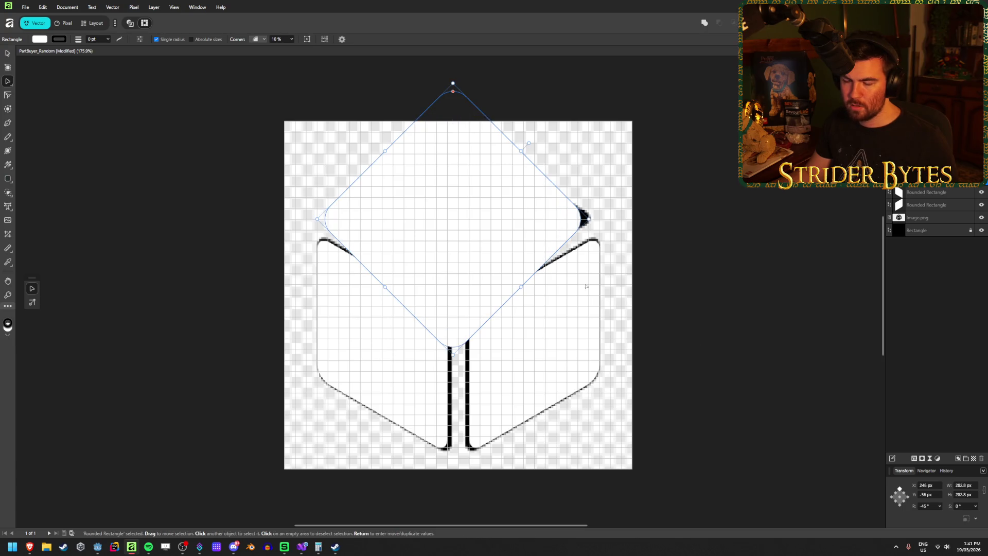
# Shear the rounded square to −30° in the Transform panel
pyautogui.click(975, 506)
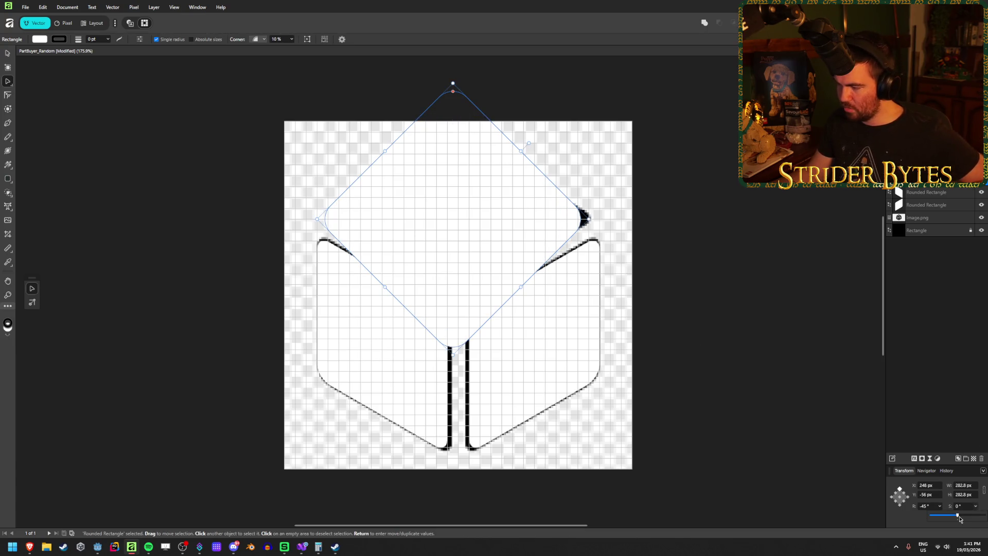
pyautogui.moveTo(960, 518); pyautogui.dragTo(948, 521)
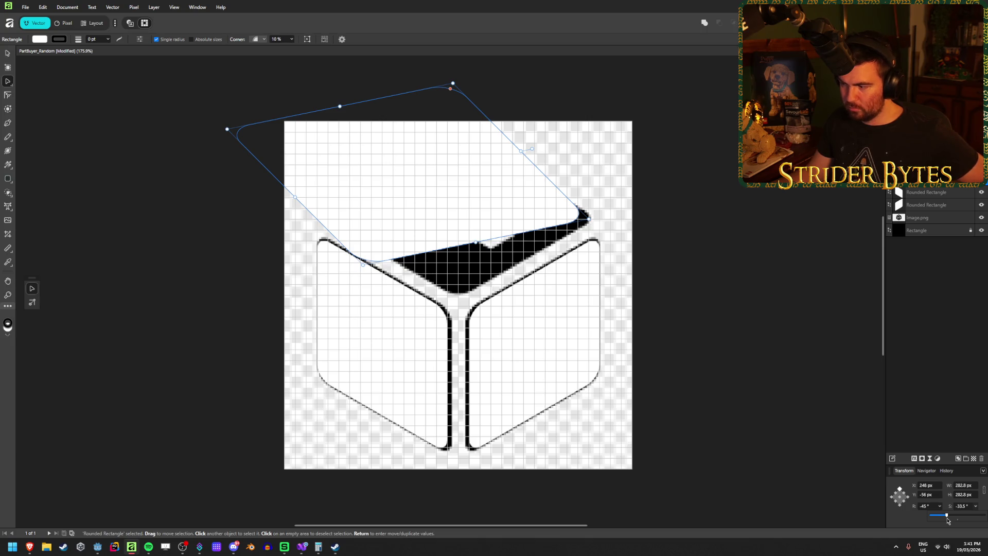
pyautogui.write('30')
pyautogui.press('Return')
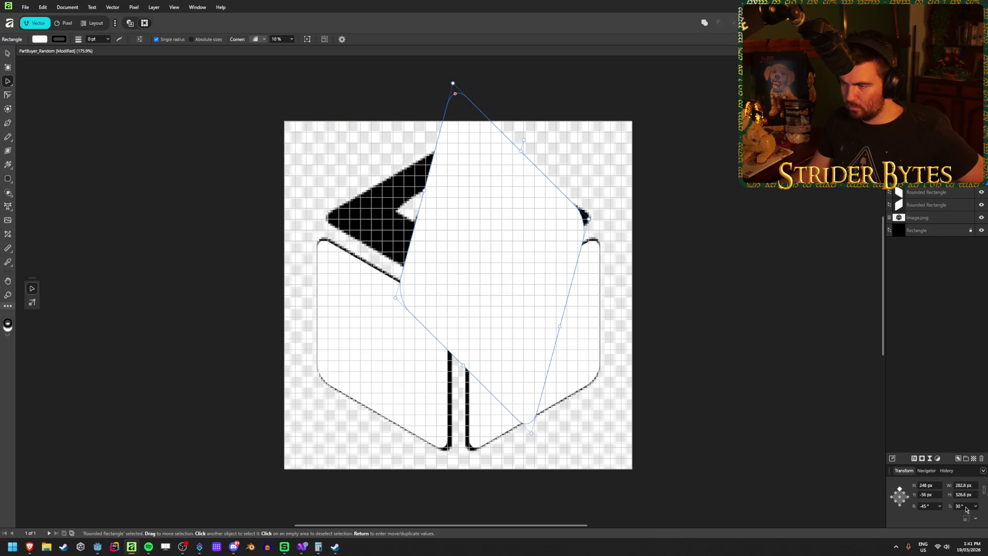
pyautogui.click(960, 506)
pyautogui.write('-30')
pyautogui.press('Return')
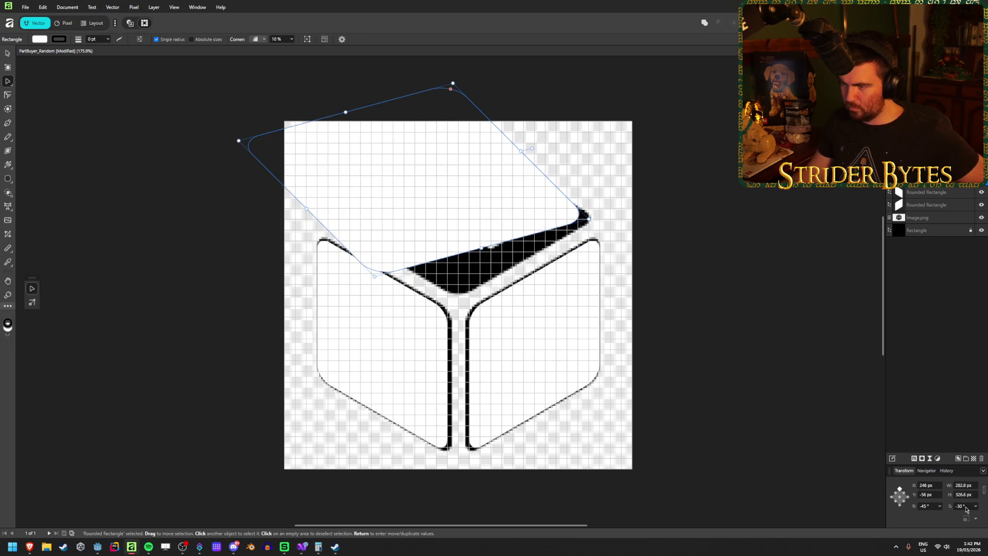
# Rotate the shape to exactly −30° and move it over the cube's top
pyautogui.moveTo(531, 149)
pyautogui.mouseDown()
pyautogui.moveTo(497, 103)
pyautogui.moveTo(520, 110)
pyautogui.mouseUp()
pyautogui.moveTo(435, 136)
pyautogui.mouseDown()
pyautogui.moveTo(492, 227)
pyautogui.moveTo(483, 217)
pyautogui.mouseUp()
pyautogui.click(931, 507)
pyautogui.write('-30')
pyautogui.press('Return')
# Resize the top face to about 238.5 × 241.5 px and fit it onto the cube top
pyautogui.moveTo(272, 248)
pyautogui.mouseDown()
pyautogui.moveTo(327, 214)
pyautogui.moveTo(318, 217)
pyautogui.mouseUp()
pyautogui.moveTo(564, 274)
pyautogui.mouseDown()
pyautogui.moveTo(512, 230)
pyautogui.moveTo(517, 265)
pyautogui.mouseUp()
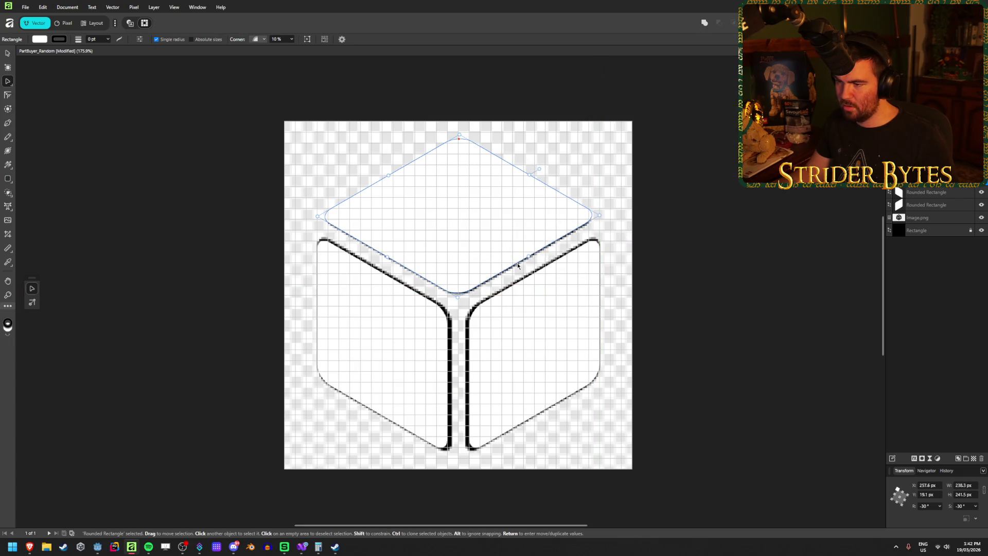
pyautogui.moveTo(483, 215); pyautogui.dragTo(487, 218)
pyautogui.click(664, 185)
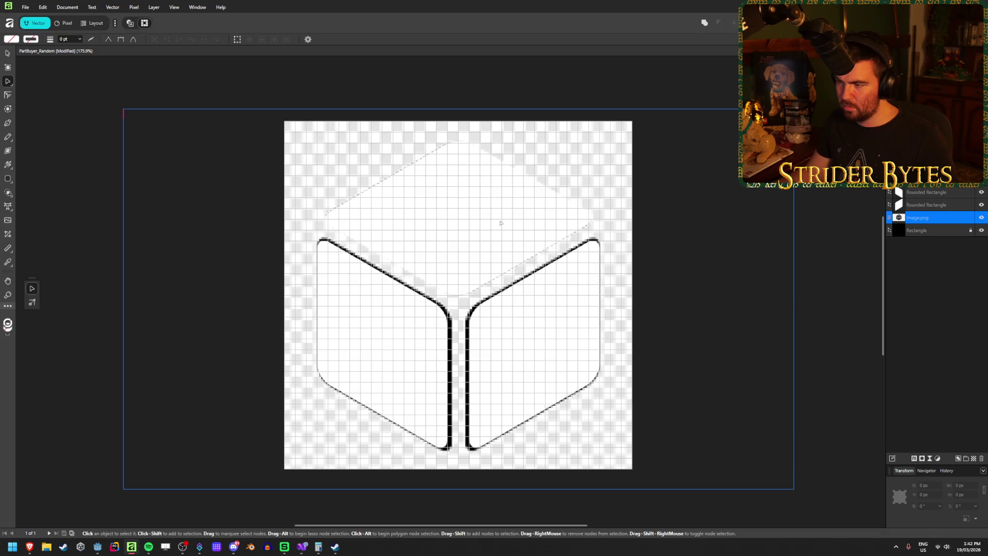
pyautogui.click(480, 233)
pyautogui.moveTo(476, 233); pyautogui.dragTo(479, 231)
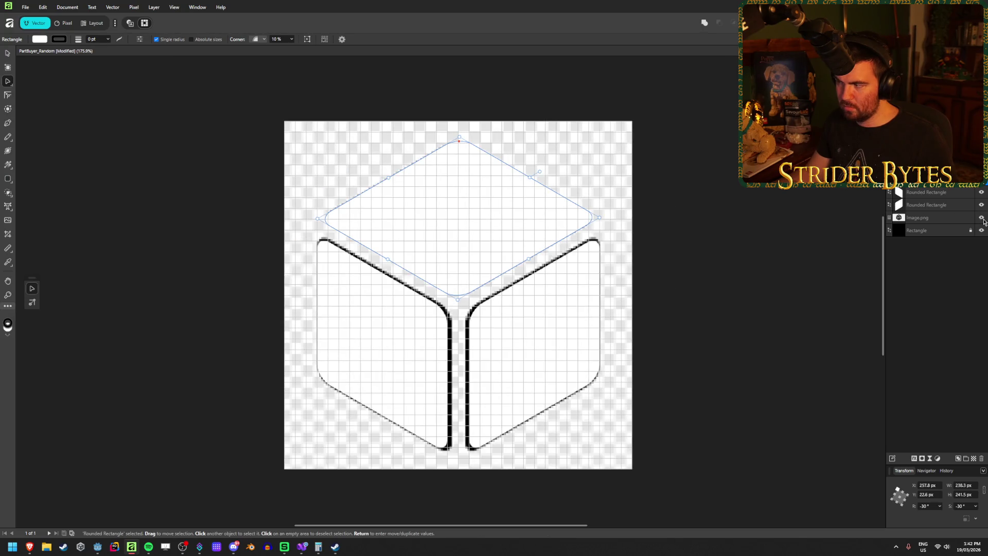
# Hide the reference image and roughly reposition the cube's top face shape
pyautogui.click(982, 219)
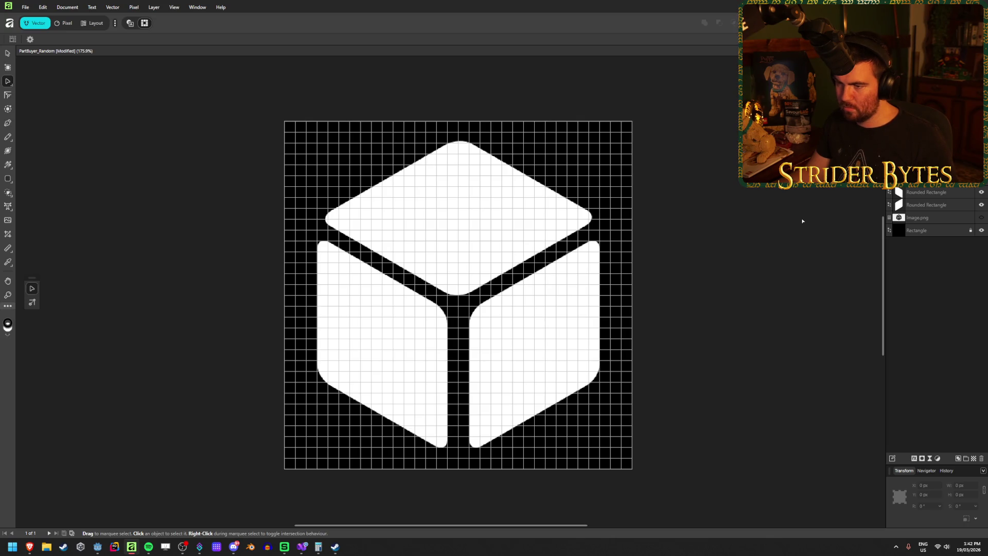
pyautogui.click(473, 222)
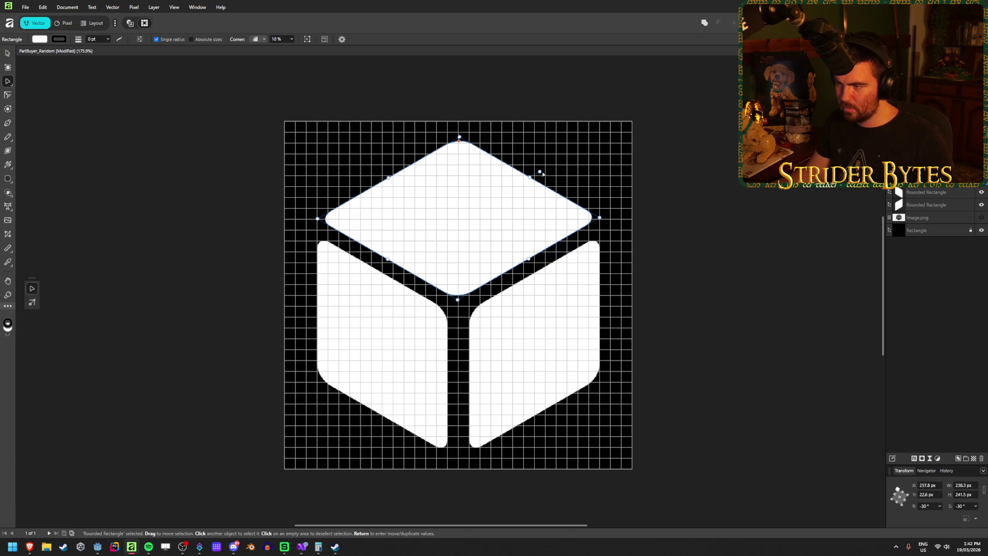
pyautogui.moveTo(540, 172); pyautogui.dragTo(539, 170)
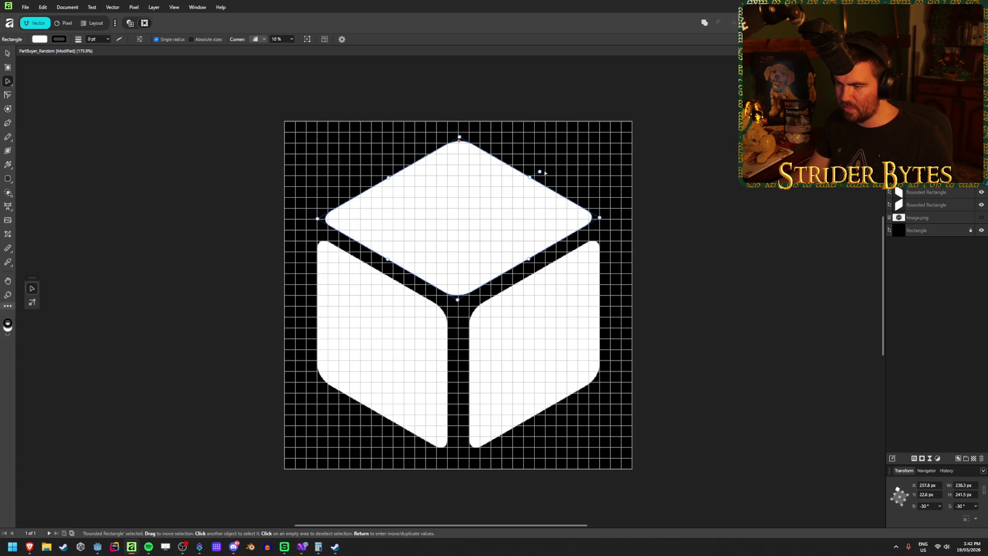
pyautogui.moveTo(483, 201); pyautogui.dragTo(483, 203)
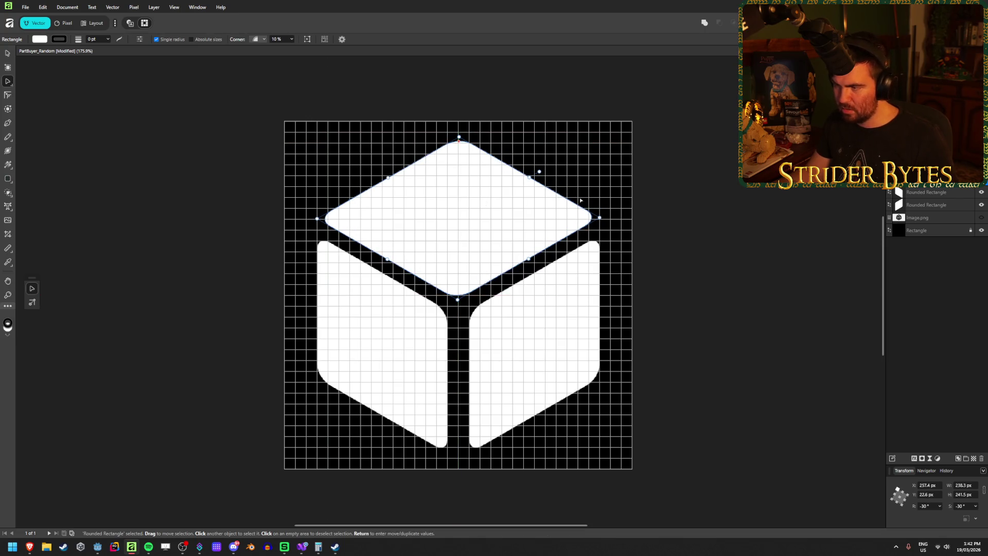
pyautogui.scroll(2, 598, 201)
pyautogui.scroll(-1, 272, 238)
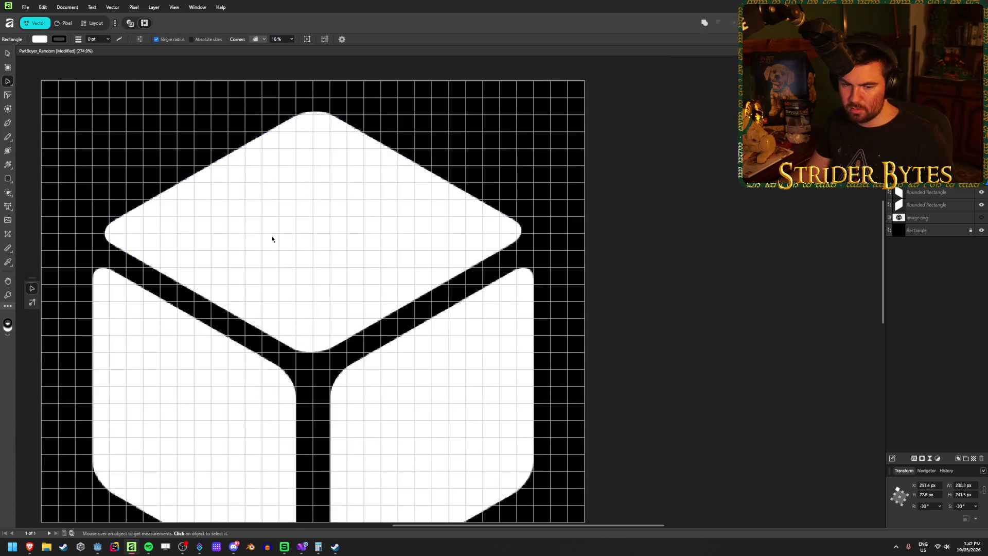
pyautogui.hscroll(-2, 283, 237)
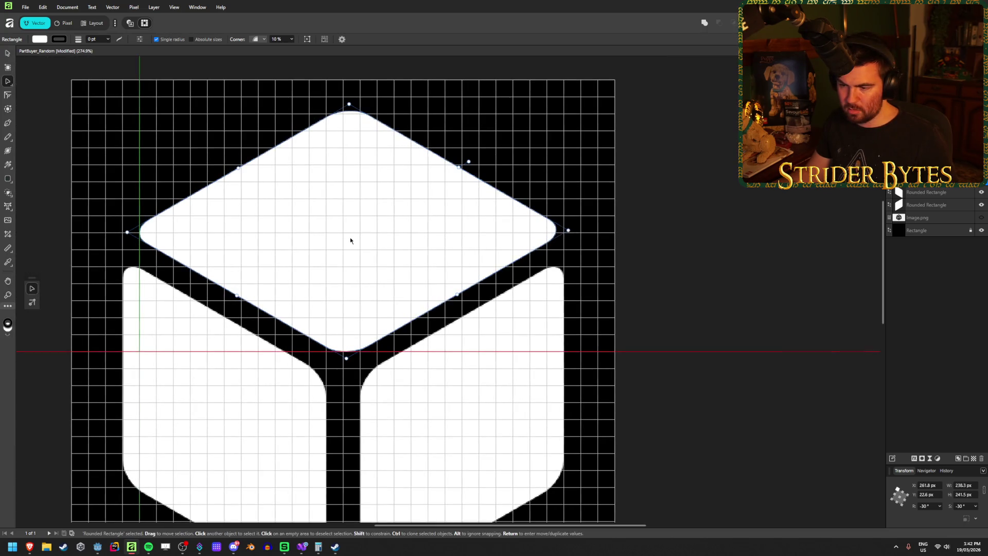
# Nudge the top face to 257.4, 24 px, centred above the two side faces
pyautogui.press('Right')
pyautogui.press('Right')
pyautogui.press('Up')
pyautogui.press('Down')
pyautogui.press('Down')
pyautogui.press('Down')
pyautogui.hotkey('ctrl', 'z')
pyautogui.hotkey('ctrl', 'shift', 'z')
pyautogui.hotkey('ctrl', 'z')
pyautogui.hotkey('ctrl', 'shift', 'z')
pyautogui.press('Up')
pyautogui.press('Up')
pyautogui.press('Up')
pyautogui.press('Down')
pyautogui.press('Down')
pyautogui.press('Down')
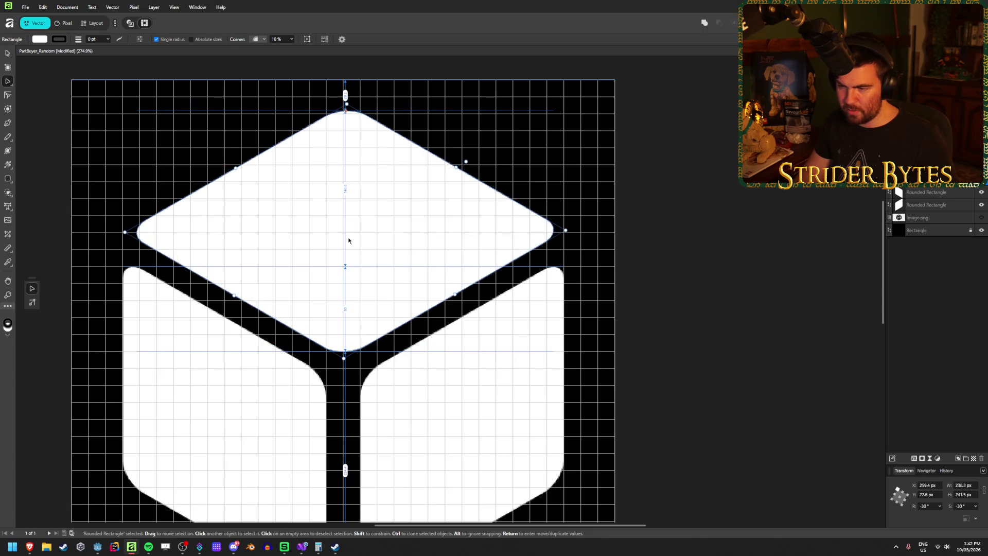
pyautogui.moveTo(391, 213)
pyautogui.mouseDown()
pyautogui.moveTo(386, 221)
pyautogui.moveTo(390, 201)
pyautogui.moveTo(390, 218)
pyautogui.mouseUp()
pyautogui.click(668, 208)
pyautogui.scroll(-4, 613, 282)
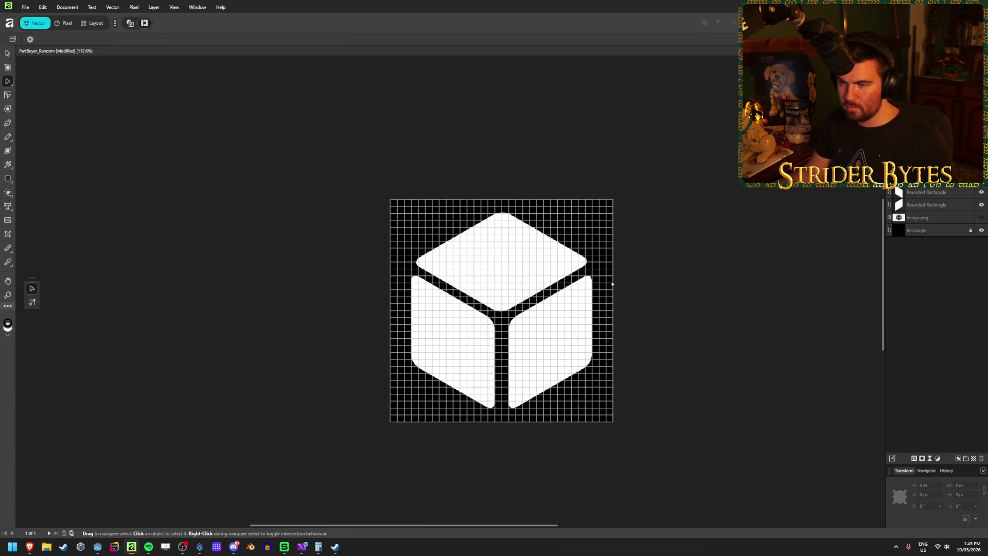
# Select the cube's top face and try dragging its shear, cancelling the move-and-duplicate prompt
pyautogui.scroll(-2, 262, 339)
pyautogui.scroll(3, 478, 289)
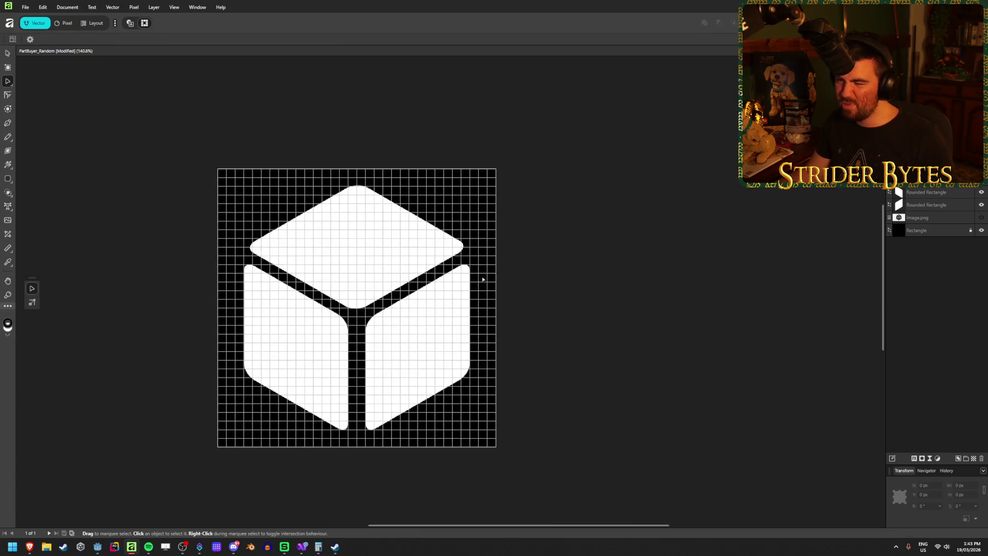
pyautogui.scroll(1, 170, 278)
pyautogui.scroll(1, 170, 278)
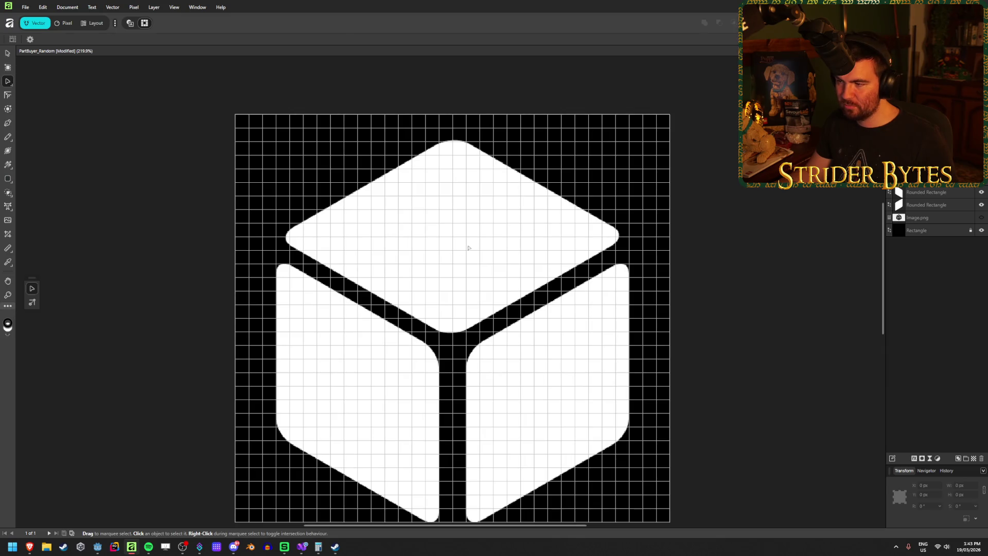
pyautogui.click(468, 247)
pyautogui.moveTo(949, 517); pyautogui.dragTo(948, 517)
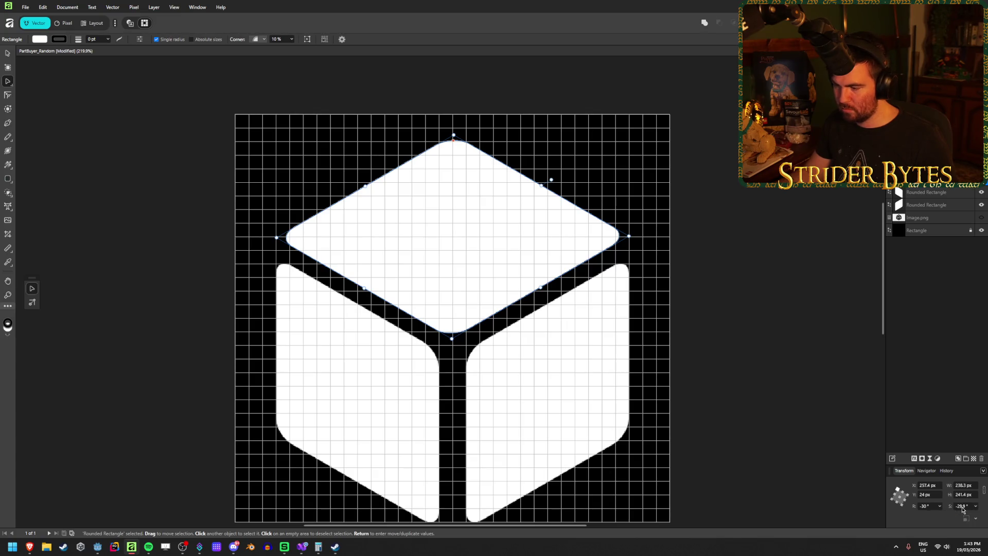
pyautogui.press('Return')
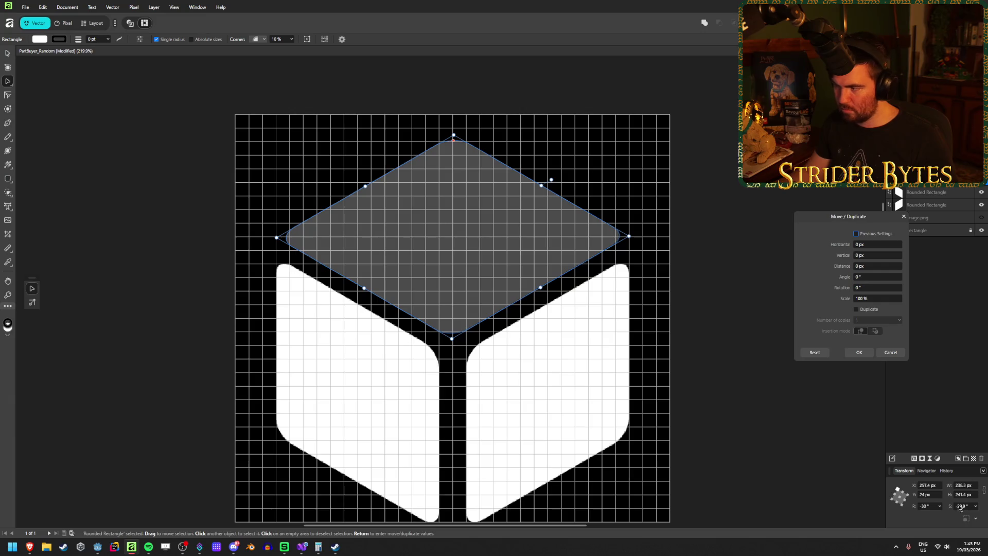
pyautogui.click(903, 216)
# Set the top face's shear to exactly −30°
pyautogui.click(965, 507)
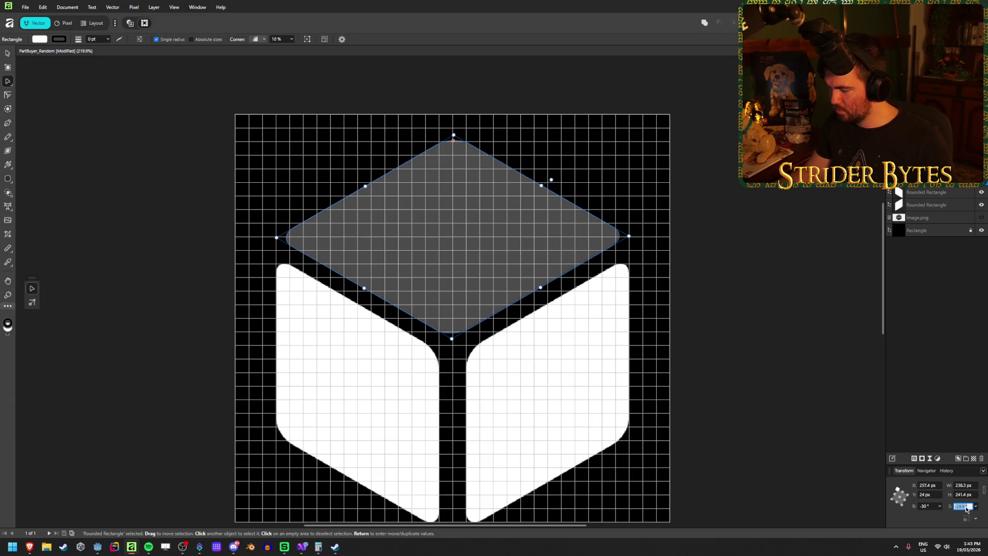
pyautogui.write('-30')
pyautogui.press('Return')
pyautogui.click(722, 291)
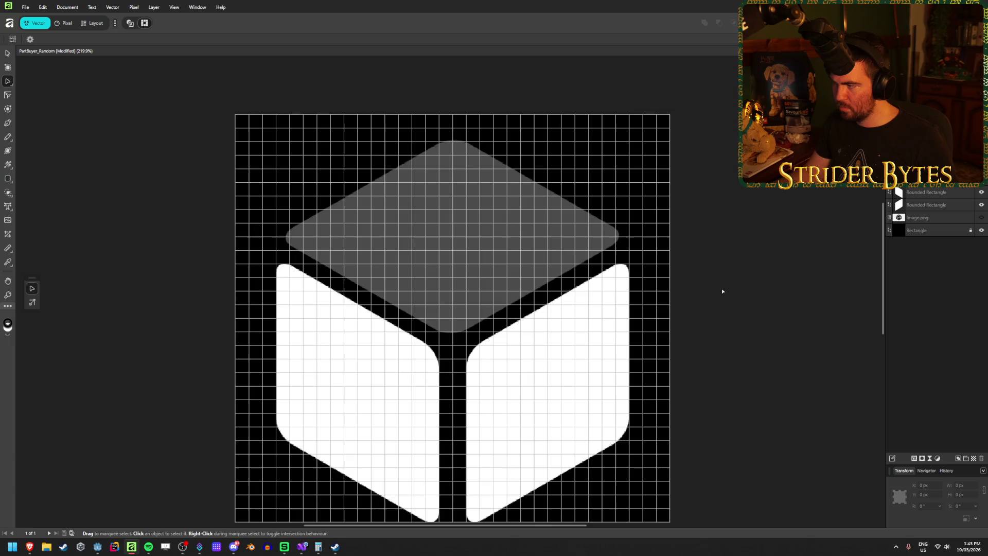
pyautogui.click(504, 236)
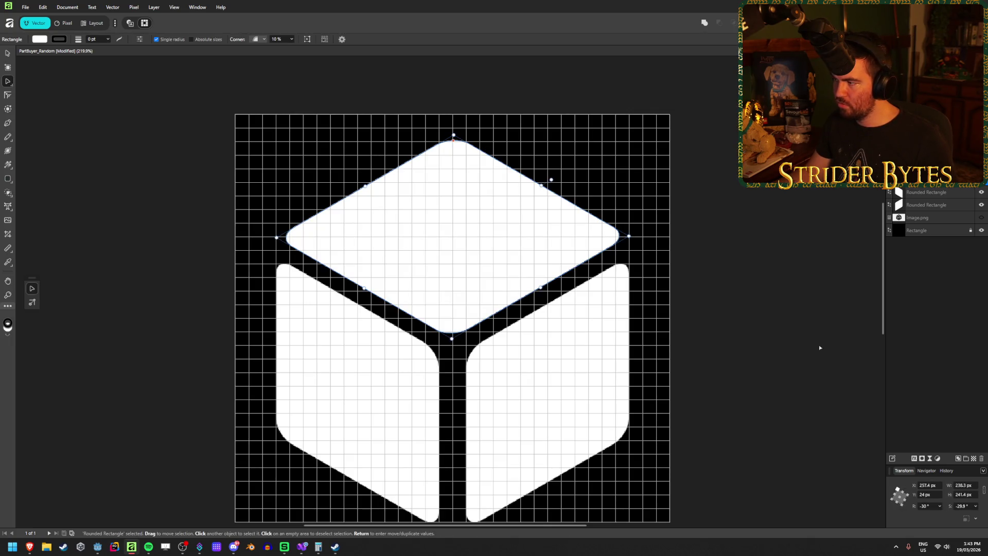
pyautogui.click(967, 509)
pyautogui.press('Return')
pyautogui.click(727, 241)
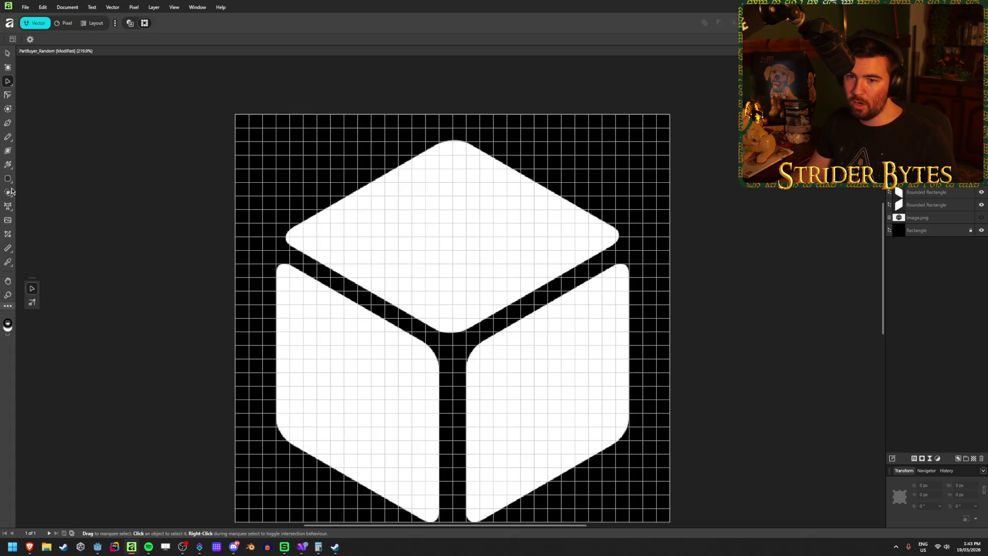
pyautogui.rightClick(9, 208)
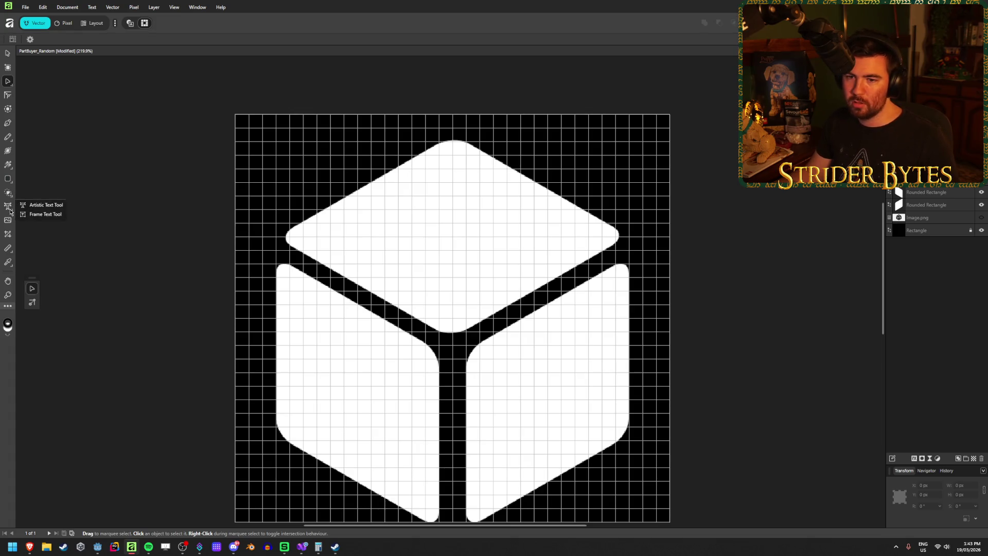
# Type a '?' with the Artistic Text Tool on the cube's left face
pyautogui.click(44, 206)
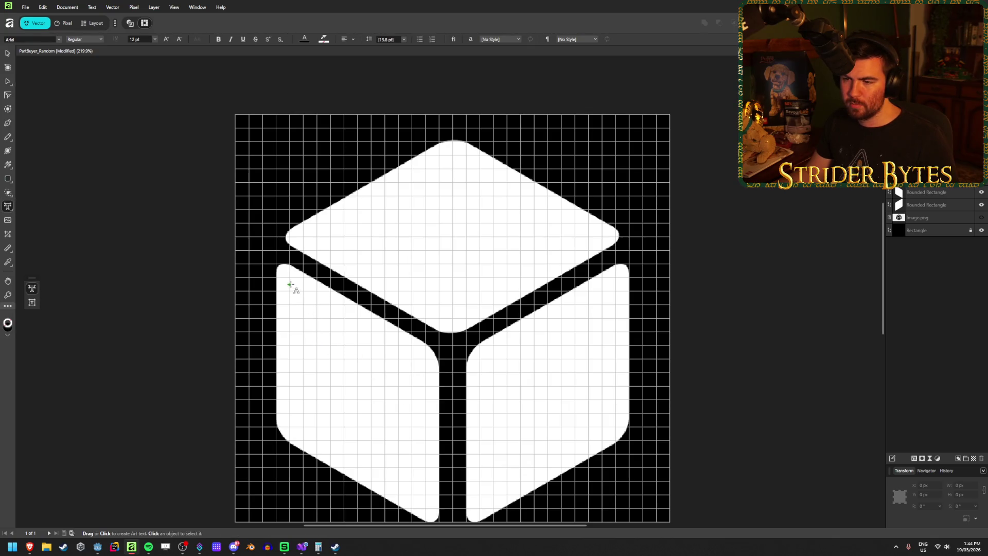
pyautogui.moveTo(276, 267)
pyautogui.mouseDown()
pyautogui.moveTo(294, 376)
pyautogui.moveTo(284, 428)
pyautogui.mouseUp()
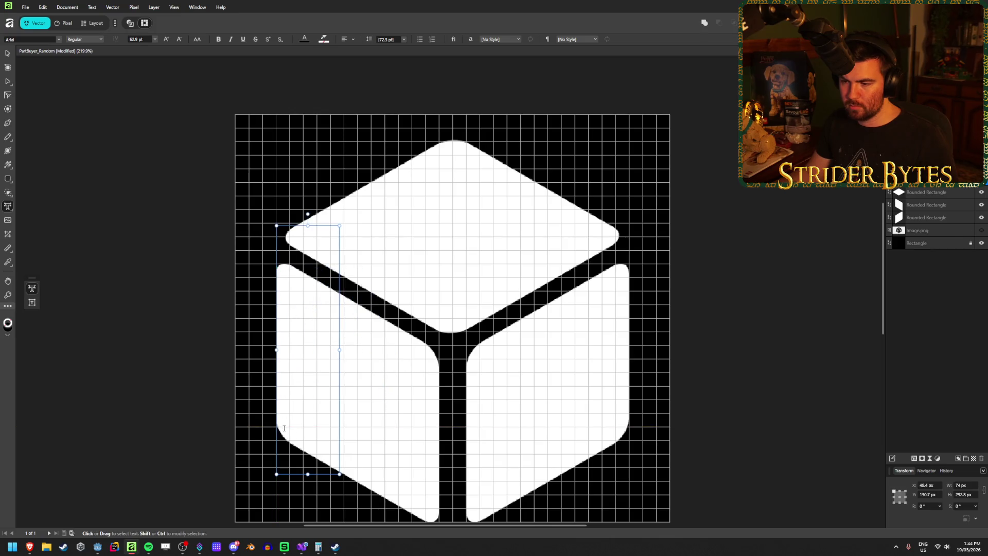
pyautogui.write('?')
pyautogui.press('Escape')
pyautogui.click(8, 53)
pyautogui.hotkey('ctrl', 'd')
pyautogui.moveTo(355, 356); pyautogui.dragTo(361, 390)
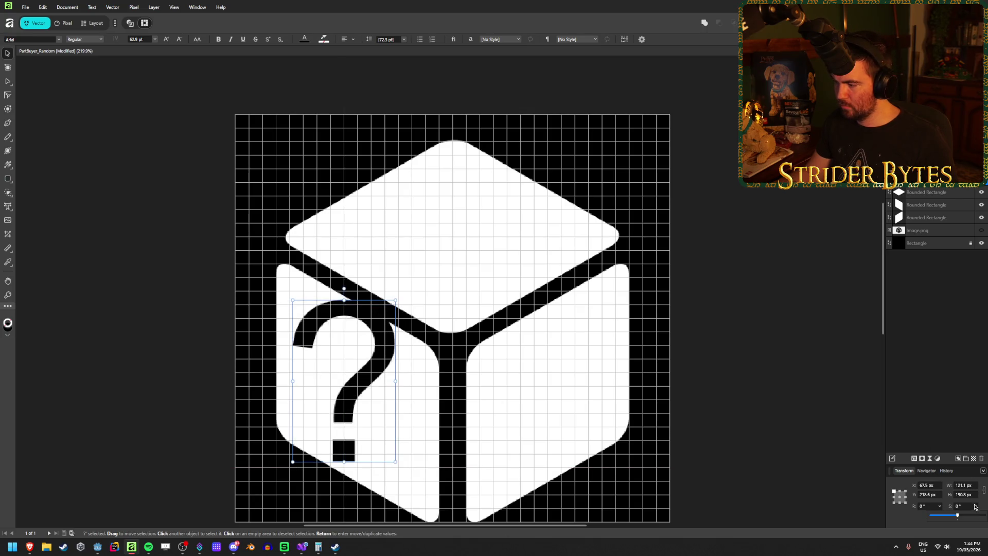
# Give the question mark a 30° shear and a −30° rotation
pyautogui.moveTo(958, 517)
pyautogui.mouseDown()
pyautogui.moveTo(950, 515)
pyautogui.moveTo(965, 517)
pyautogui.mouseUp()
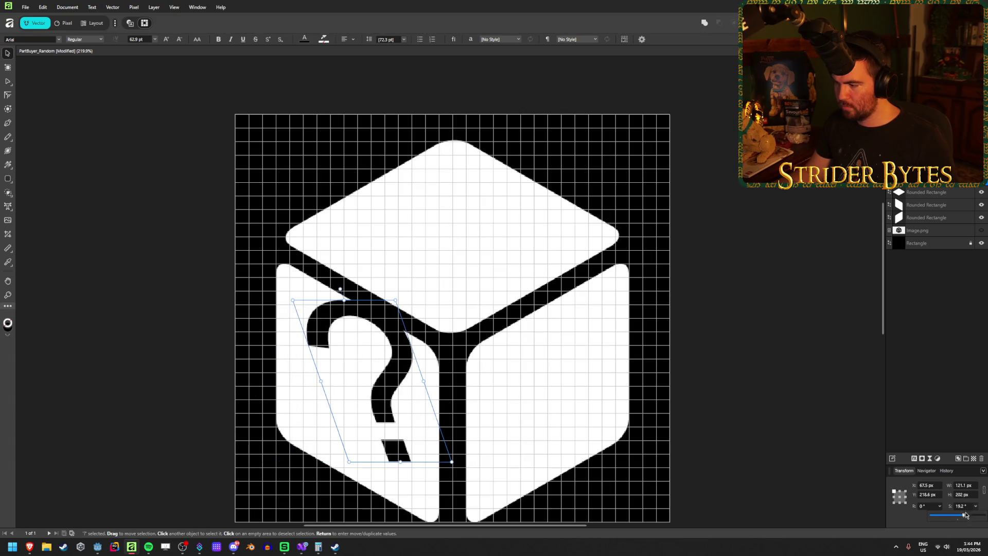
pyautogui.click(963, 505)
pyautogui.write('30')
pyautogui.press('Return')
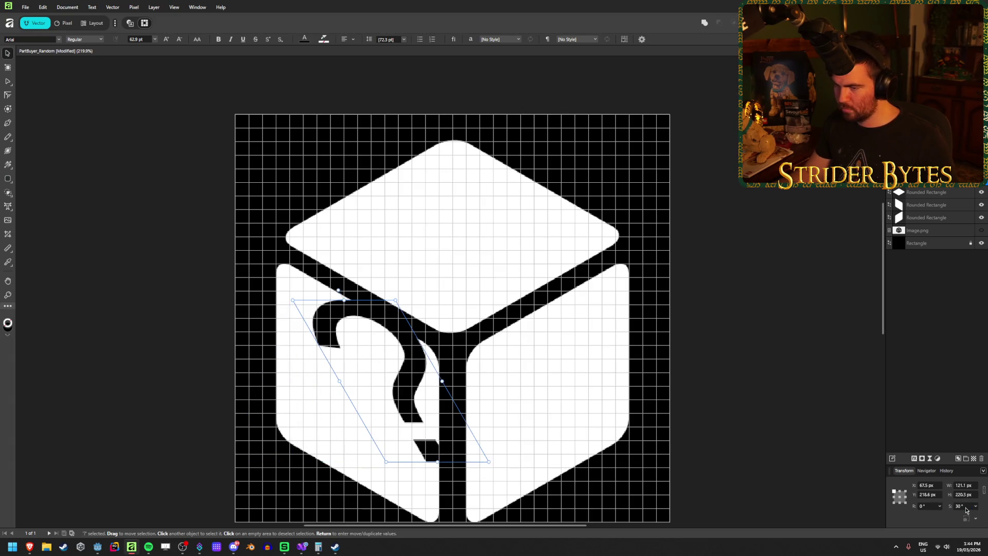
pyautogui.moveTo(337, 290)
pyautogui.mouseDown()
pyautogui.moveTo(407, 276)
pyautogui.moveTo(386, 278)
pyautogui.mouseUp()
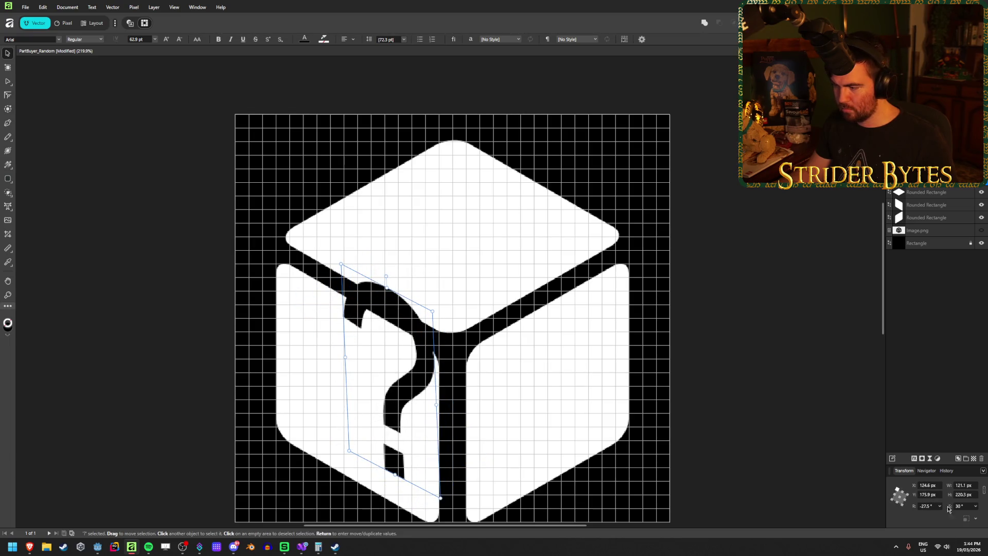
pyautogui.write('-30')
pyautogui.press('Return')
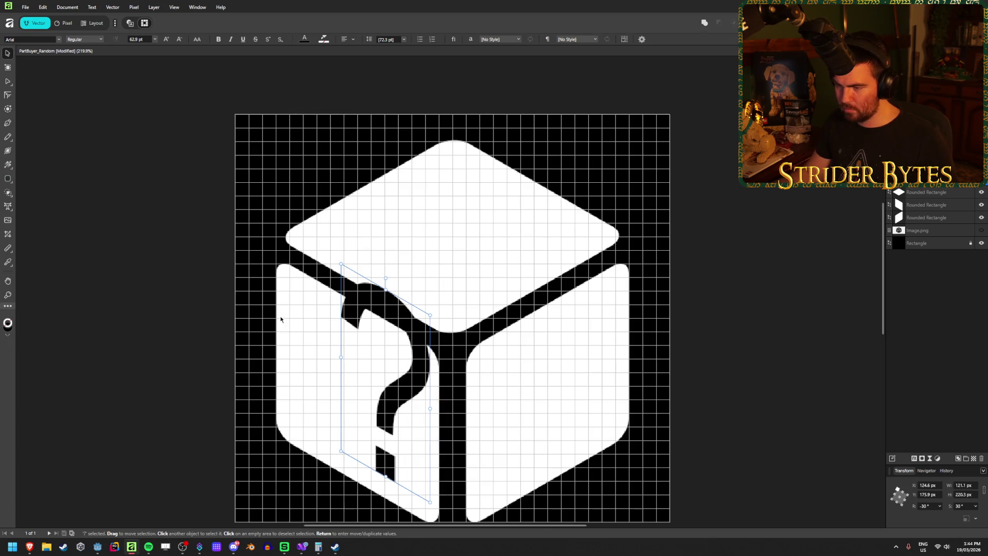
# Shrink the question mark and position it on the left face
pyautogui.moveTo(386, 289); pyautogui.dragTo(386, 362)
pyautogui.moveTo(399, 429); pyautogui.dragTo(362, 400)
pyautogui.click(741, 333)
pyautogui.scroll(-3, 552, 410)
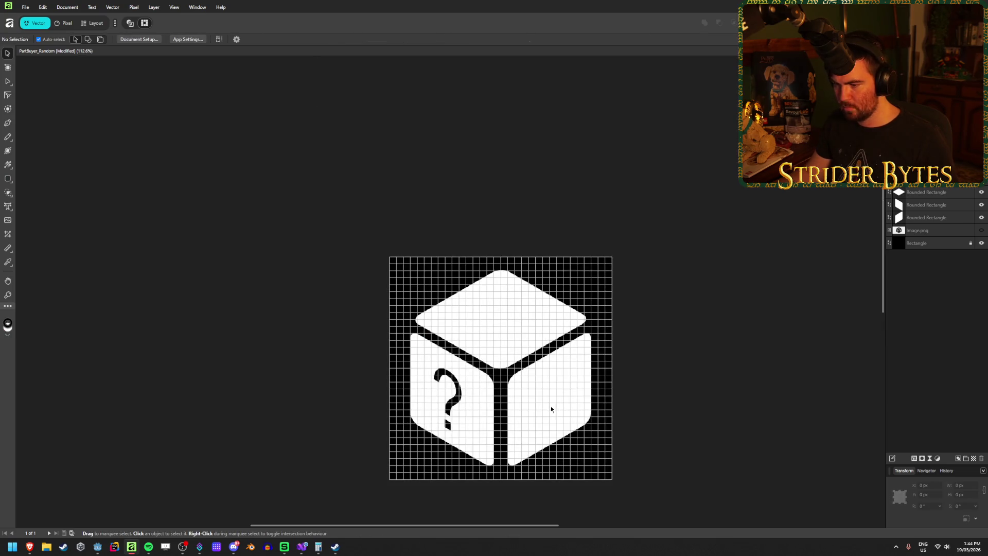
# Dismiss a spelling check opened by accident from the menu bar
pyautogui.scroll(-1, 452, 435)
pyautogui.scroll(4, 473, 406)
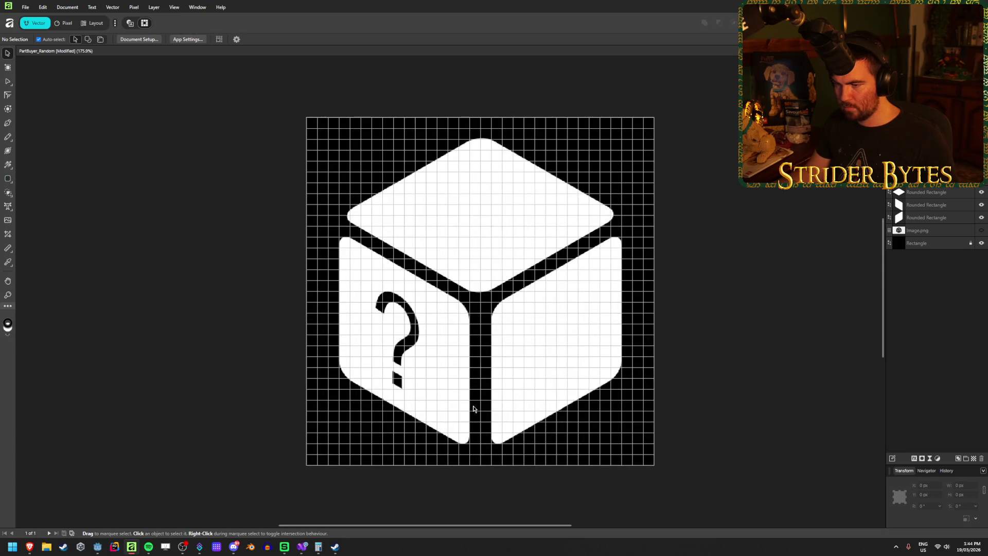
pyautogui.click(133, 7)
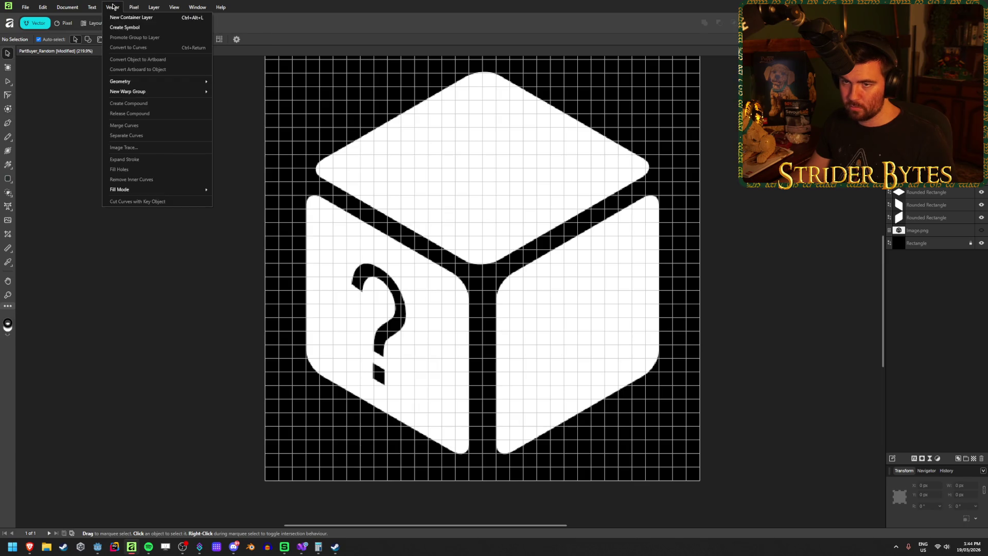
pyautogui.click(162, 7)
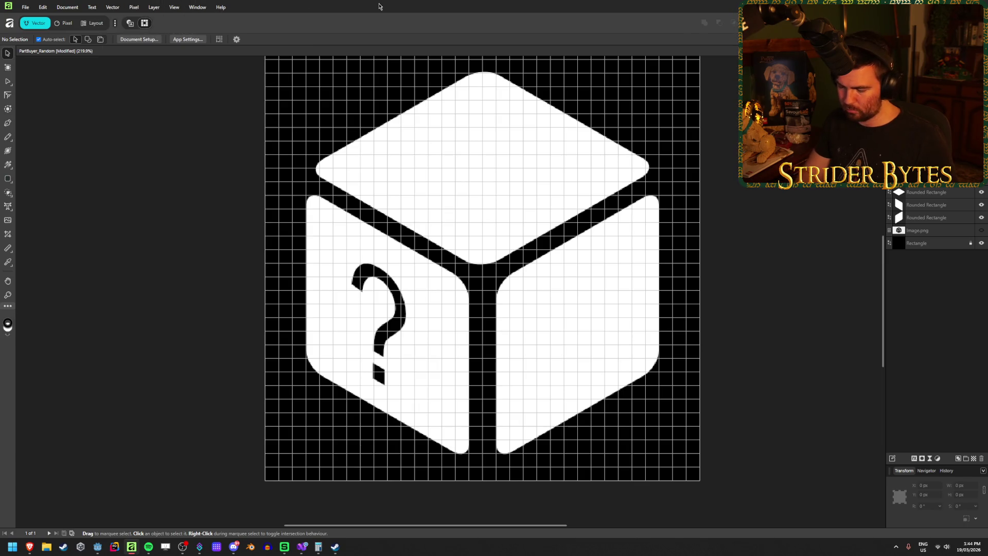
pyautogui.press('t')
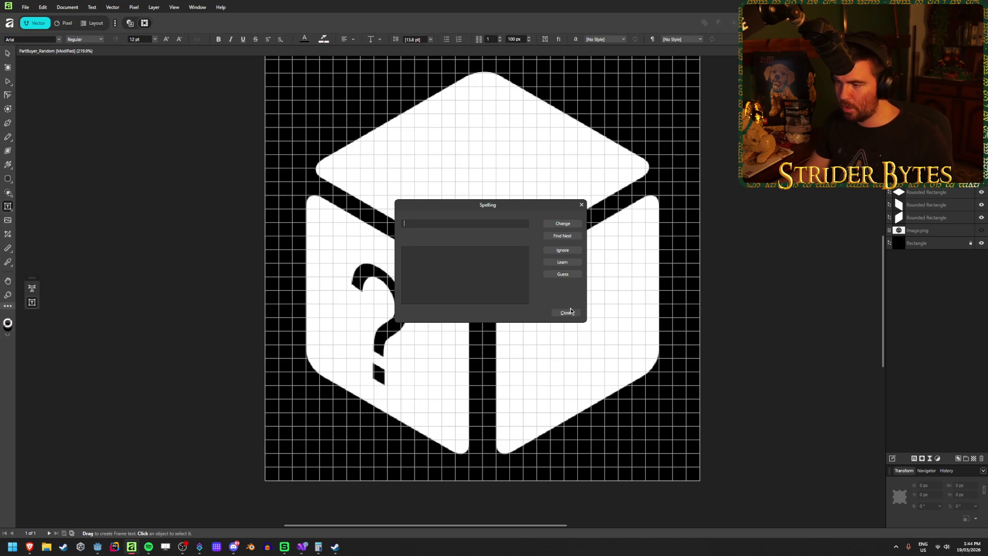
pyautogui.click(566, 313)
pyautogui.click(159, 8)
# Hide the grid by unticking View > Show > Grid
pyautogui.moveTo(174, 7)
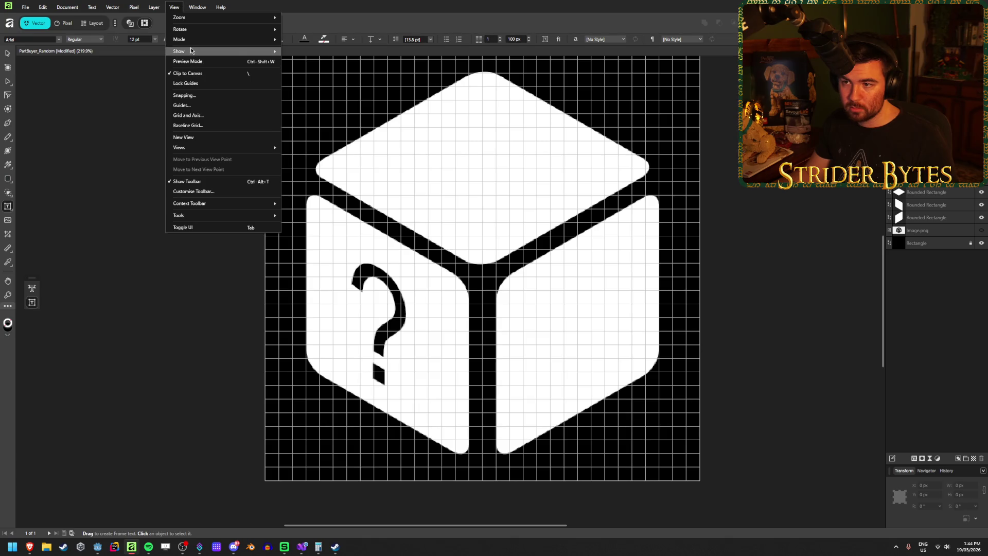
pyautogui.moveTo(205, 51)
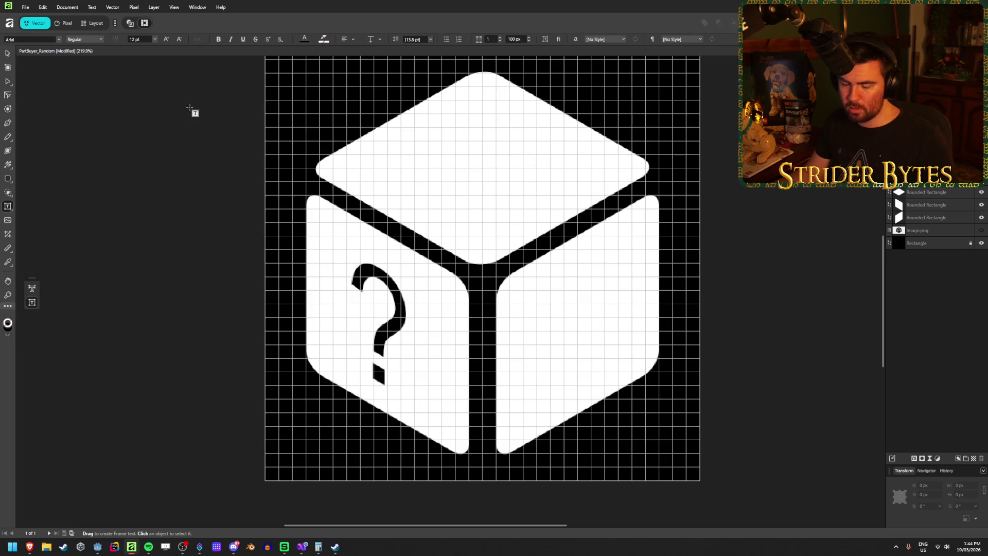
pyautogui.click(133, 7)
pyautogui.moveTo(175, 8)
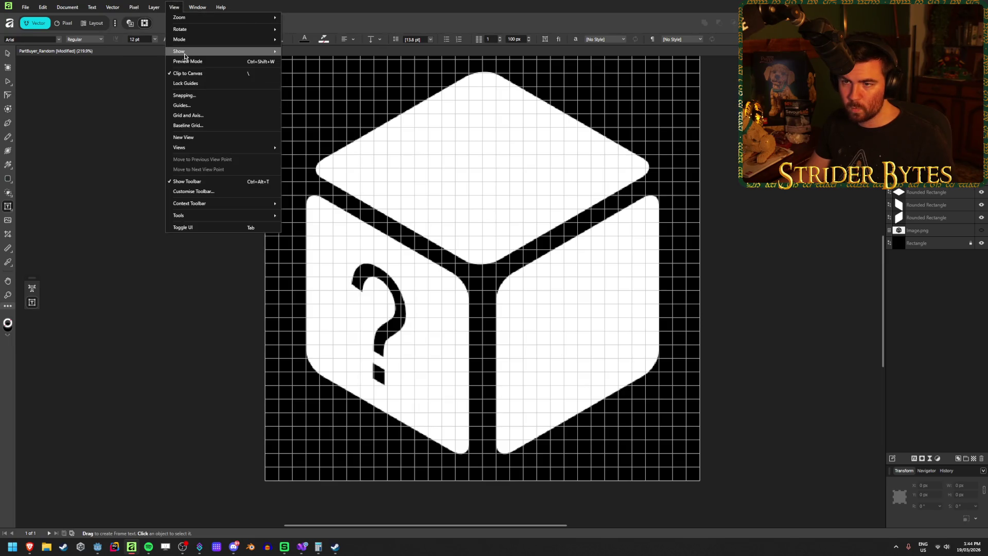
pyautogui.moveTo(216, 51)
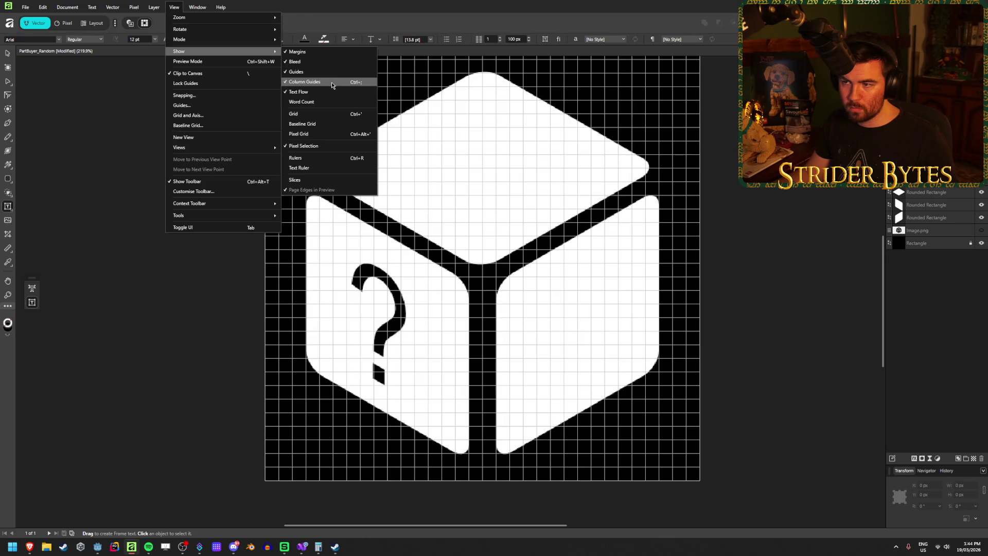
pyautogui.click(304, 113)
# Select the cube's '?' text and open it for character editing
pyautogui.click(8, 53)
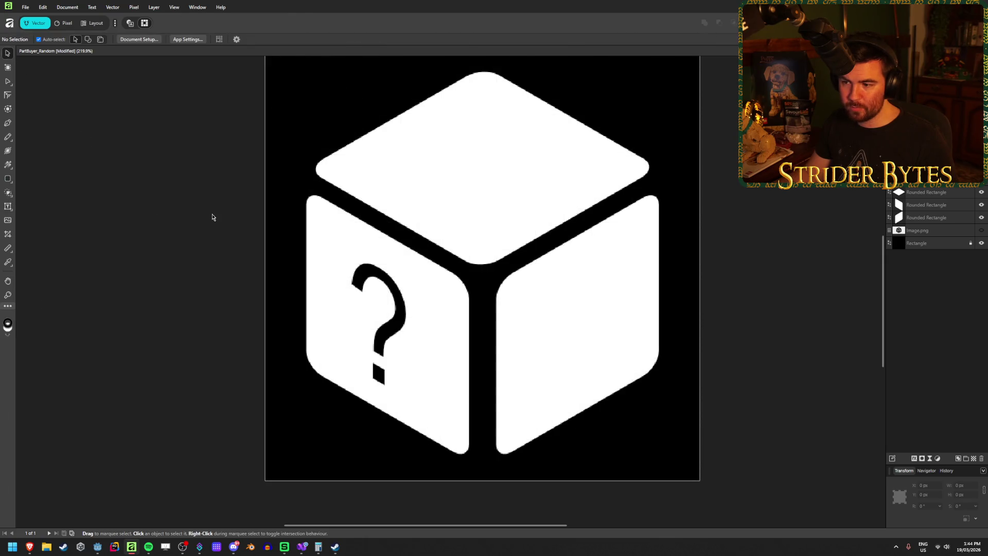
pyautogui.scroll(-3, 208, 224)
pyautogui.scroll(2, 509, 295)
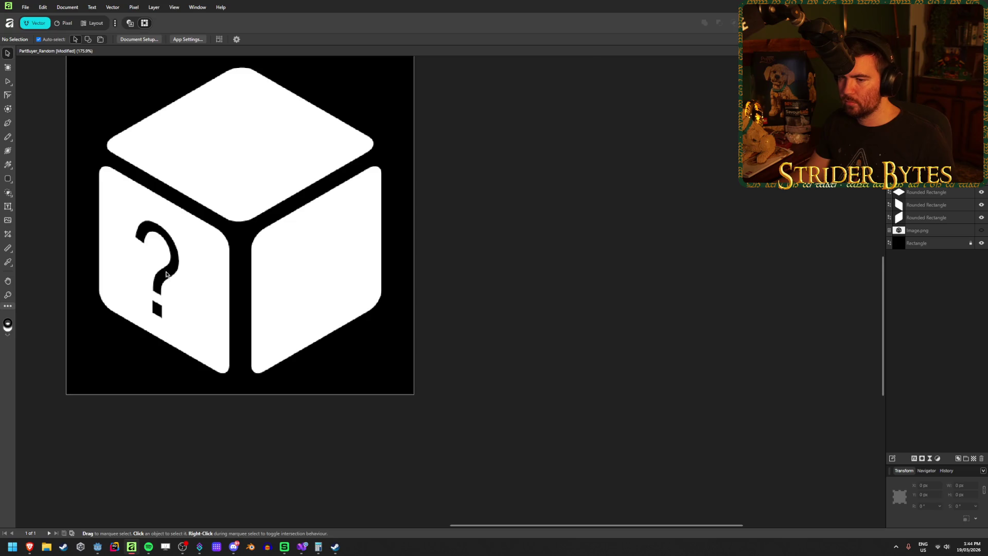
pyautogui.scroll(2, 190, 286)
pyautogui.click(190, 287)
pyautogui.doubleClick(203, 292)
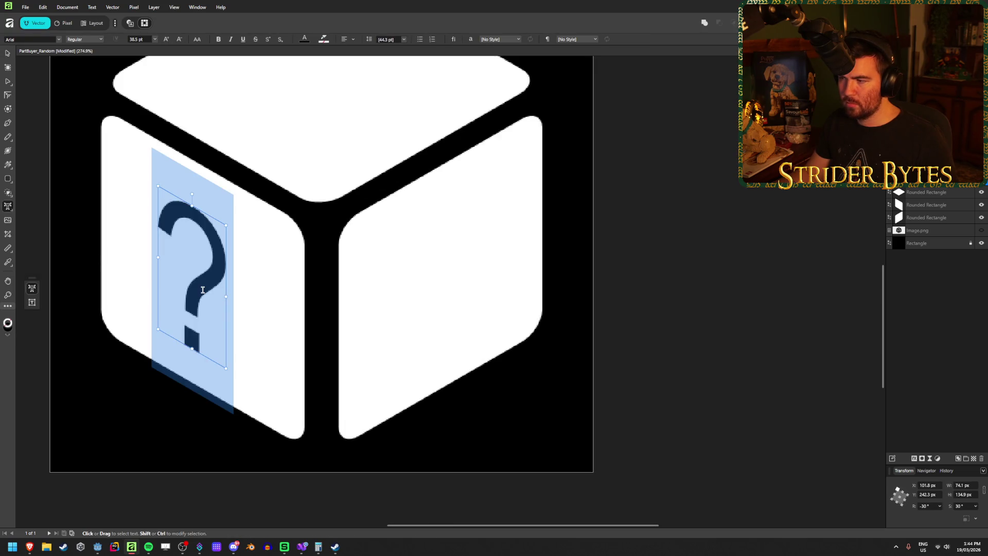
pyautogui.click(59, 39)
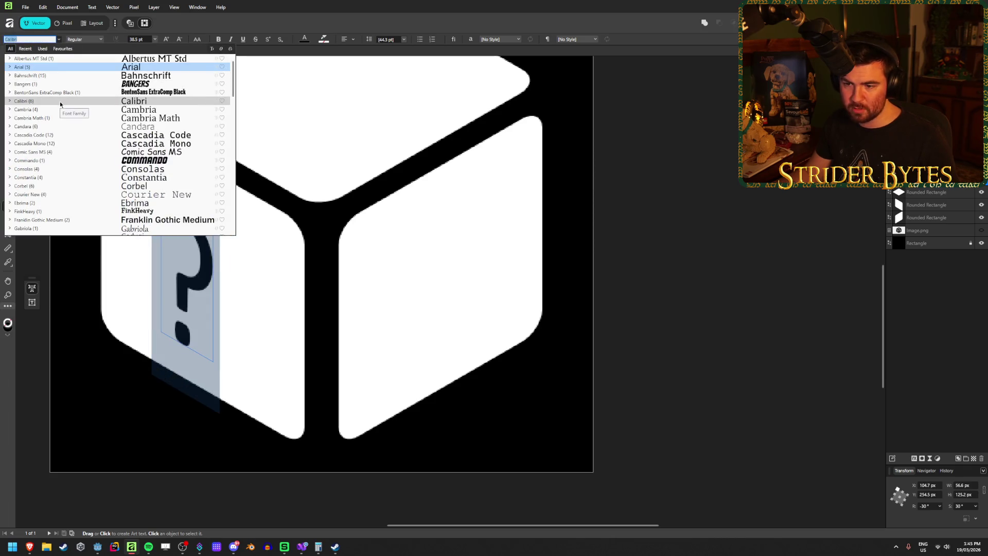
pyautogui.scroll(-15, 86, 194)
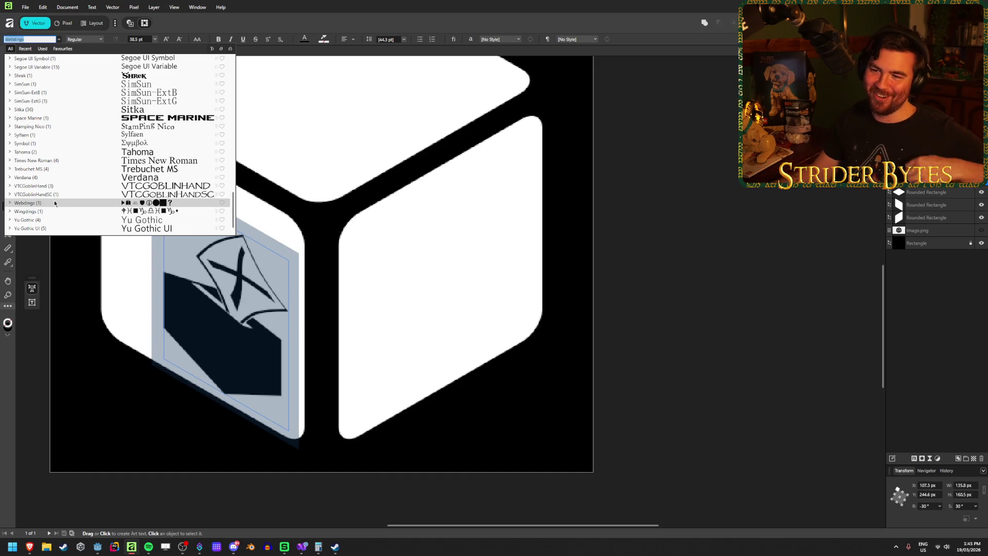
pyautogui.scroll(1, 54, 203)
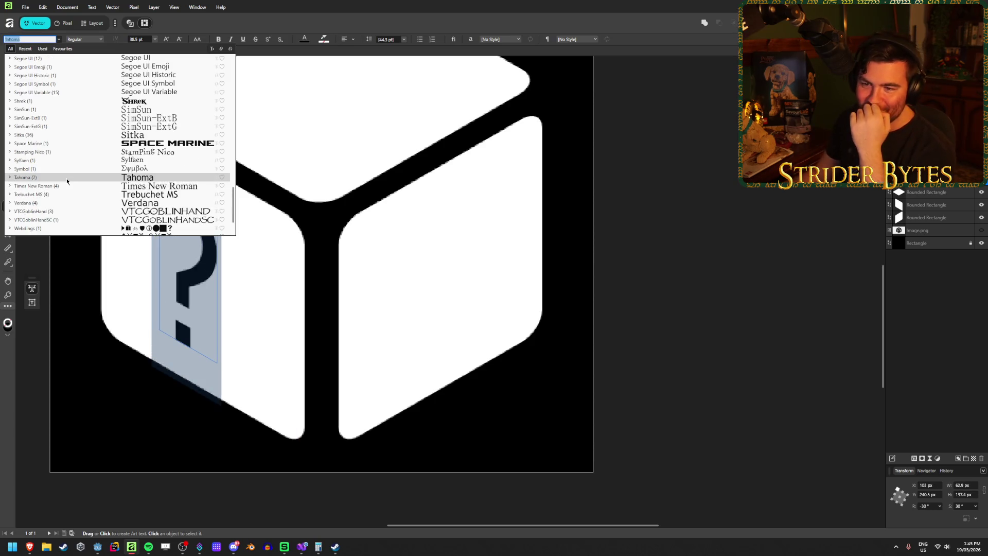
pyautogui.scroll(3, 66, 178)
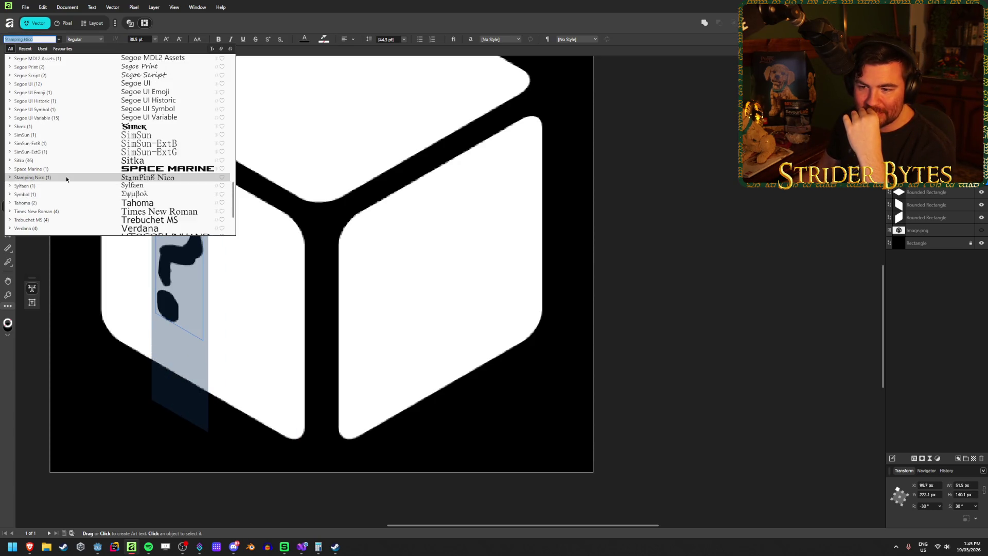
pyautogui.scroll(2, 66, 179)
pyautogui.press('Escape')
pyautogui.hscroll(-5, 591, 286)
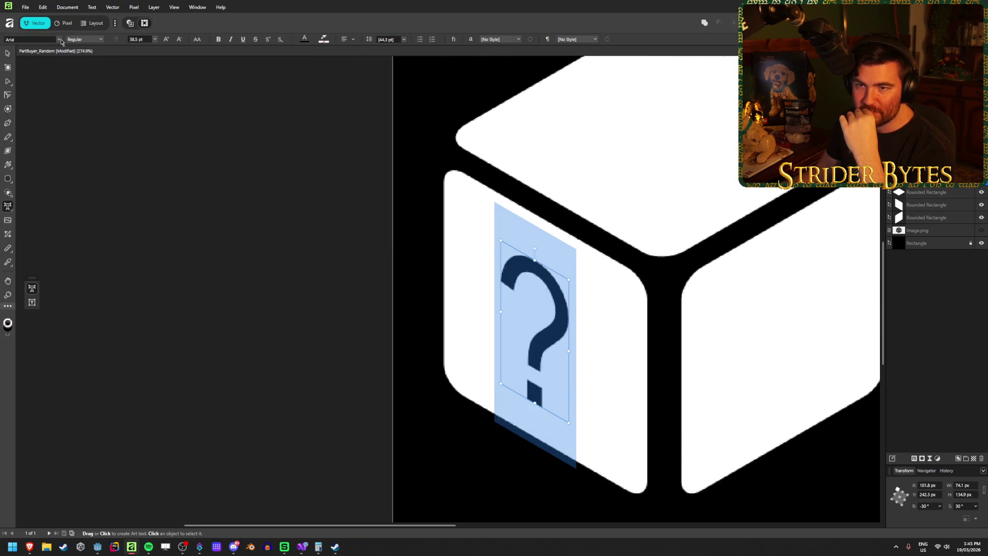
pyautogui.click(60, 40)
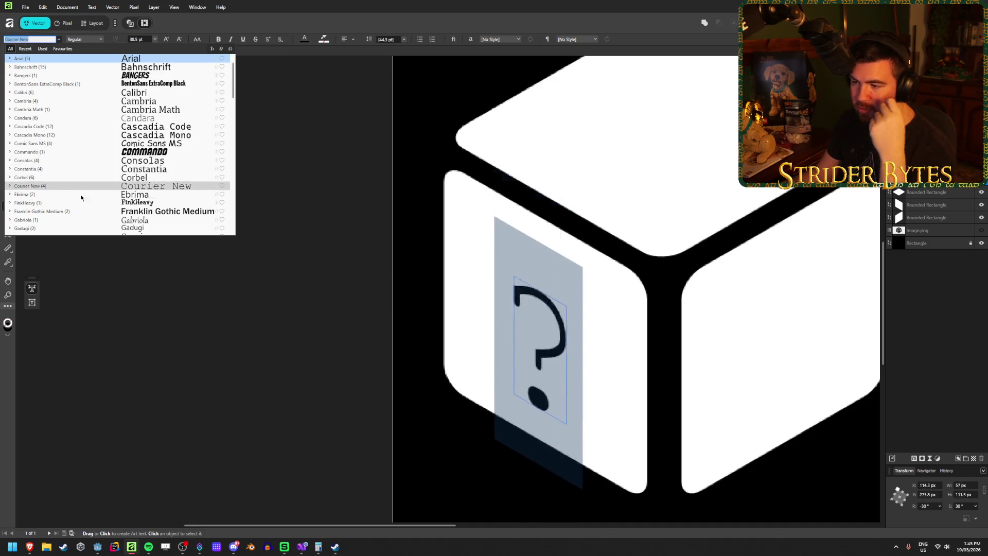
pyautogui.scroll(-3, 80, 194)
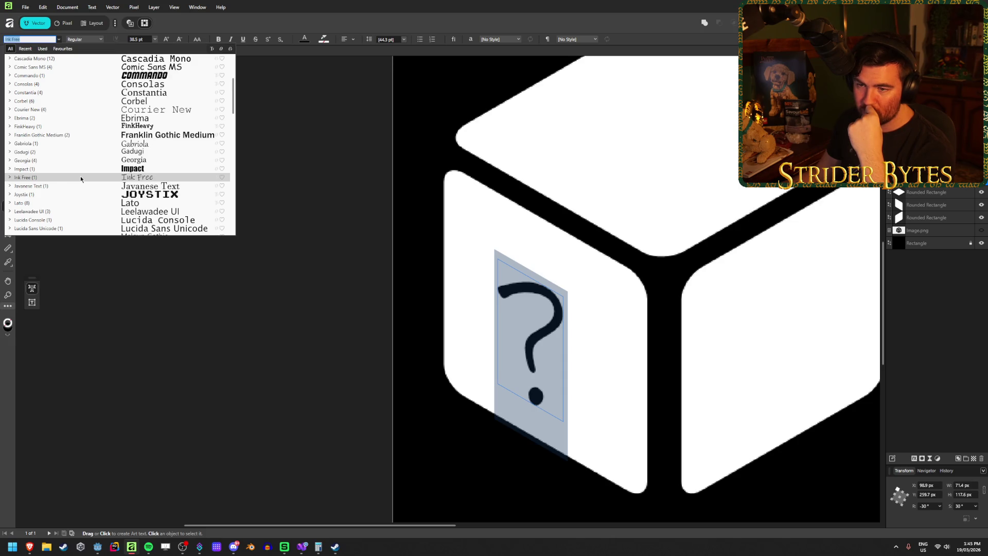
pyautogui.scroll(-3, 80, 176)
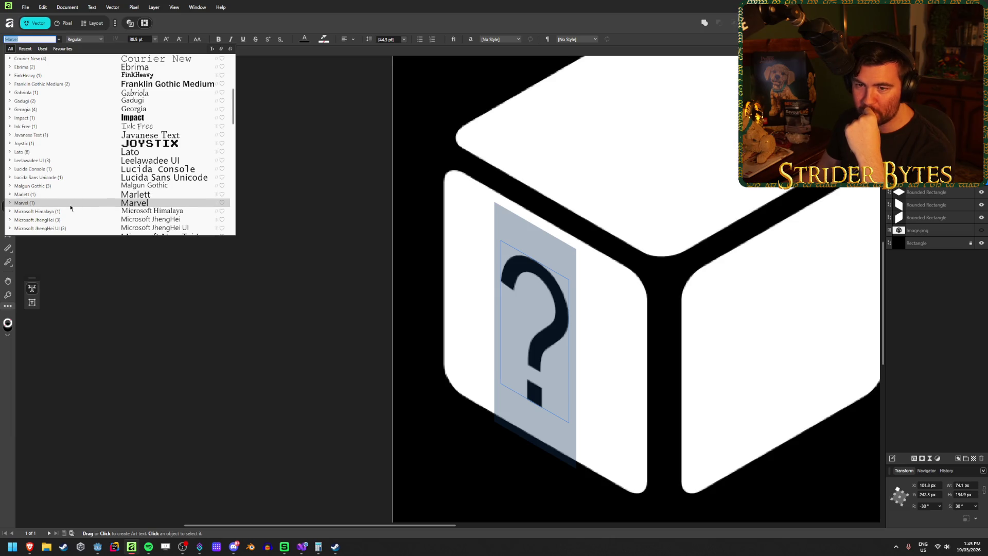
pyautogui.scroll(-3, 50, 173)
pyautogui.scroll(-3, 50, 174)
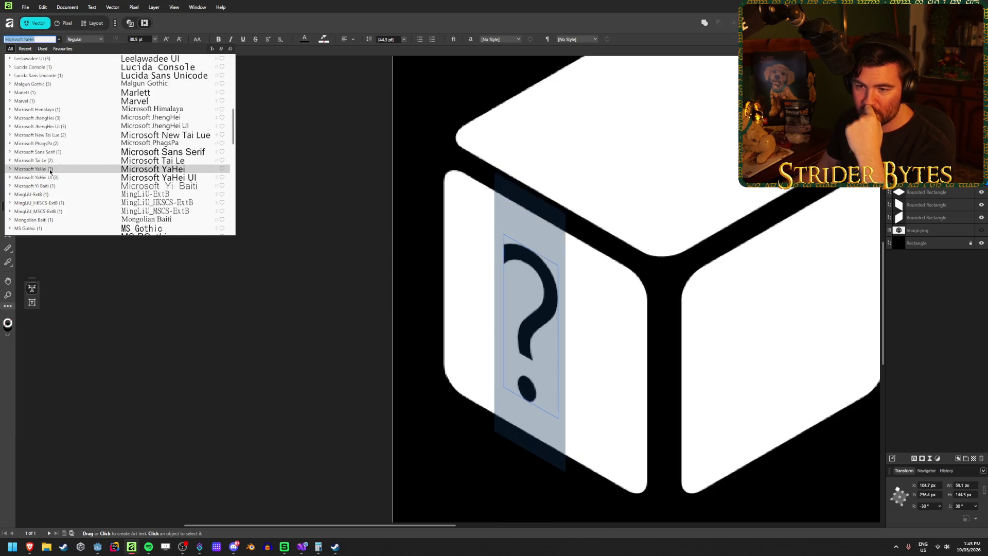
pyautogui.scroll(-3, 45, 183)
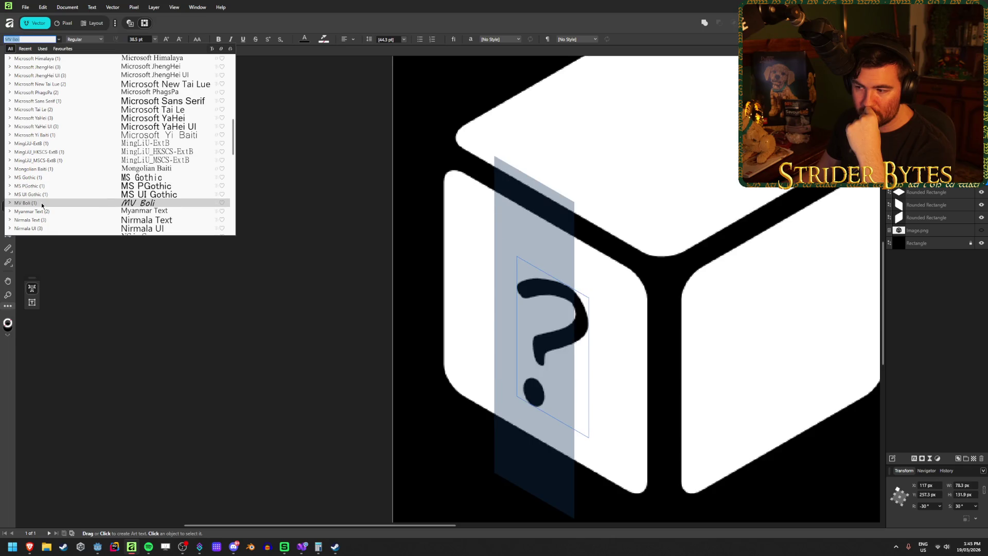
pyautogui.scroll(-2, 42, 202)
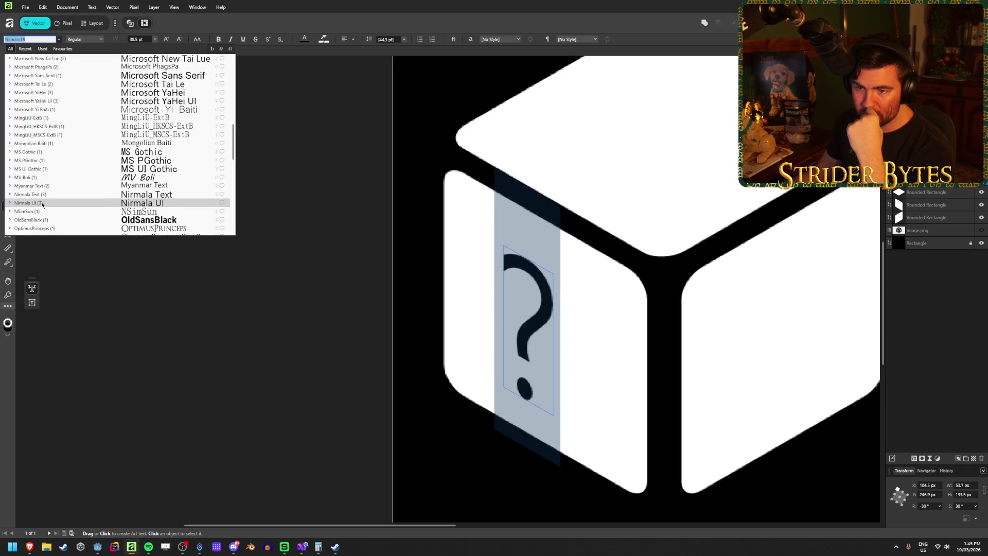
pyautogui.scroll(12, 41, 202)
pyautogui.scroll(3, 42, 203)
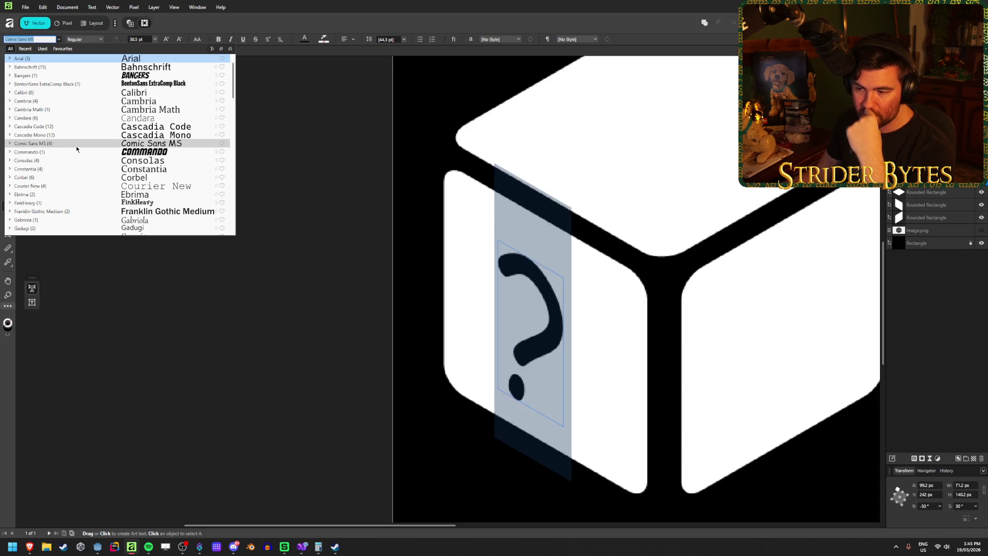
pyautogui.scroll(-15, 76, 149)
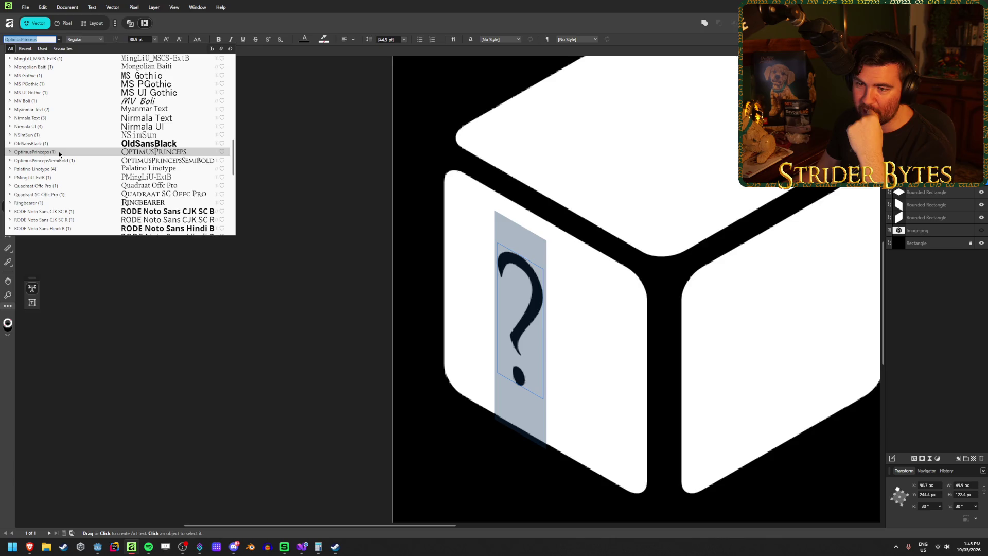
pyautogui.scroll(-3, 60, 149)
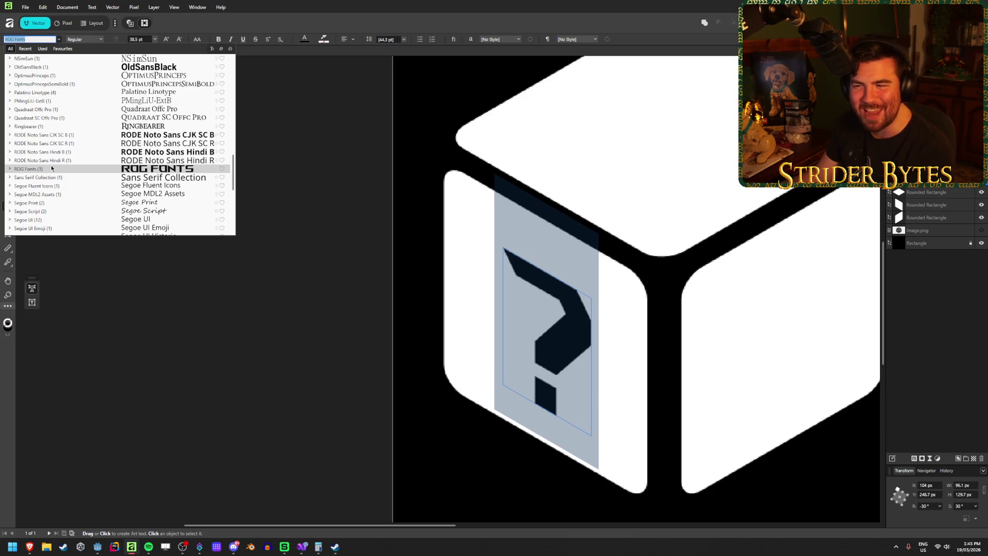
pyautogui.scroll(-3, 52, 169)
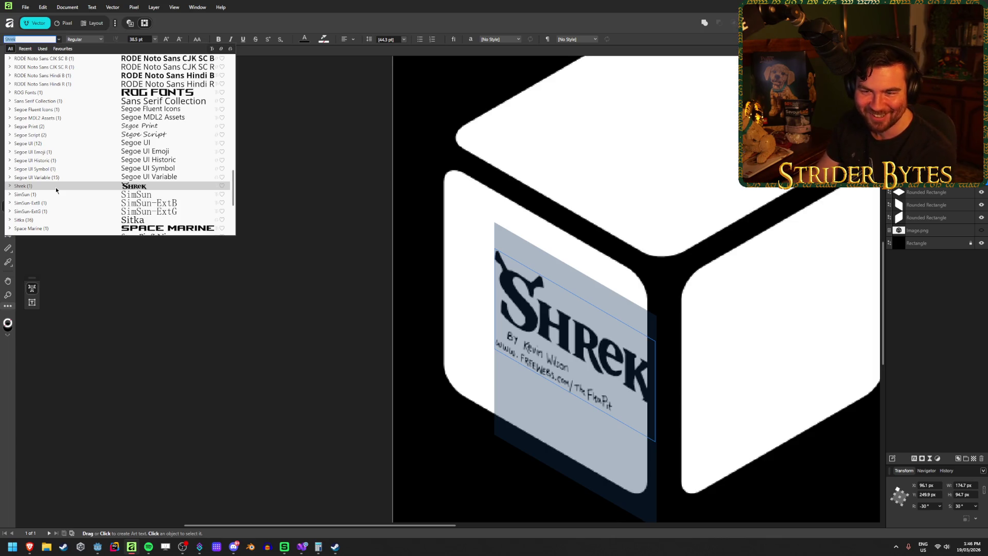
pyautogui.scroll(-1, 56, 190)
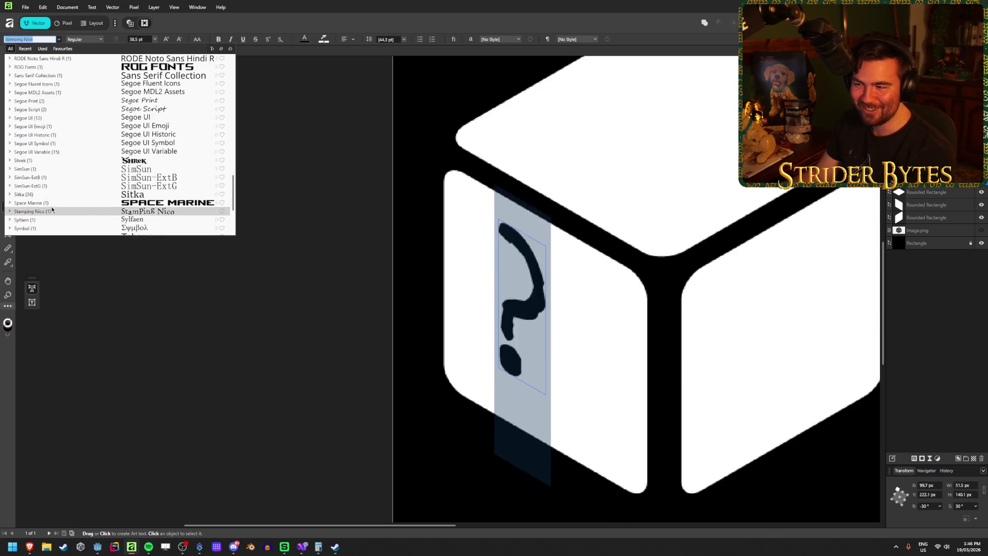
pyautogui.scroll(-1, 54, 201)
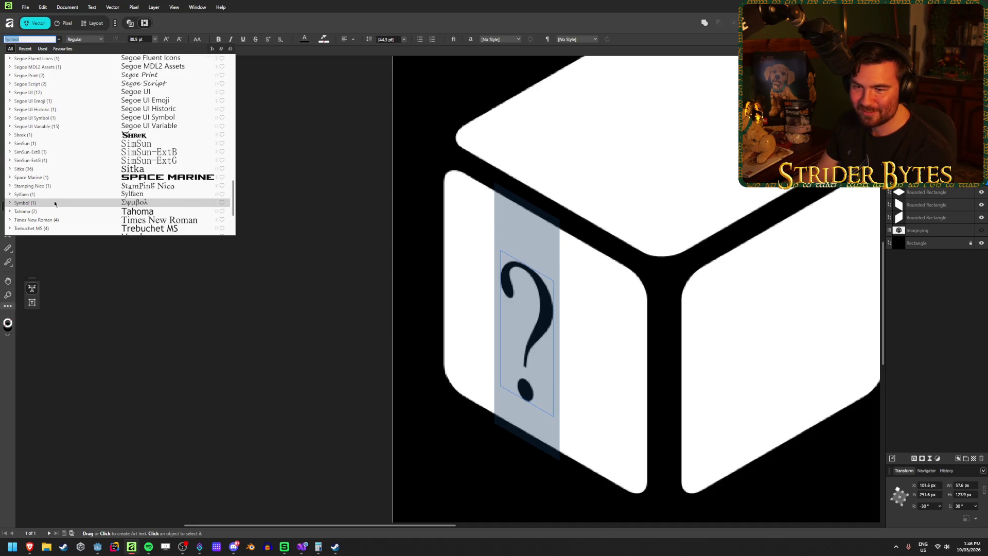
pyautogui.scroll(-2, 54, 200)
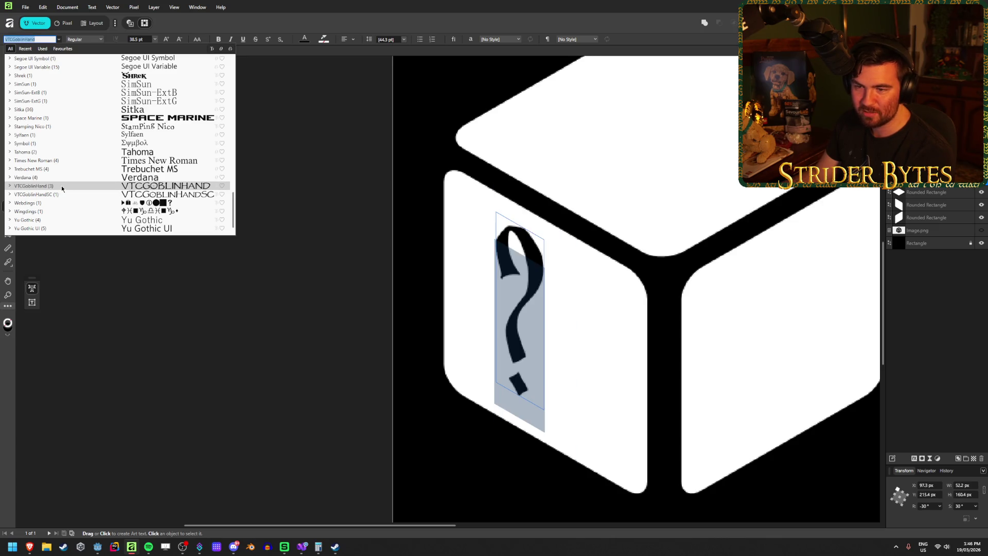
pyautogui.scroll(9, 61, 185)
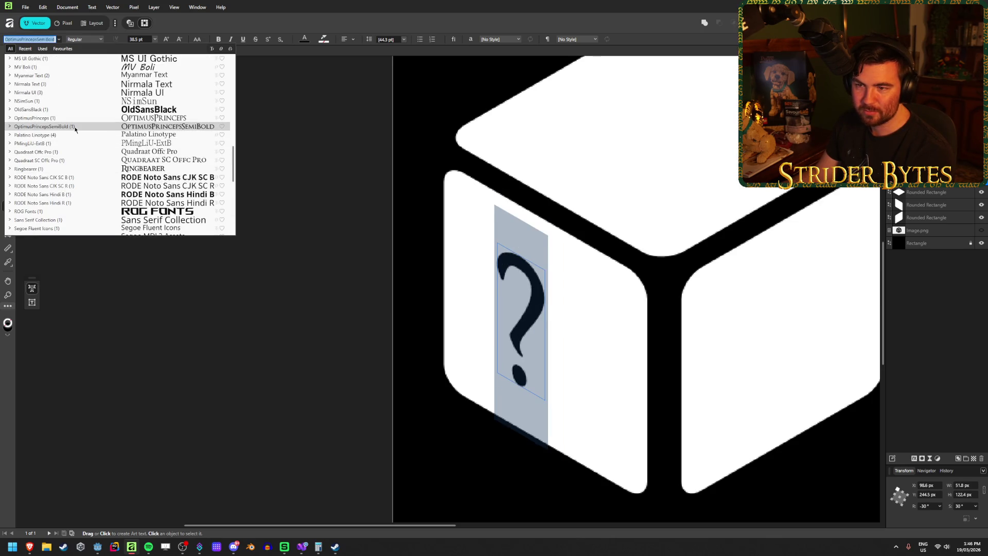
pyautogui.scroll(10, 76, 119)
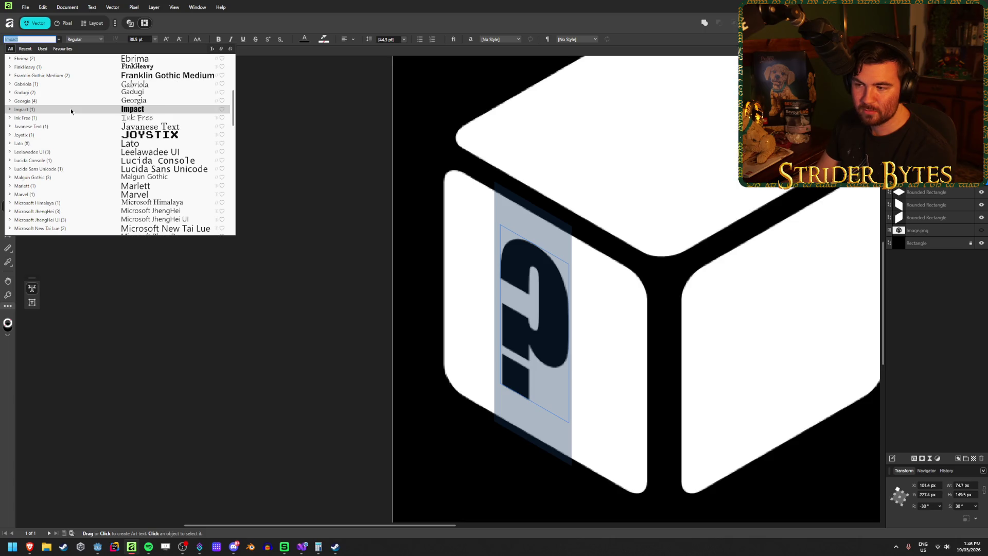
pyautogui.scroll(2, 70, 108)
pyautogui.scroll(1, 70, 108)
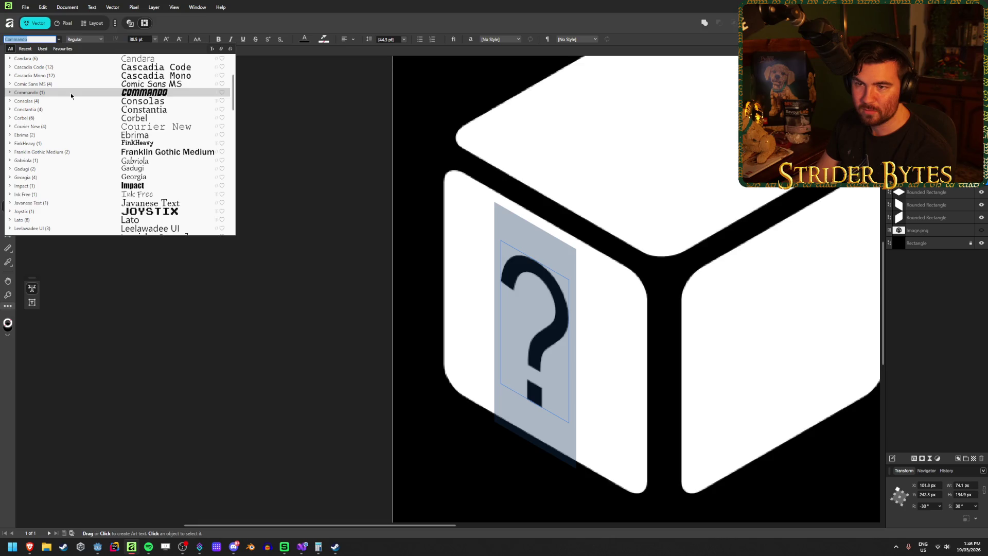
pyautogui.scroll(3, 71, 95)
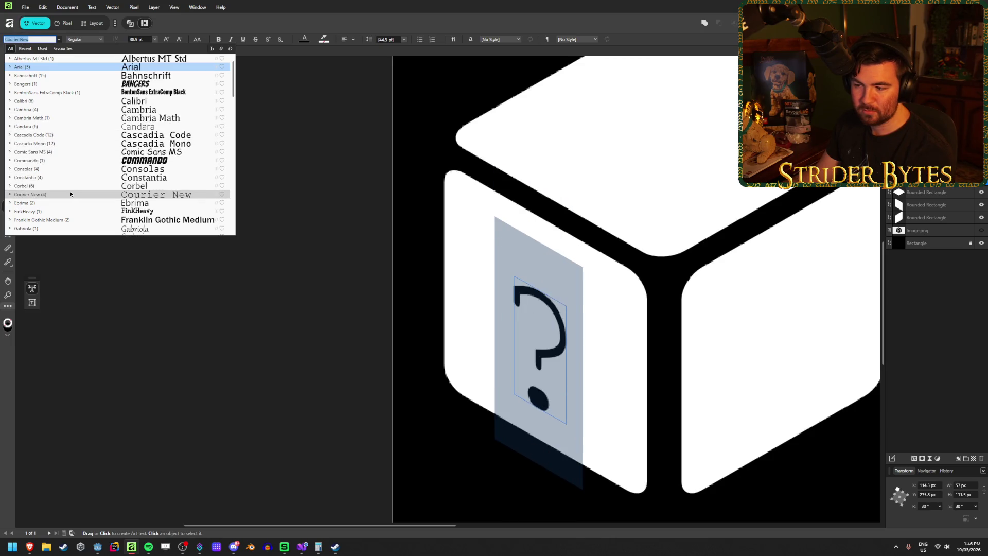
pyautogui.scroll(-5, 67, 199)
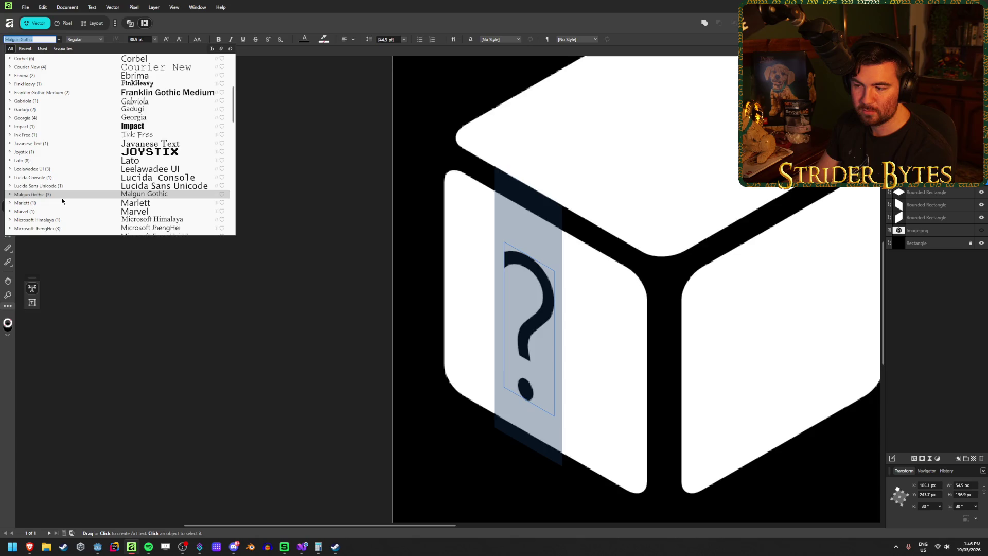
pyautogui.press('Escape')
pyautogui.press('Escape')
pyautogui.hscroll(3, 303, 225)
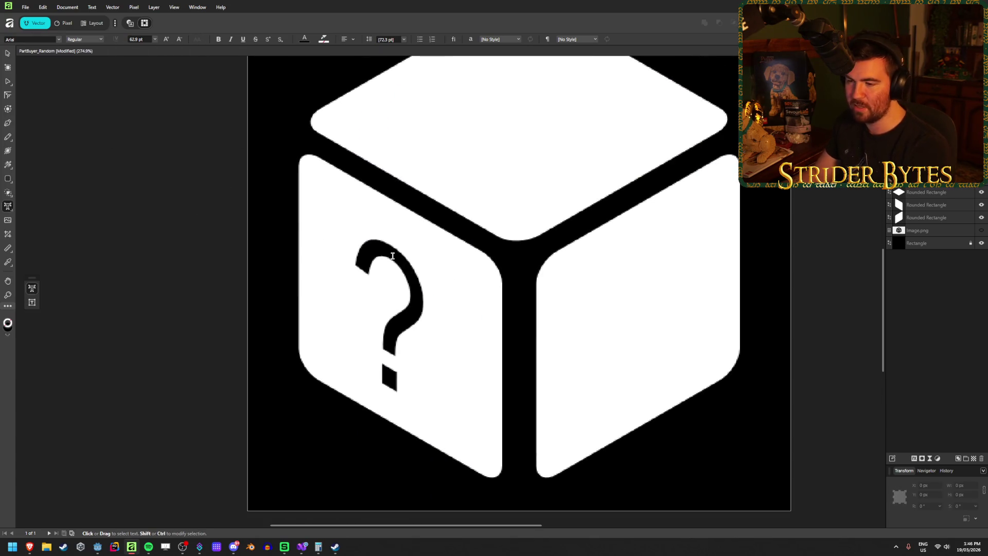
pyautogui.click(6, 52)
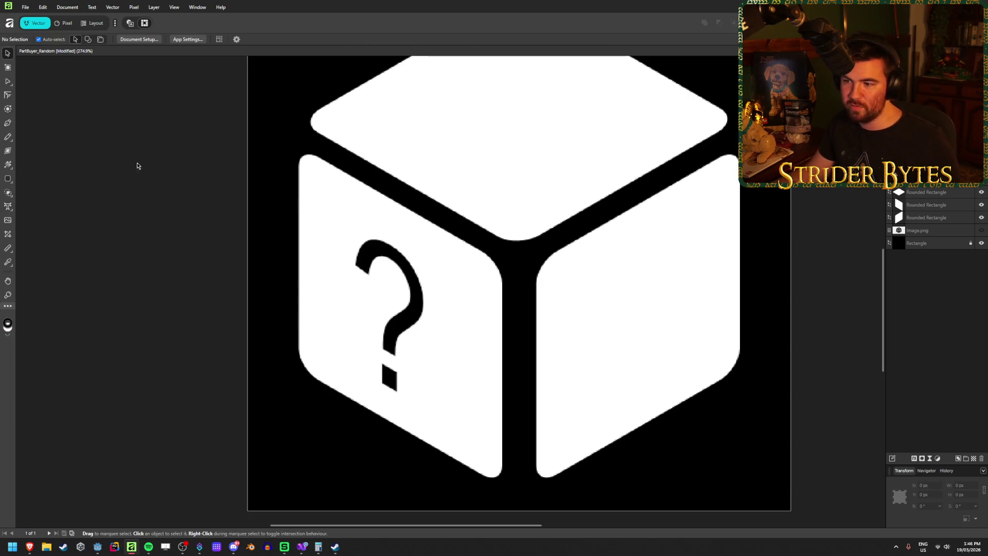
# Set the left-face question mark's font style to Arial Bold
pyautogui.scroll(-4, 155, 205)
pyautogui.scroll(1, 252, 197)
pyautogui.hscroll(-1, 253, 198)
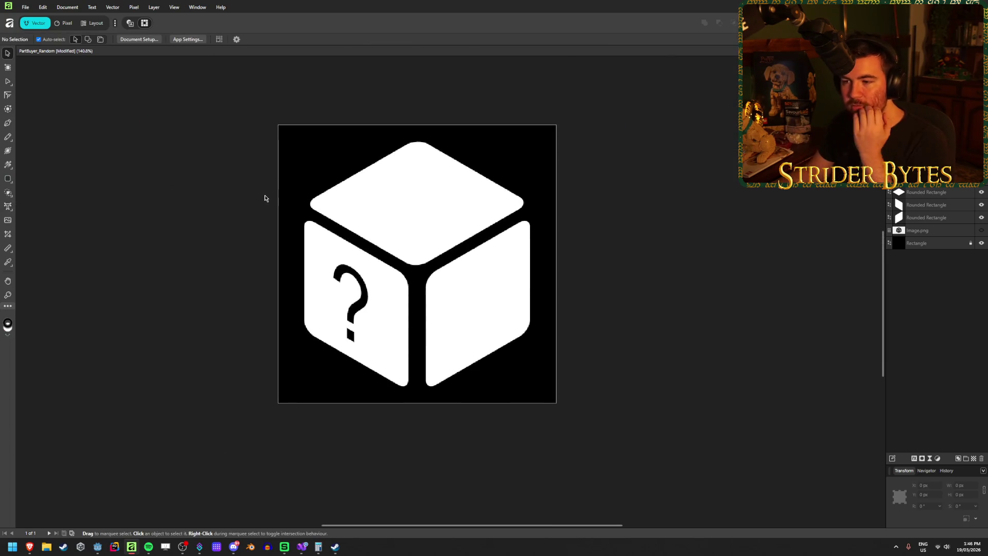
pyautogui.click(356, 312)
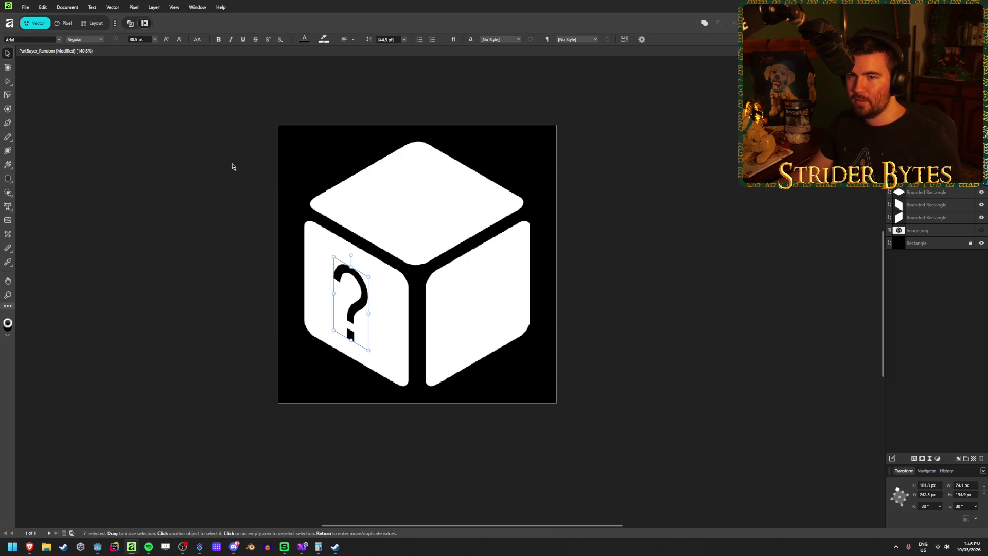
pyautogui.click(98, 42)
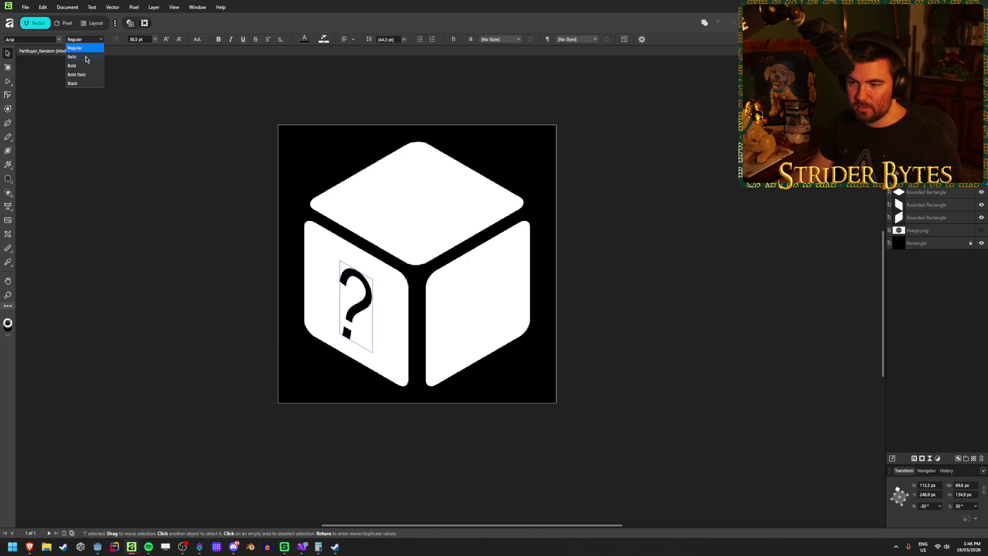
pyautogui.click(86, 69)
pyautogui.click(143, 197)
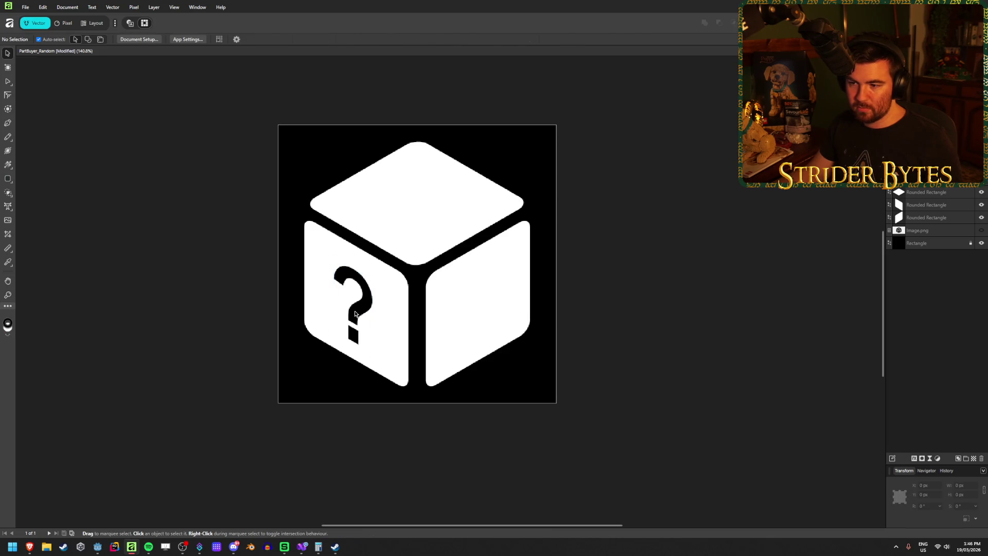
# Nudge the bold question mark slightly into a better spot on the left face
pyautogui.click(355, 314)
pyautogui.moveTo(356, 314); pyautogui.dragTo(358, 312)
pyautogui.click(184, 246)
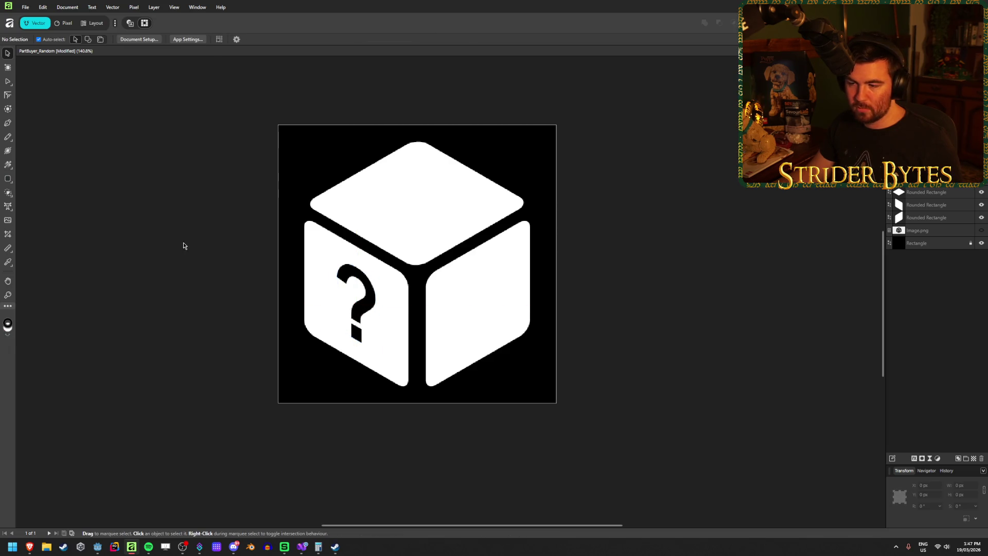
pyautogui.click(358, 313)
pyautogui.moveTo(358, 313); pyautogui.dragTo(357, 309)
pyautogui.click(220, 216)
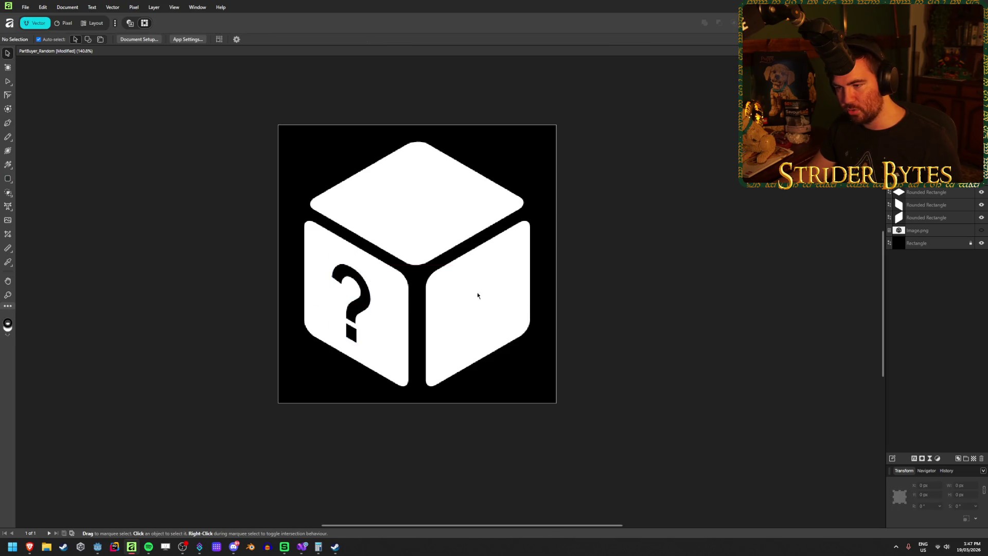
pyautogui.click(365, 309)
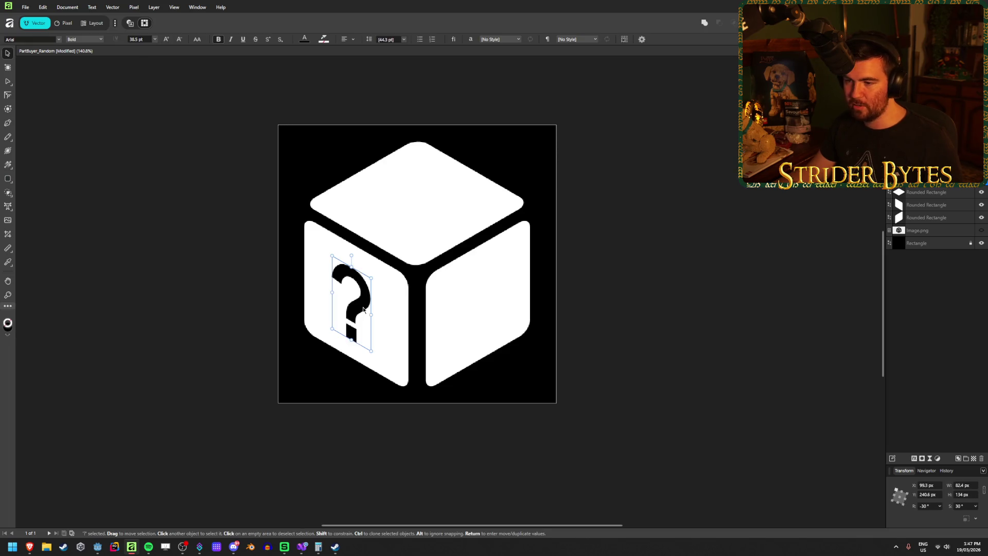
# Copy the question mark onto the cube's right face and shear it −30°
pyautogui.moveTo(365, 309); pyautogui.dragTo(484, 316)
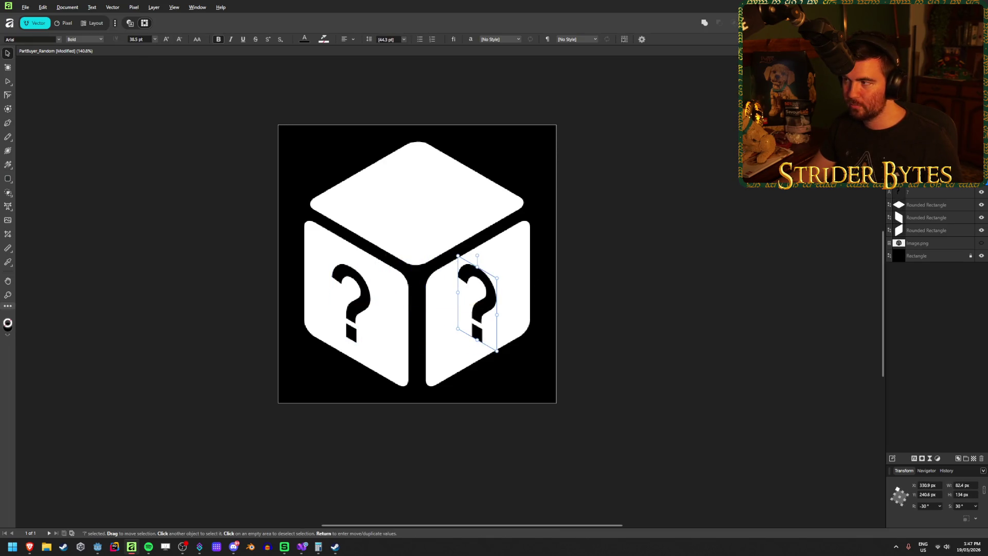
pyautogui.hotkey('ctrl', 'z')
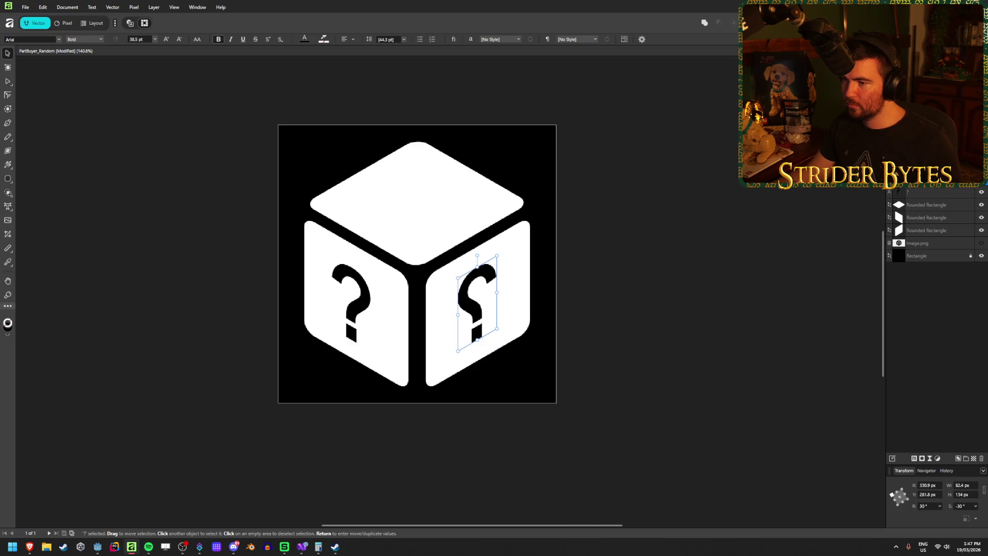
pyautogui.hotkey('ctrl', 'shift', 'z')
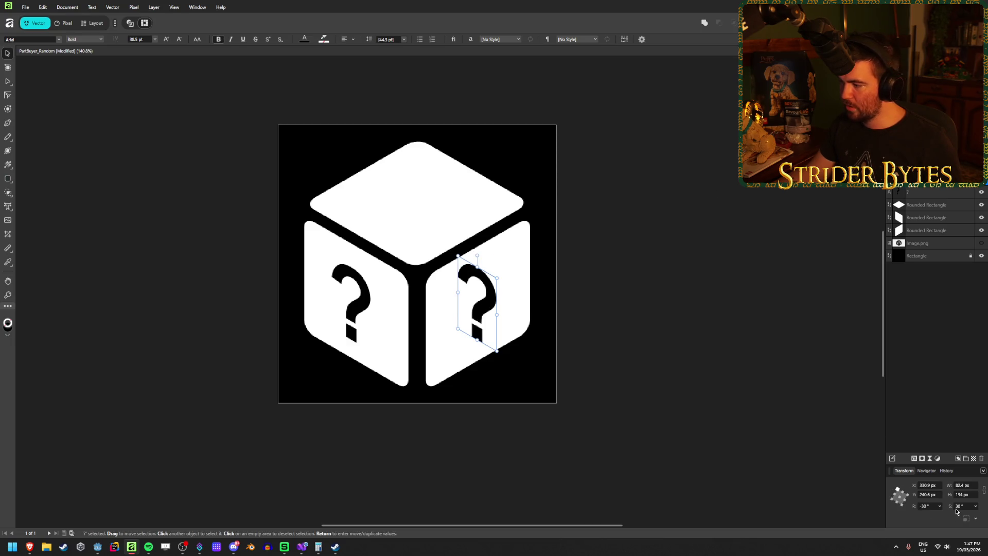
pyautogui.click(974, 508)
pyautogui.write('-30')
pyautogui.press('Return')
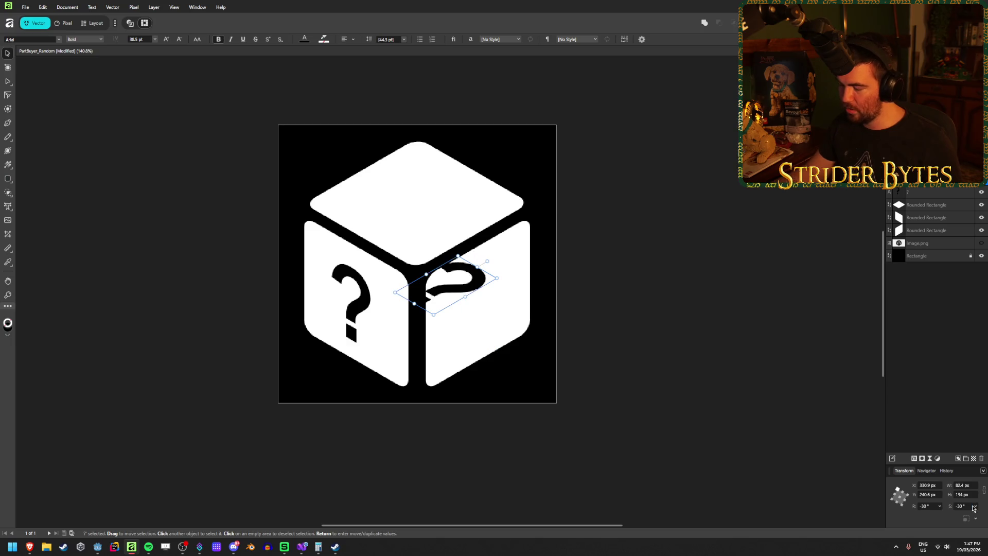
# Rotate the right-face copy 30° and move it down onto that face
pyautogui.click(928, 507)
pyautogui.write('30')
pyautogui.press('Return')
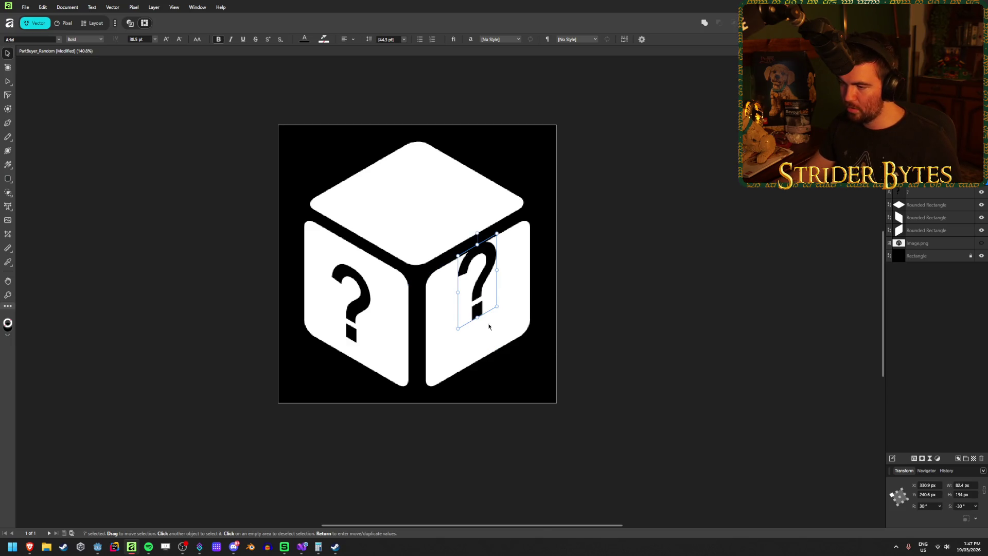
pyautogui.moveTo(479, 287); pyautogui.dragTo(479, 309)
pyautogui.click(644, 253)
pyautogui.click(671, 247)
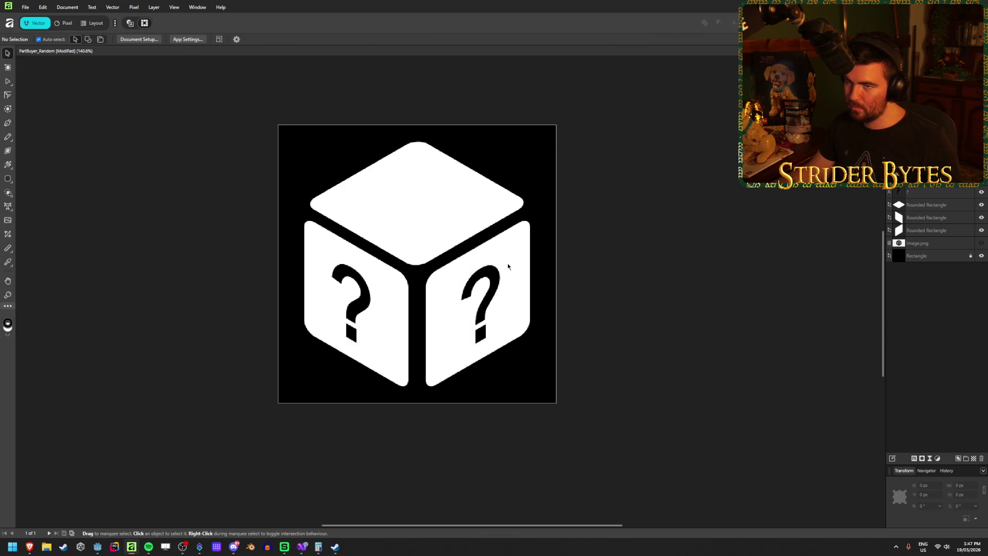
pyautogui.moveTo(358, 315); pyautogui.dragTo(421, 206)
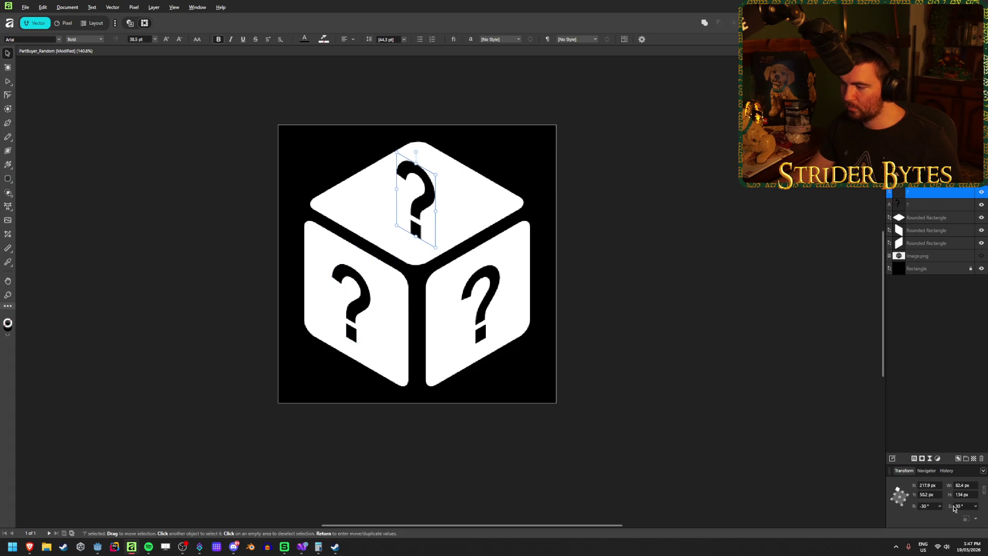
# Shear the top-face question mark −30° and centre it on the cube's top face
pyautogui.write('-30')
pyautogui.press('Return')
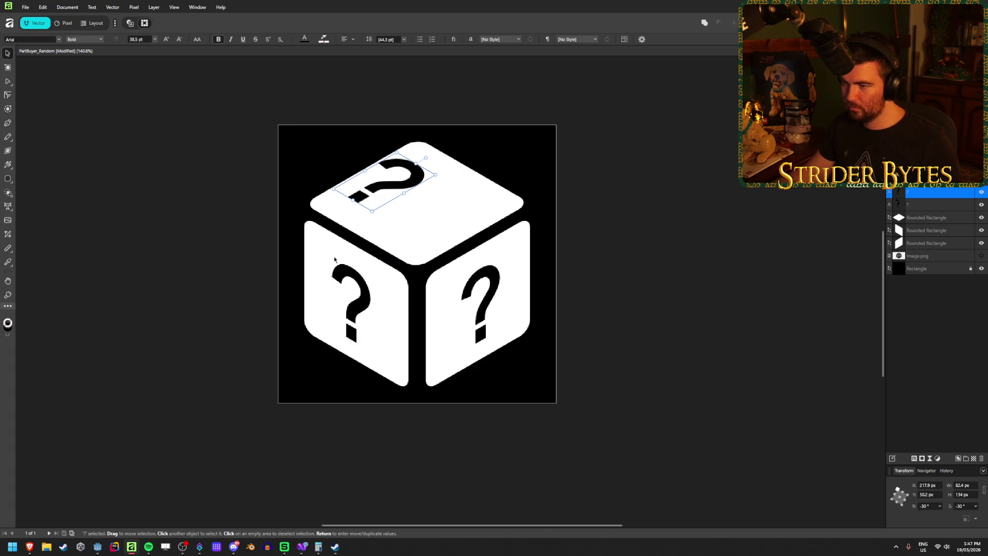
pyautogui.moveTo(390, 188); pyautogui.dragTo(421, 200)
pyautogui.click(721, 194)
pyautogui.scroll(-3, 386, 309)
pyautogui.scroll(1, 390, 282)
pyautogui.scroll(4, 391, 282)
pyautogui.scroll(-1, 393, 318)
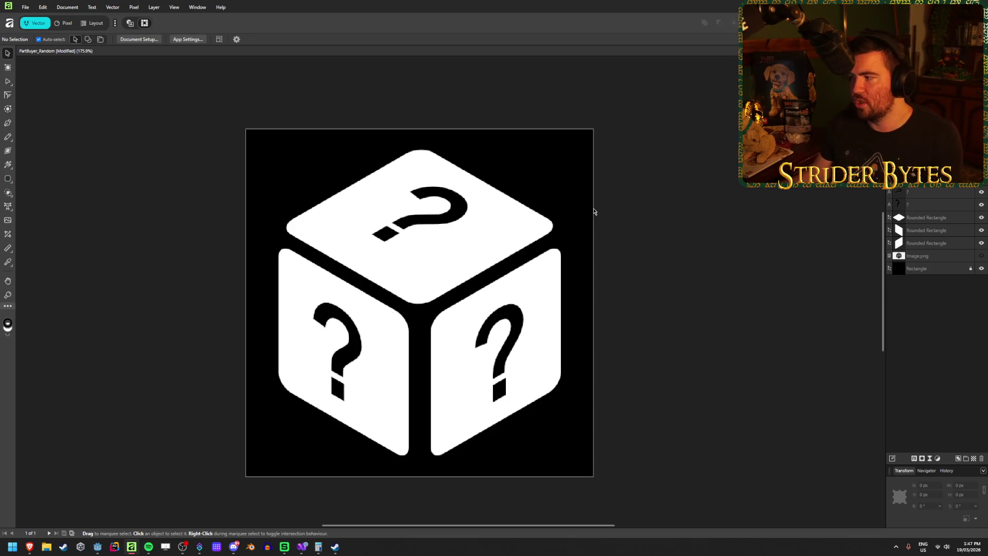
pyautogui.click(921, 206)
# Duplicate the six cube-face and question-mark layers into a hidden backup group named Raw
pyautogui.keyDown('shift'); pyautogui.click(925, 206); pyautogui.keyUp('shift')
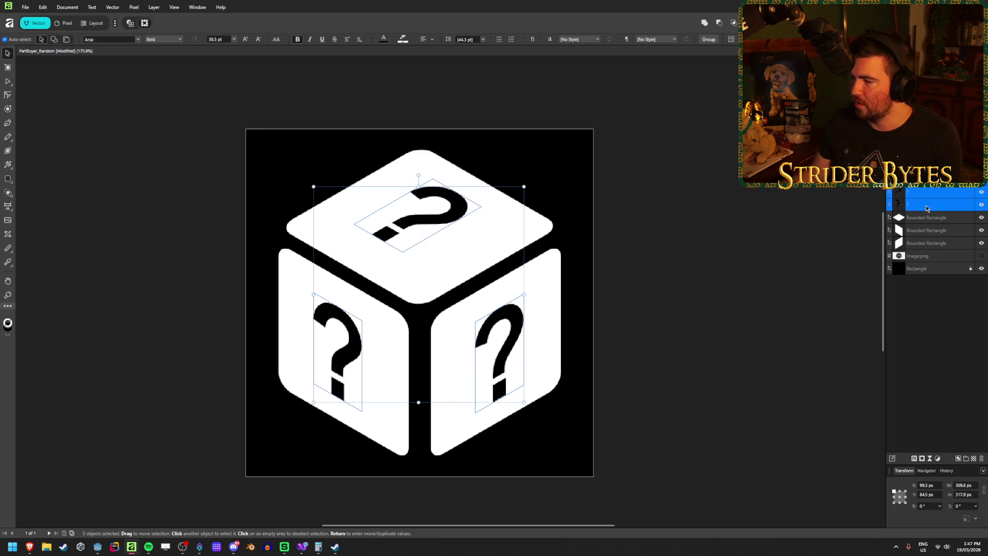
pyautogui.rightClick(927, 205)
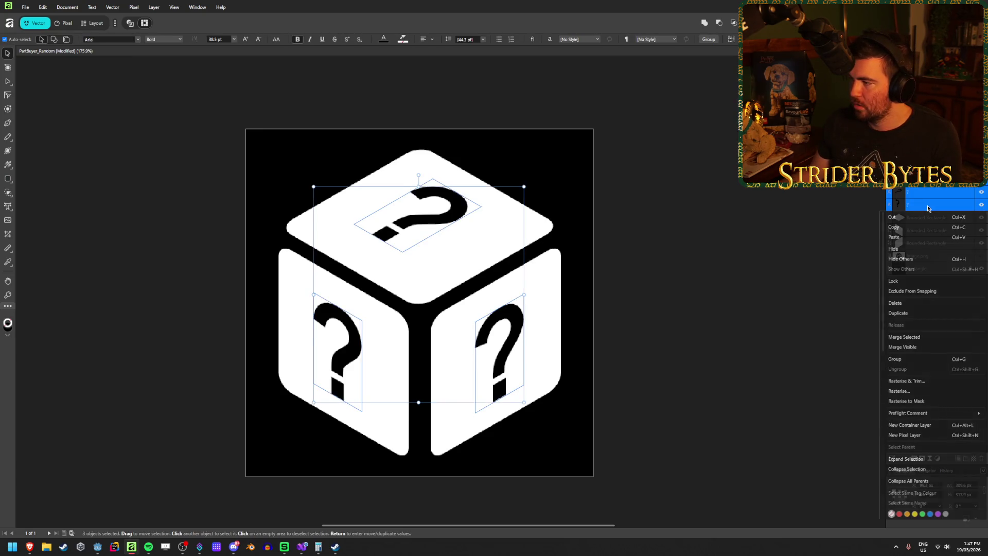
pyautogui.click(939, 286)
pyautogui.click(940, 287)
pyautogui.click(935, 244)
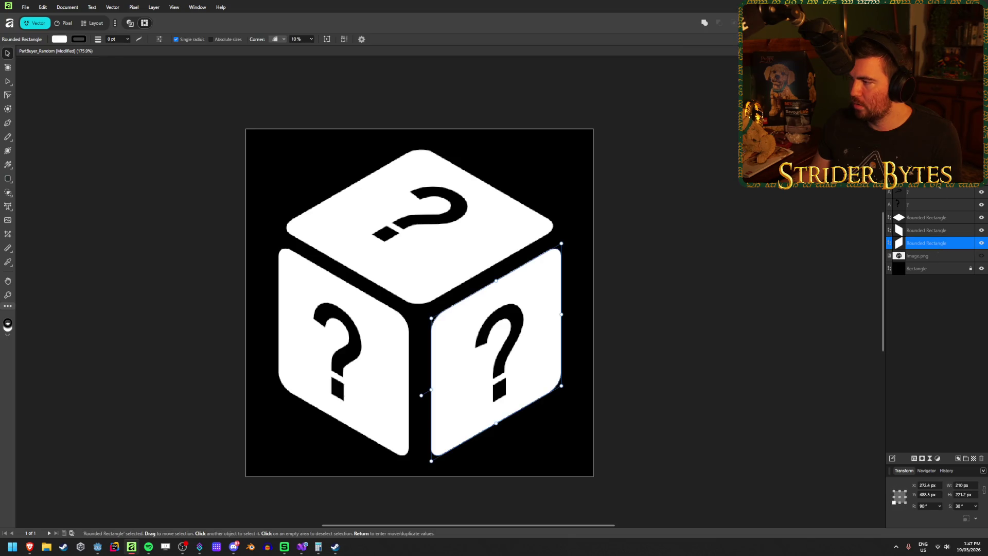
pyautogui.keyDown('shift'); pyautogui.click(940, 186); pyautogui.keyUp('shift')
pyautogui.rightClick(940, 187)
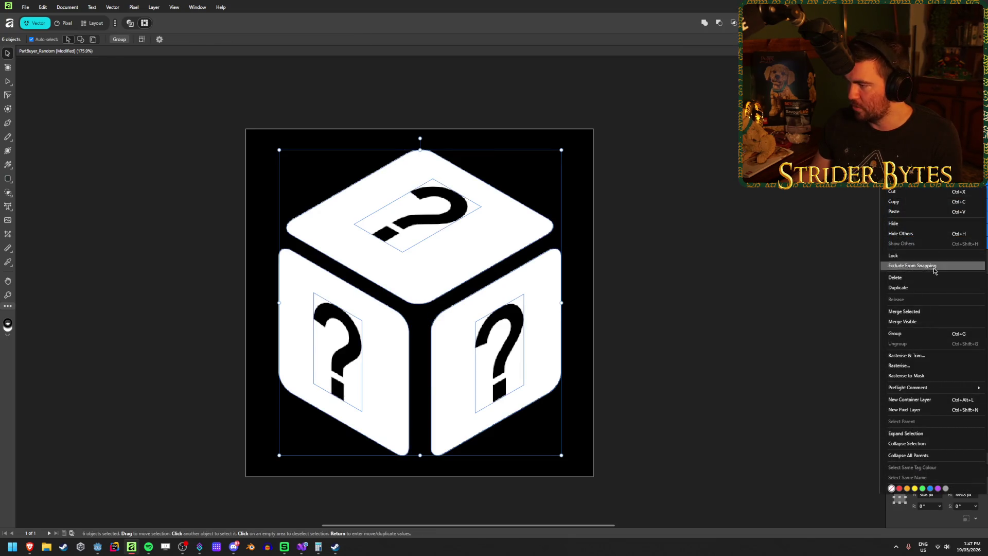
pyautogui.click(934, 290)
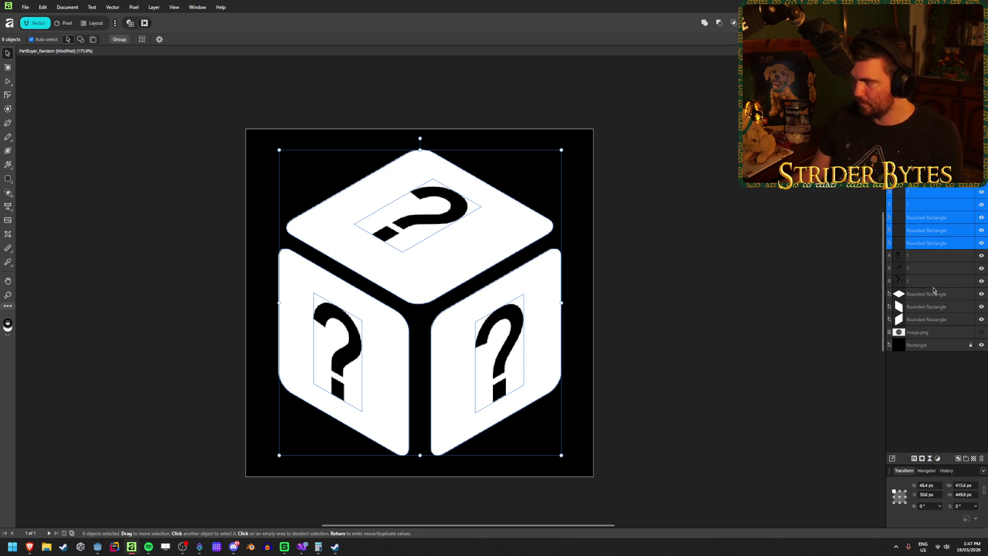
pyautogui.rightClick(936, 239)
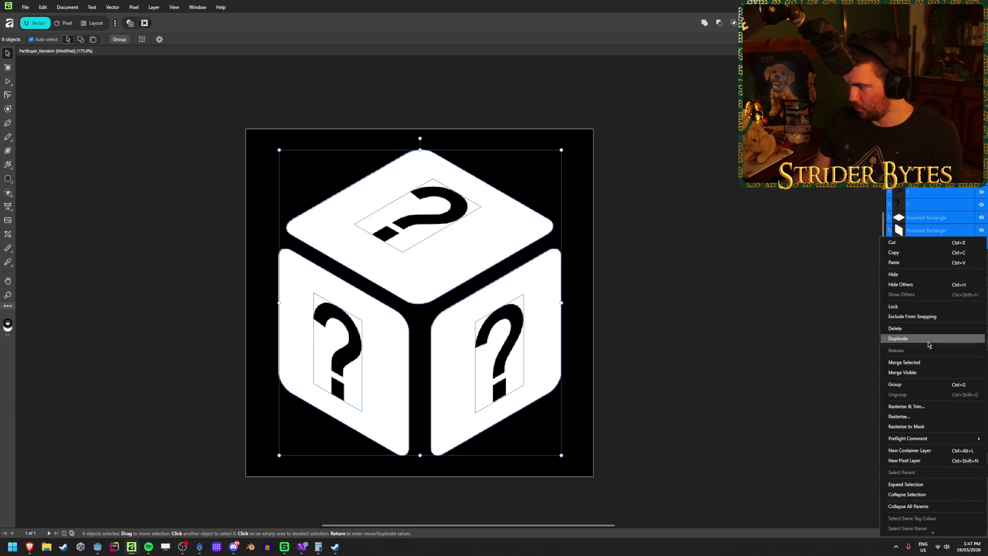
pyautogui.click(926, 389)
pyautogui.click(981, 190)
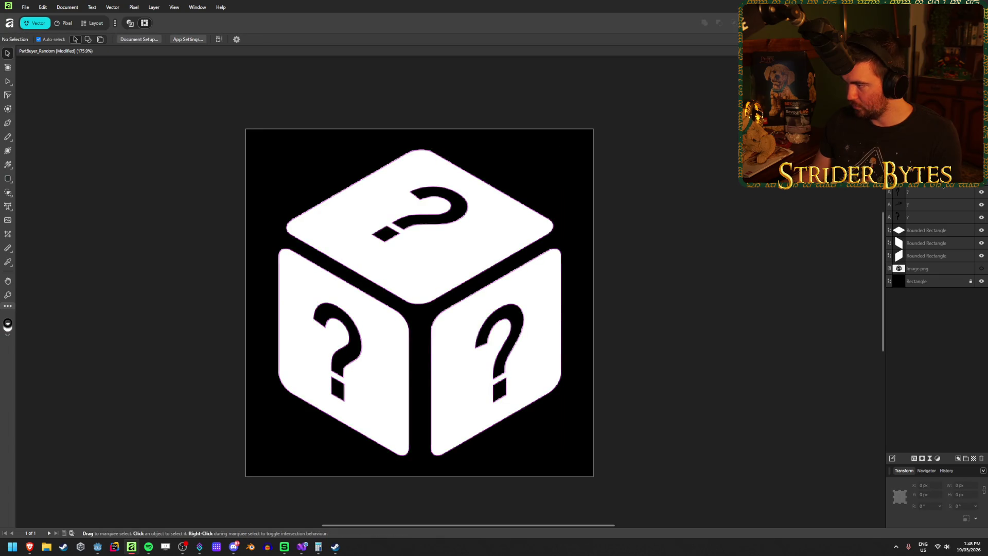
pyautogui.click(981, 190)
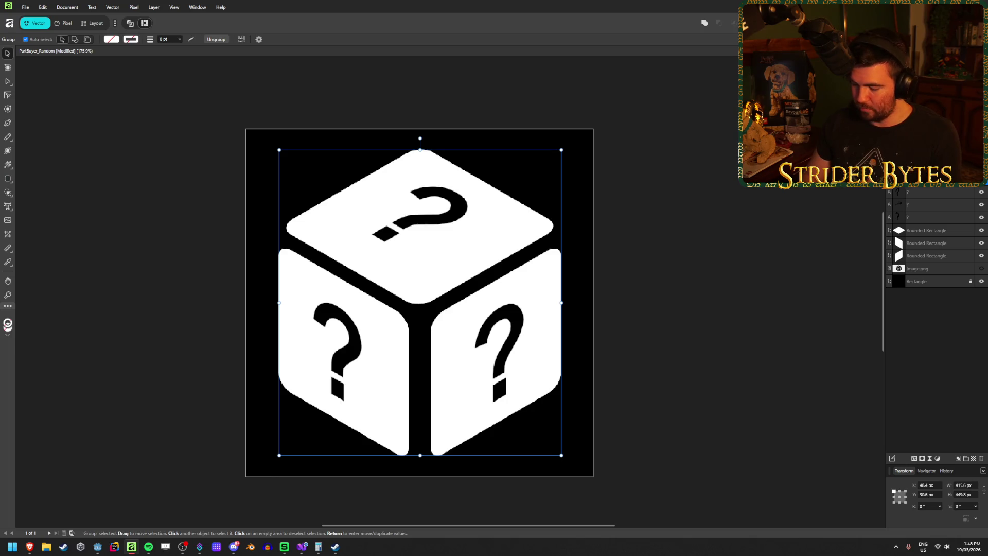
pyautogui.press('Return')
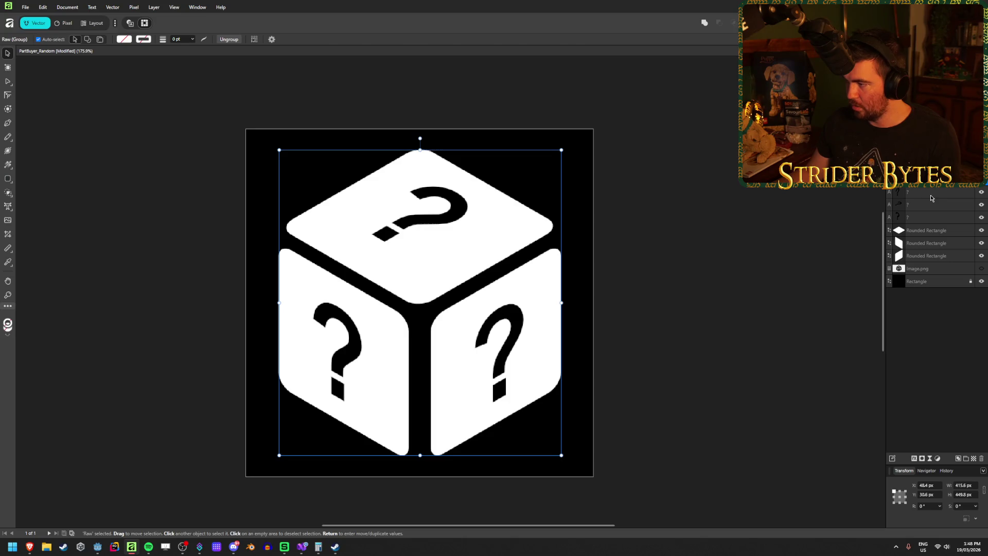
# Subtract each question mark from the top, left and right faces, then hide the black background
pyautogui.click(931, 198)
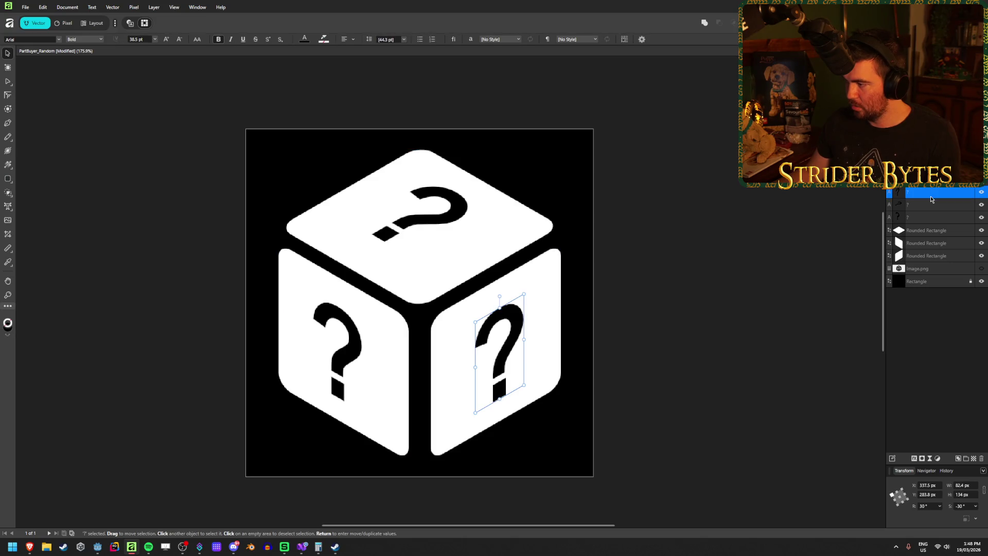
pyautogui.click(934, 231)
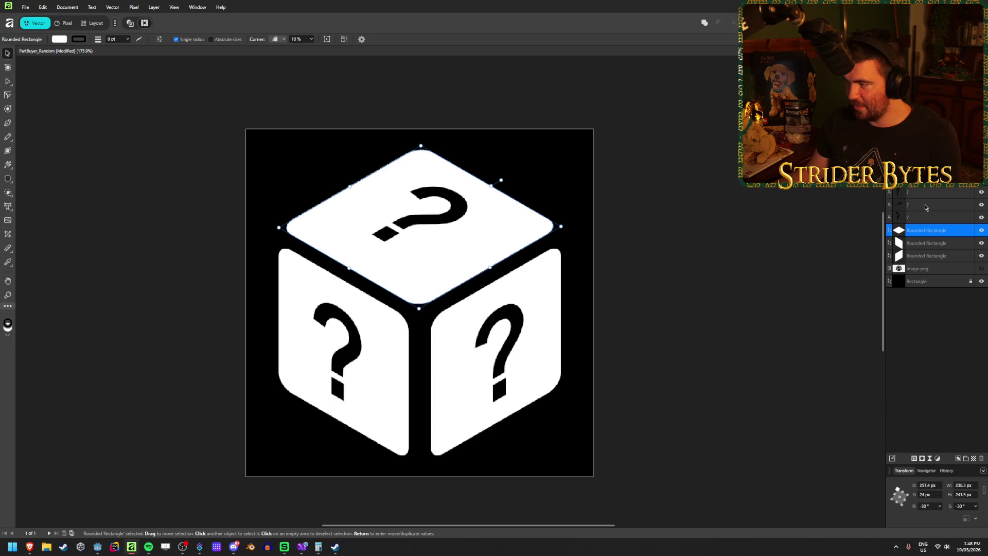
pyautogui.click(925, 207)
pyautogui.keyDown('ctrl'); pyautogui.click(931, 235); pyautogui.keyUp('ctrl')
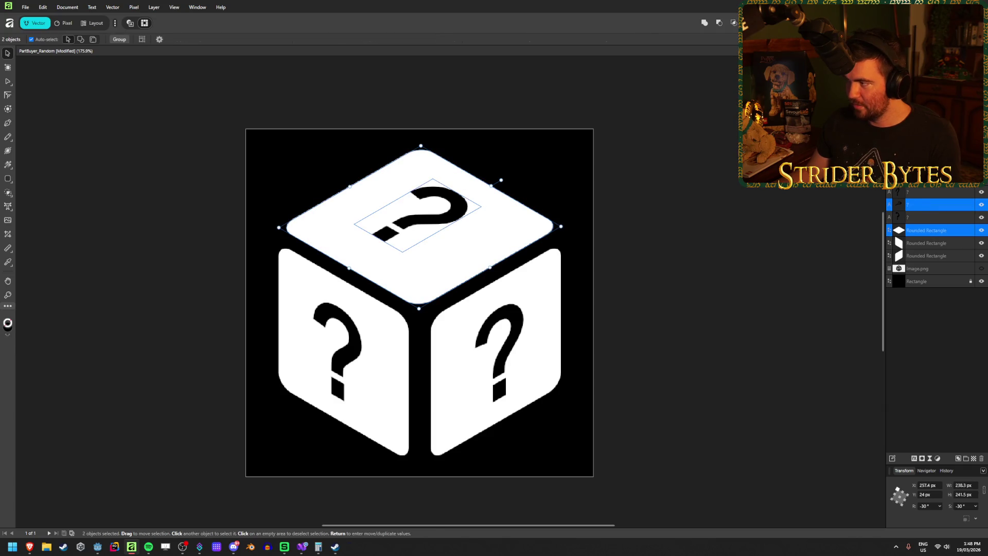
pyautogui.click(719, 23)
pyautogui.click(929, 234)
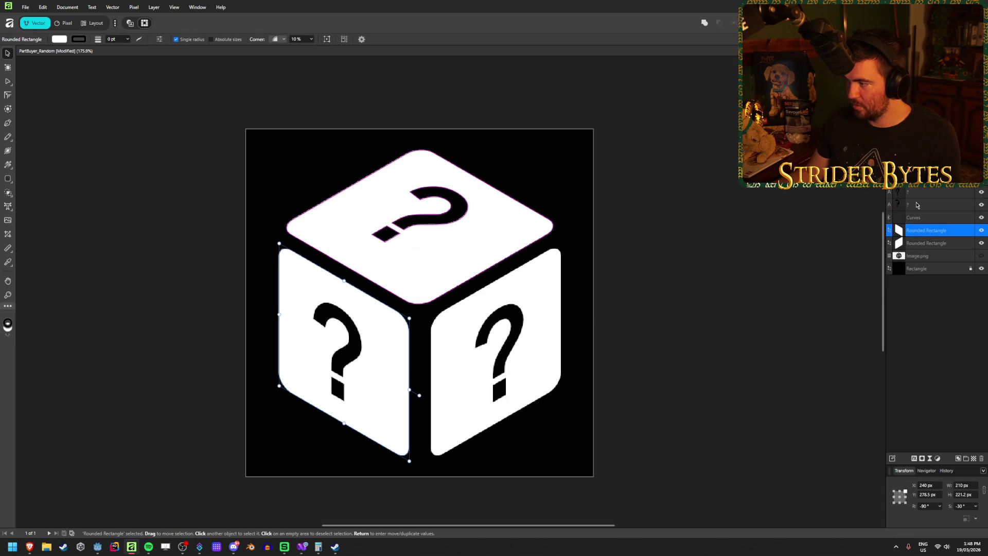
pyautogui.keyDown('ctrl'); pyautogui.click(921, 208); pyautogui.keyUp('ctrl')
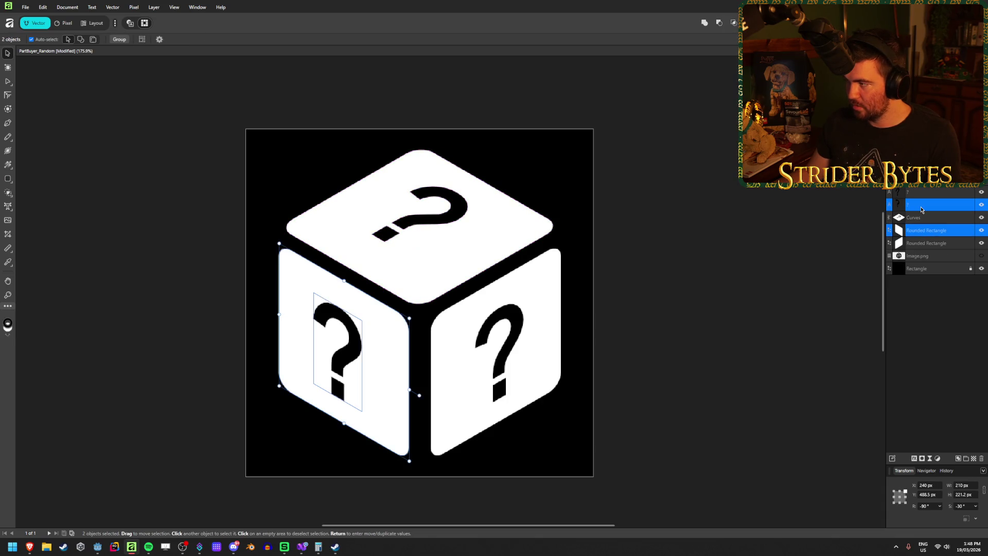
pyautogui.click(719, 23)
pyautogui.click(930, 232)
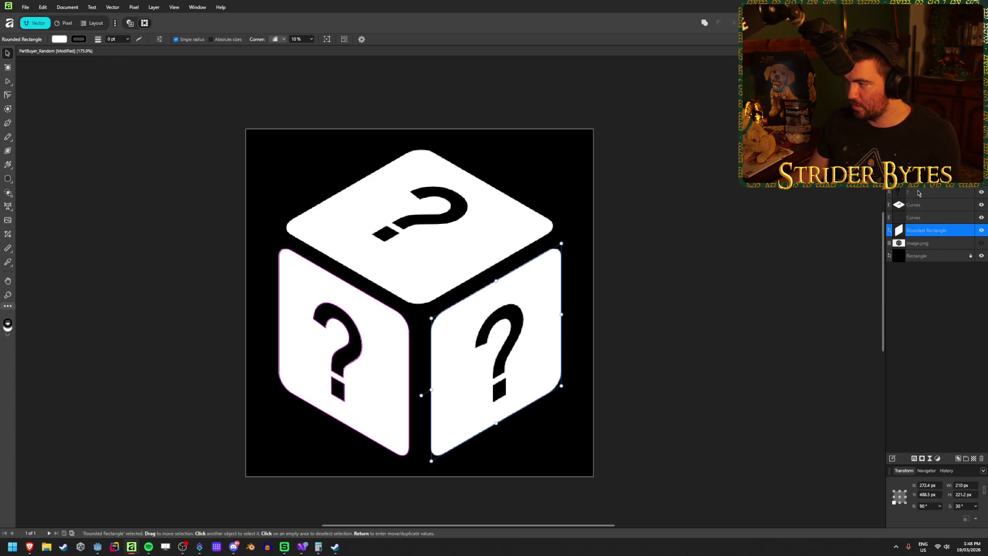
pyautogui.keyDown('ctrl'); pyautogui.click(920, 195); pyautogui.keyUp('ctrl')
pyautogui.click(719, 23)
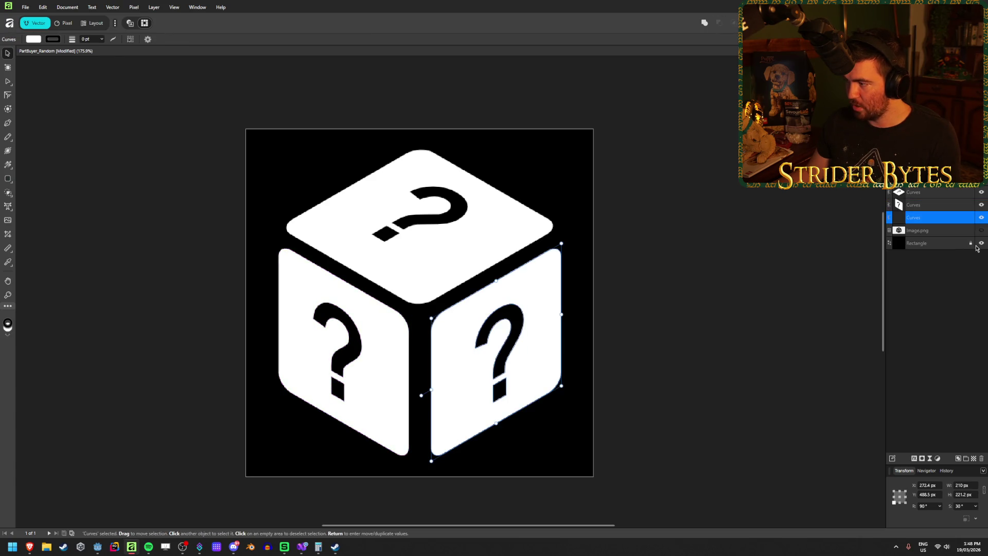
pyautogui.click(981, 243)
pyautogui.click(710, 261)
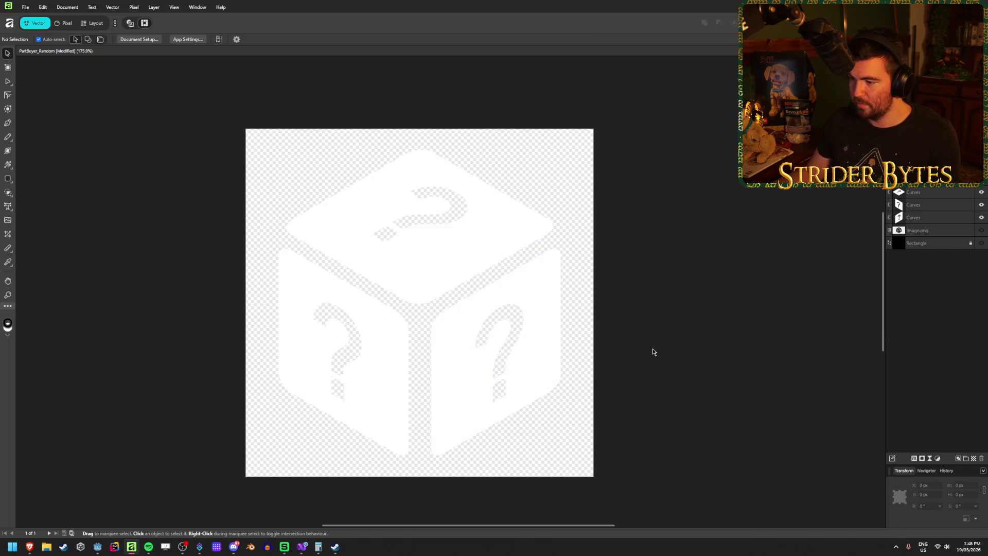
# Save the transparent cube as PartBuyer_Random.svg in Gungineer's Textures folder
pyautogui.scroll(-2, 657, 352)
pyautogui.scroll(2, 566, 338)
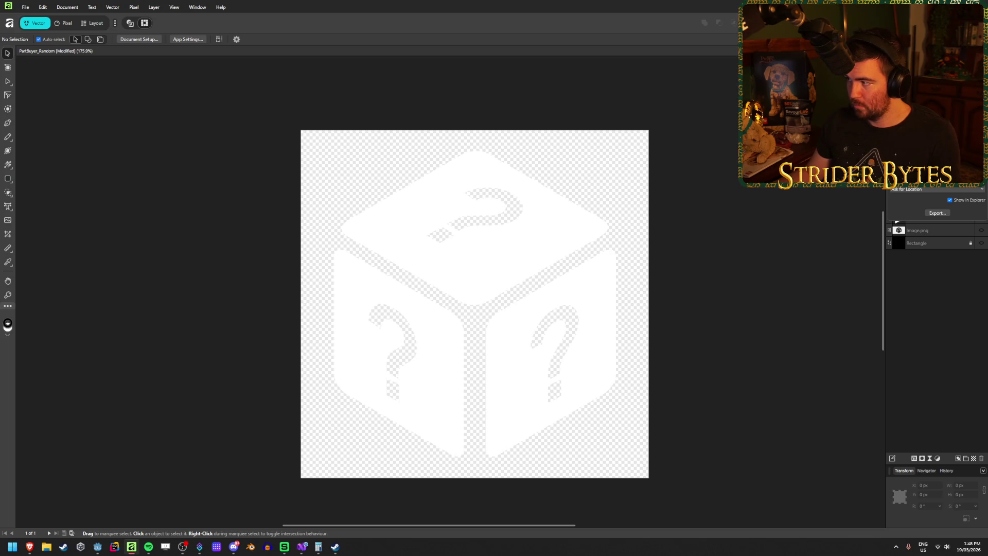
pyautogui.click(938, 214)
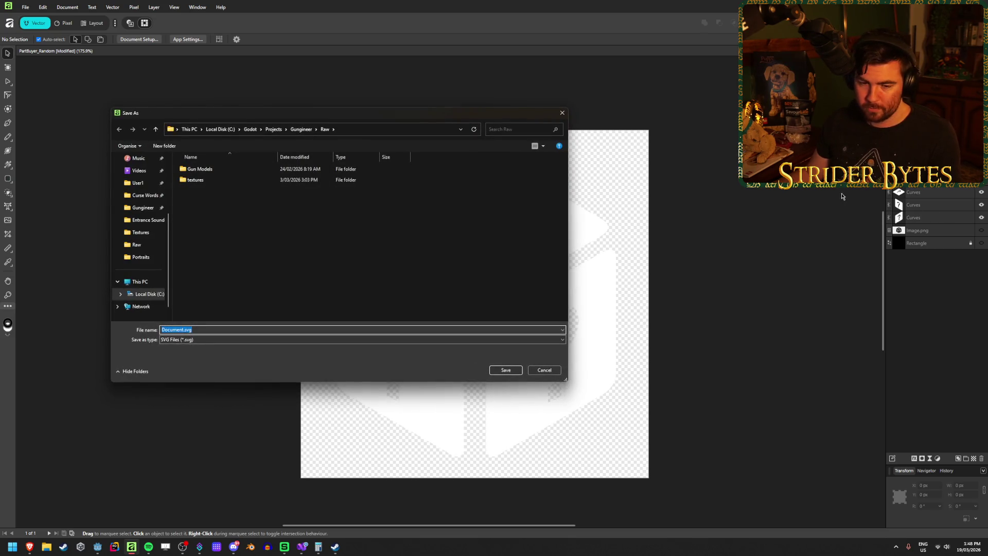
pyautogui.click(297, 130)
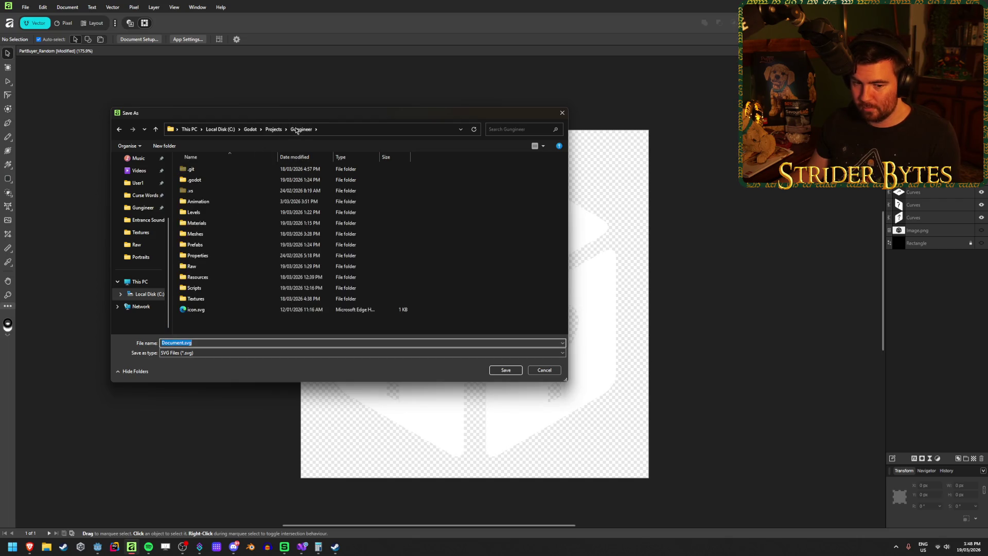
pyautogui.doubleClick(198, 299)
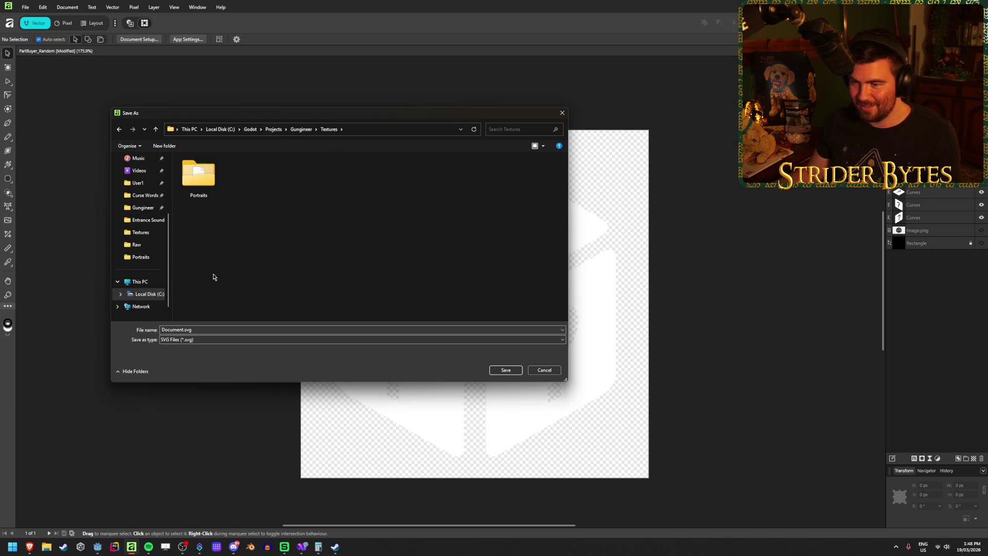
pyautogui.click(201, 330)
pyautogui.write('PartBuyer_')
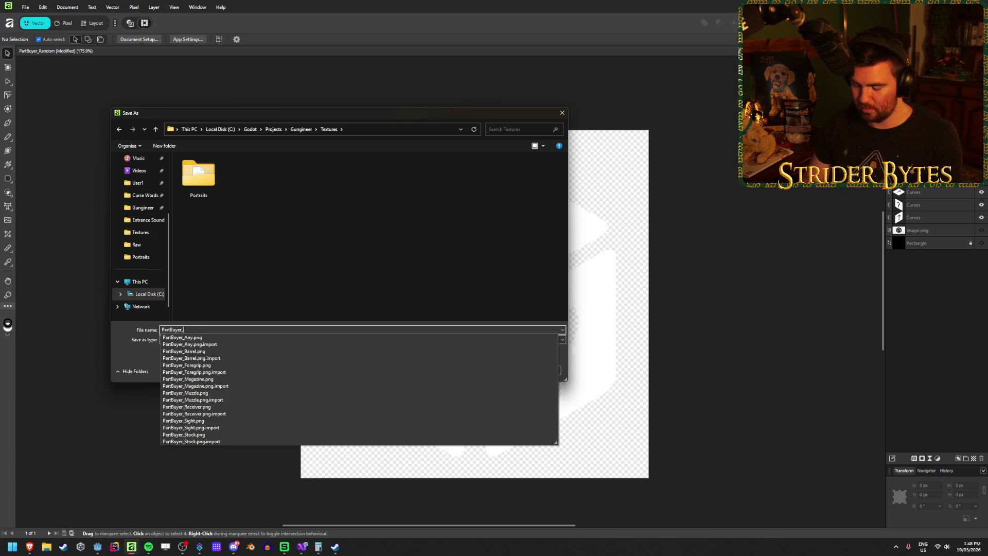
pyautogui.write('Random')
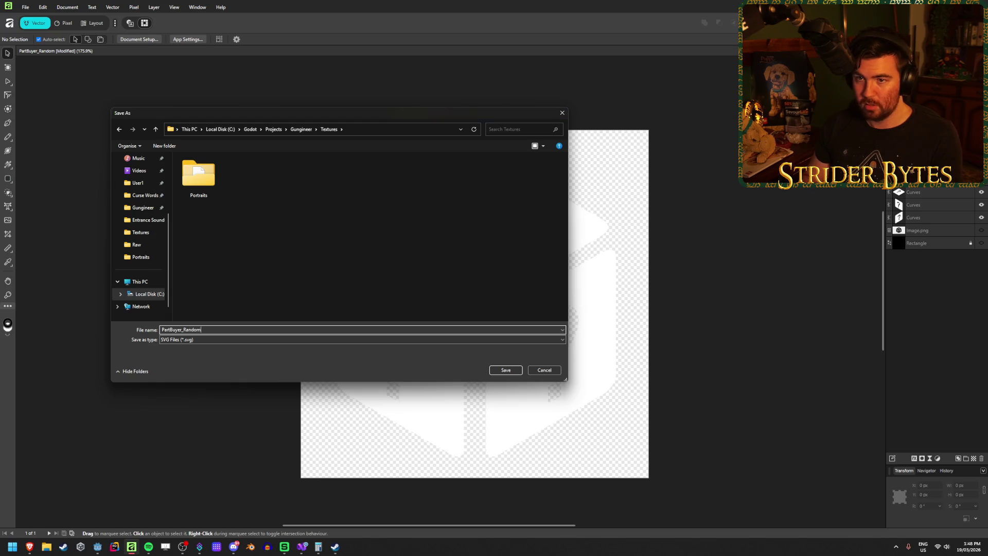
pyautogui.press('Return')
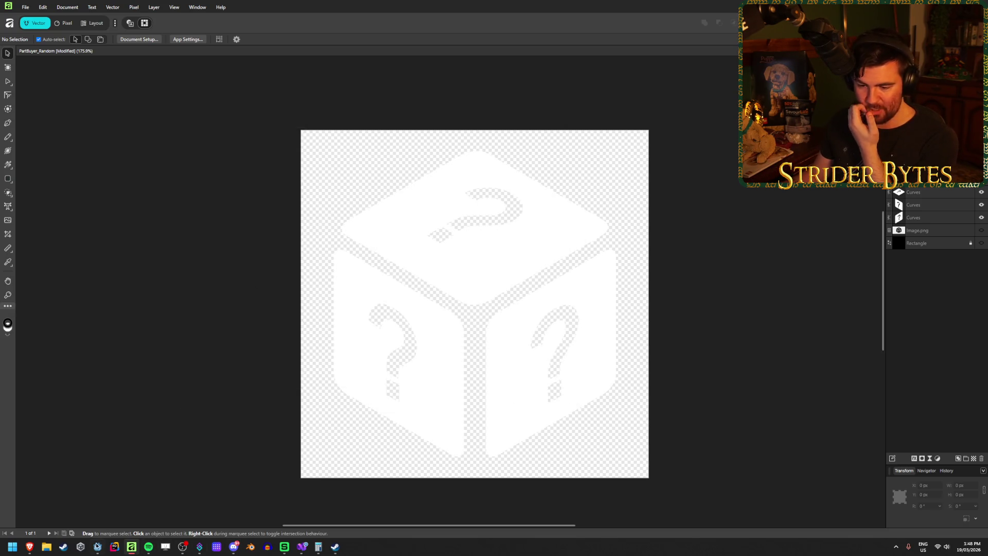
pyautogui.click(97, 544)
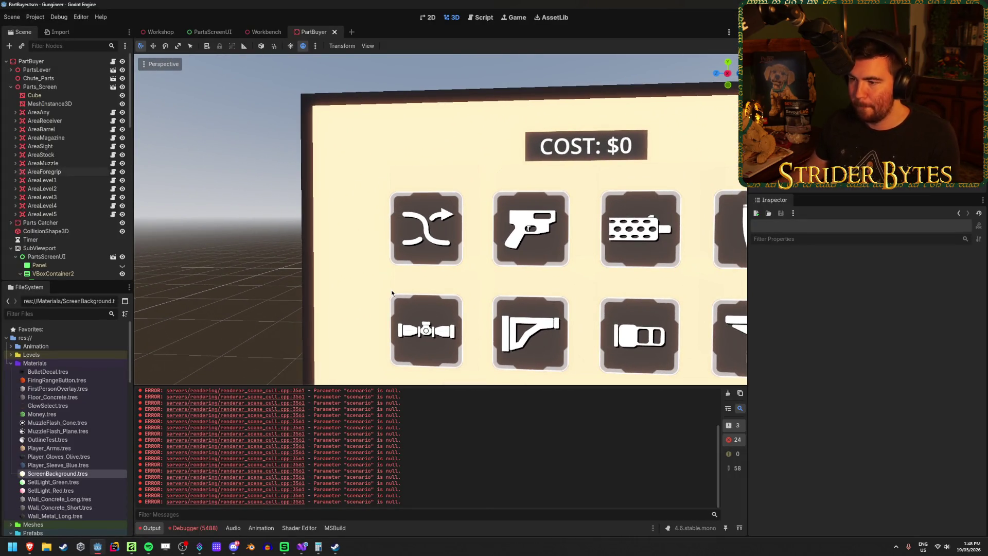
# Quick Load PartBuyer_Random.svg into AnyPartButton's PartIcon texture and save the scene
pyautogui.click(16, 113)
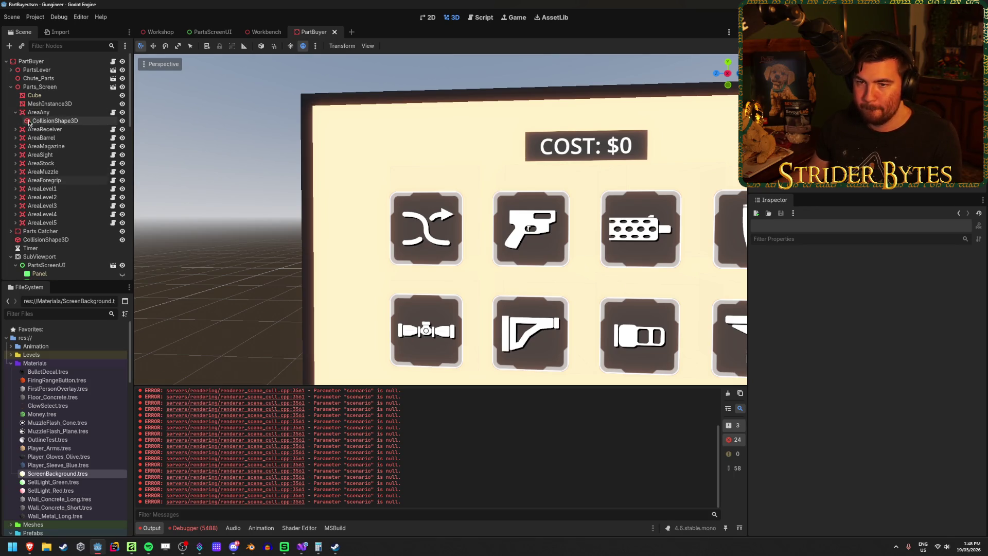
pyautogui.click(211, 32)
pyautogui.scroll(10, 62, 154)
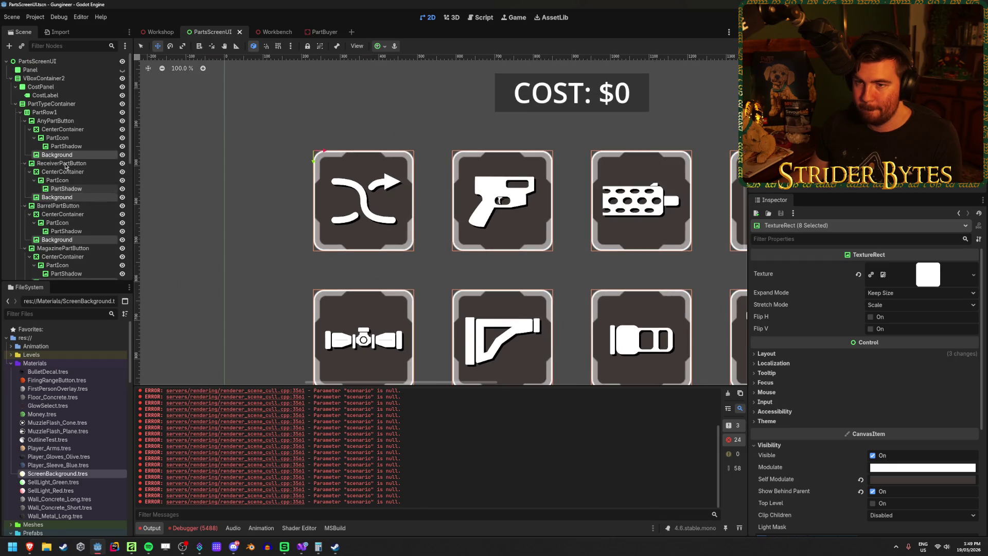
pyautogui.click(55, 120)
pyautogui.click(57, 137)
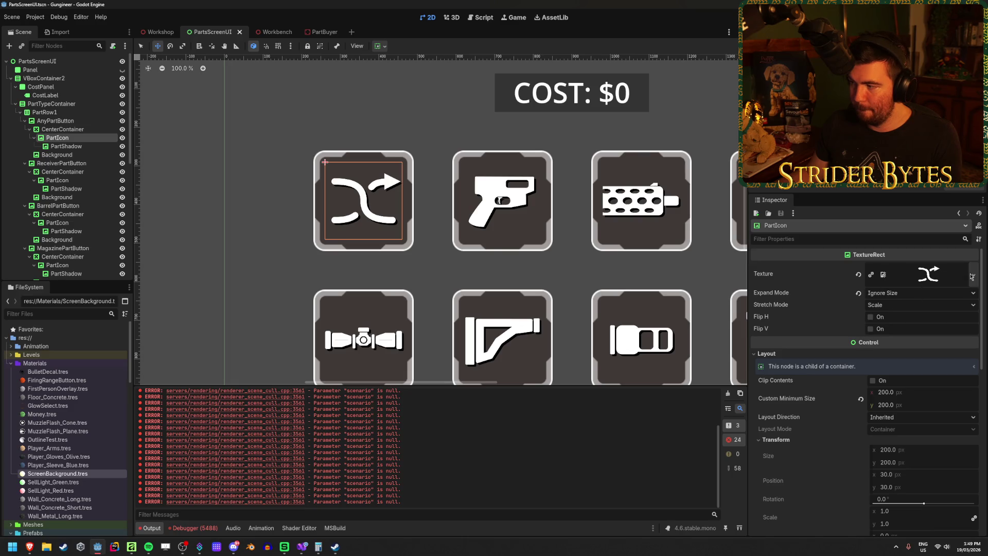
pyautogui.click(971, 276)
pyautogui.click(901, 454)
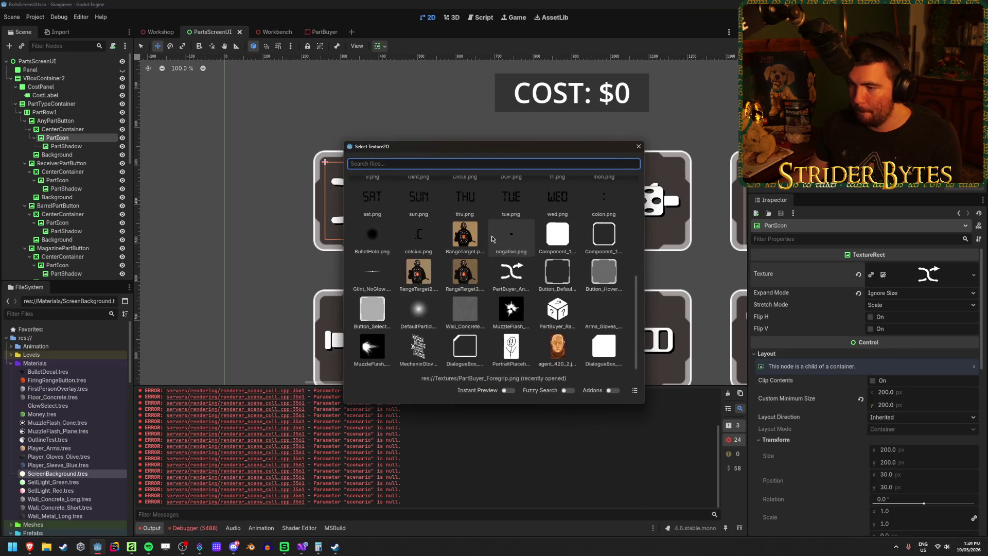
pyautogui.doubleClick(558, 308)
pyautogui.scroll(5, 398, 216)
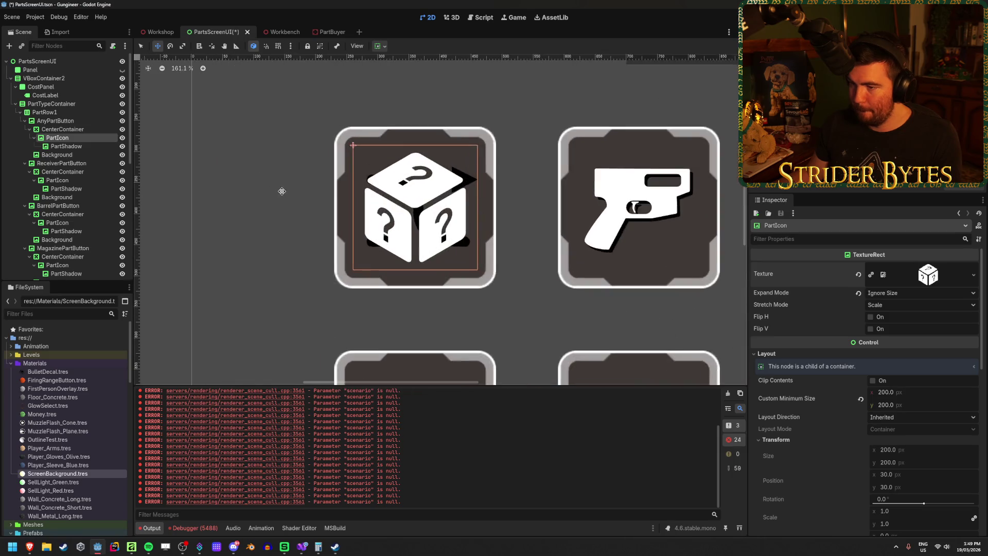
pyautogui.scroll(8, 398, 216)
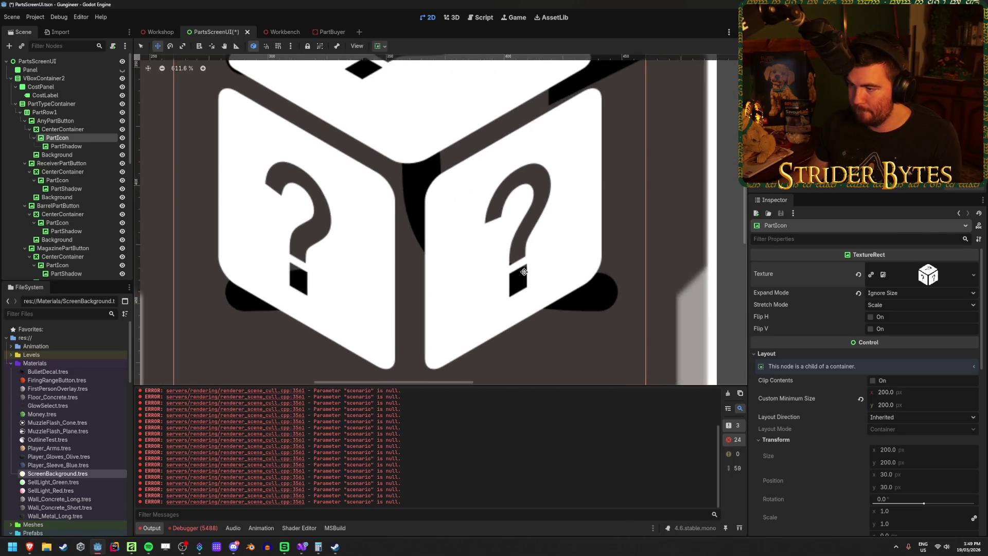
pyautogui.scroll(-8, 561, 269)
pyautogui.scroll(5, 353, 192)
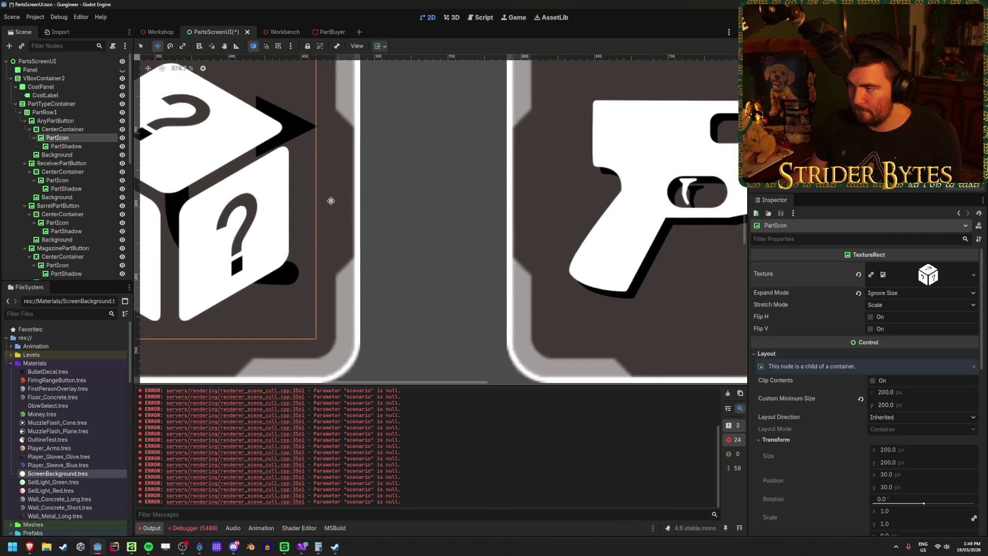
pyautogui.moveTo(327, 220); pyautogui.dragTo(506, 220)
pyautogui.hotkey('ctrl', 's')
# Load the same PartBuyer_Random.svg into the PartShadow texture
pyautogui.click(66, 146)
pyautogui.scroll(-3, 931, 298)
pyautogui.scroll(3, 931, 298)
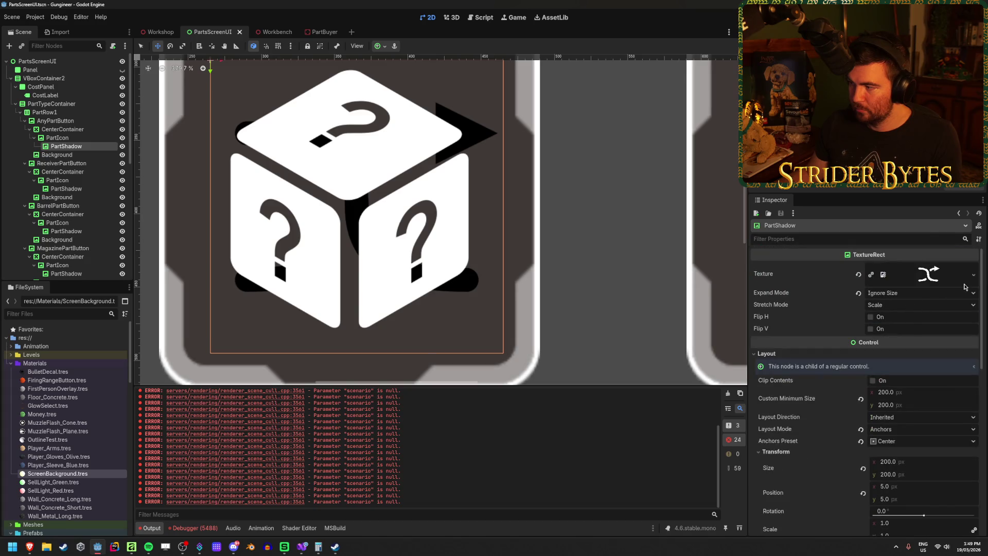
pyautogui.click(974, 274)
pyautogui.click(947, 451)
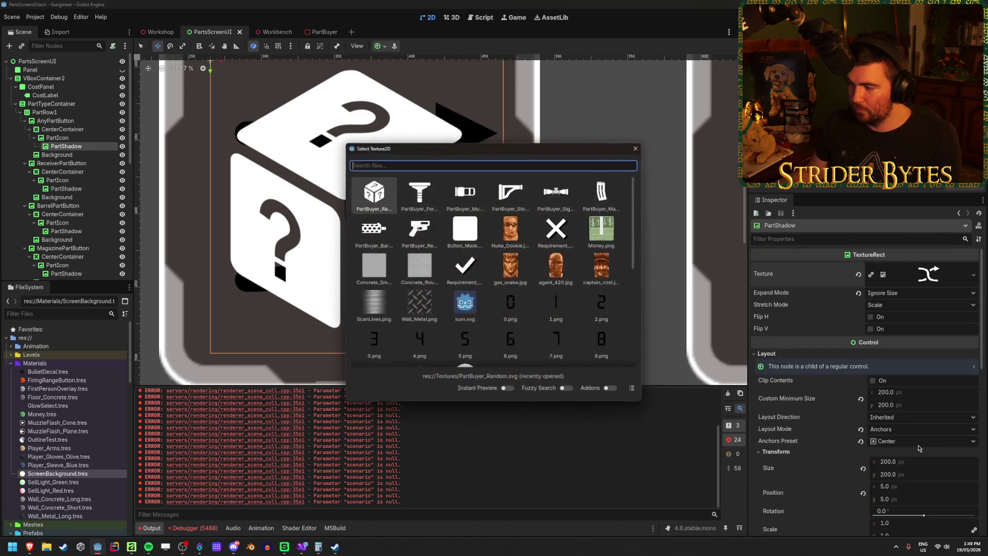
pyautogui.scroll(-5, 561, 294)
pyautogui.doubleClick(418, 231)
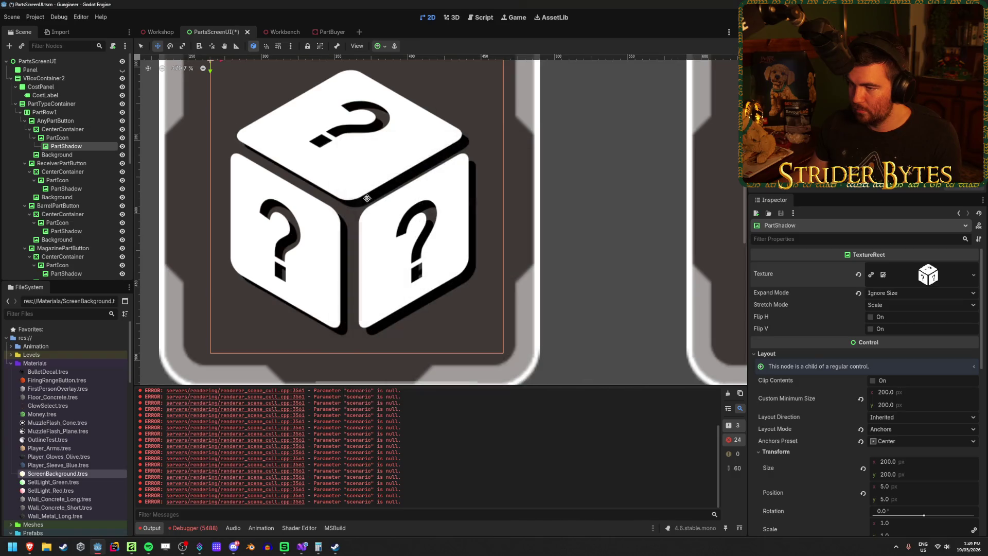
pyautogui.scroll(-5, 566, 227)
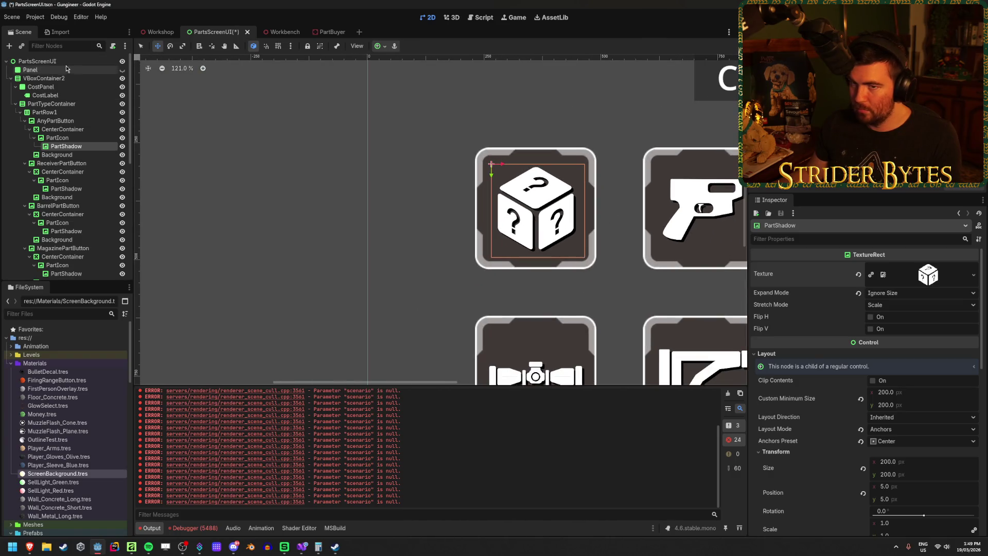
# Save PartsScreenUI and inspect the dice button in the Workshop viewport with freelook
pyautogui.hotkey('ctrl', 's')
pyautogui.click(160, 33)
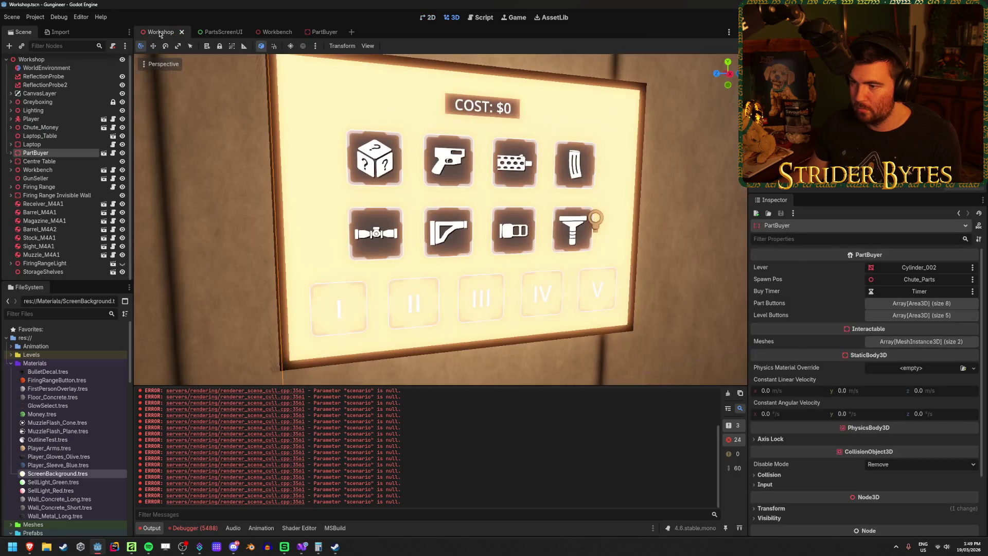
pyautogui.press('w')
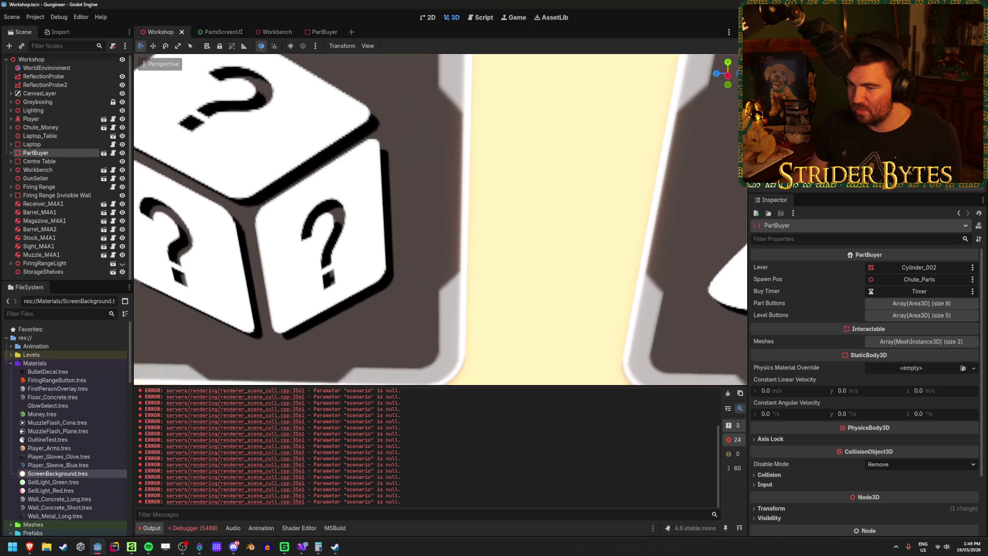
pyautogui.press('d')
pyautogui.press('a')
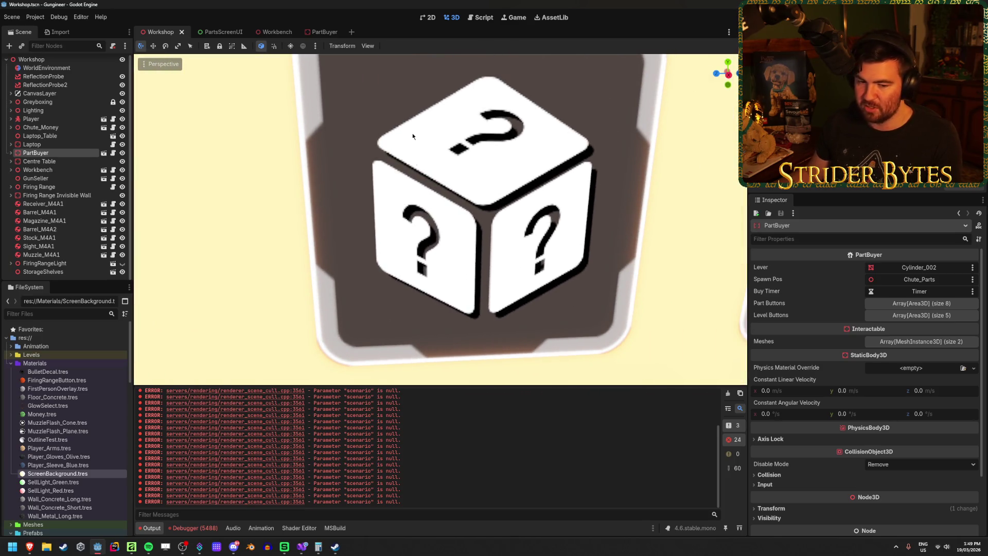
pyautogui.press('d')
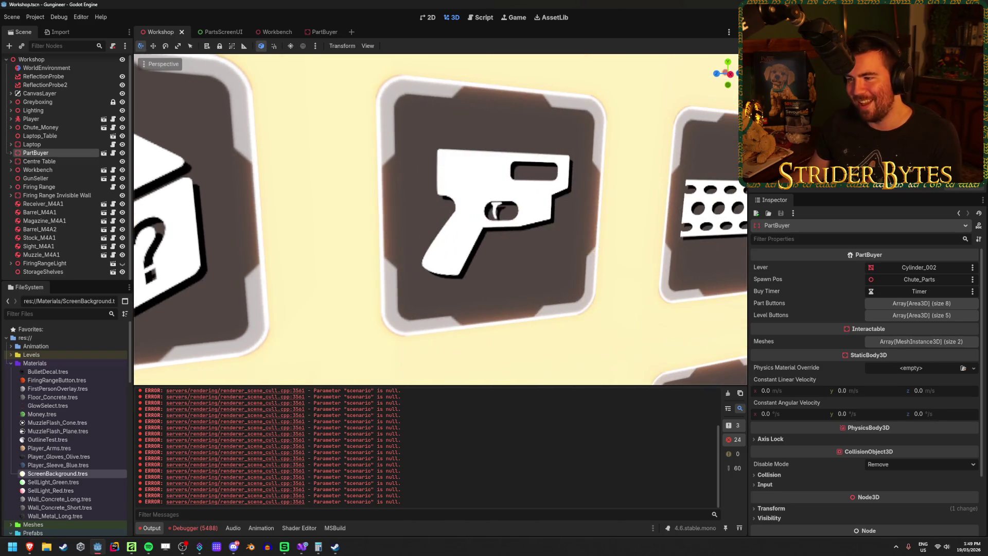
pyautogui.press('a')
pyautogui.press('d')
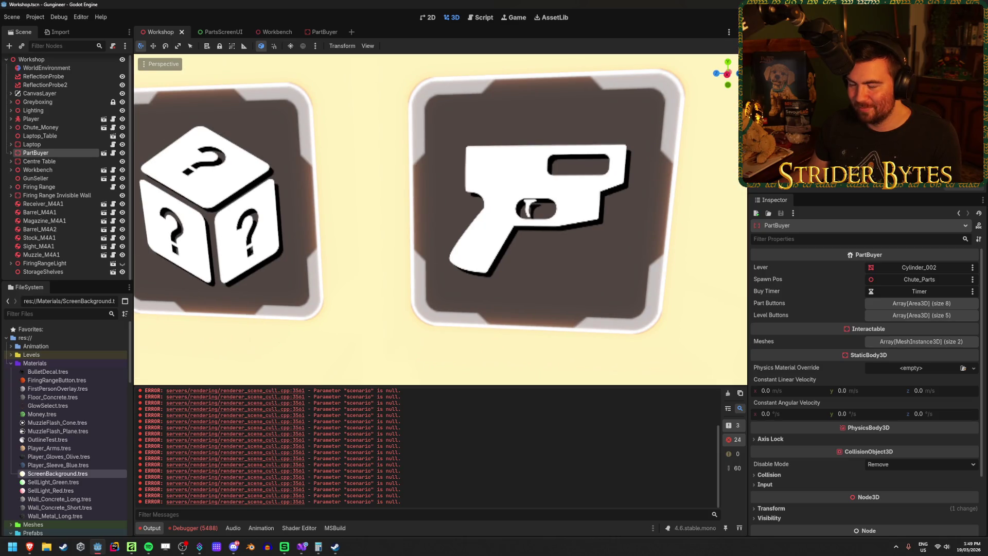
pyautogui.press('a')
# Compare the gun and dice icons up close, then run the project with F5
pyautogui.press('d')
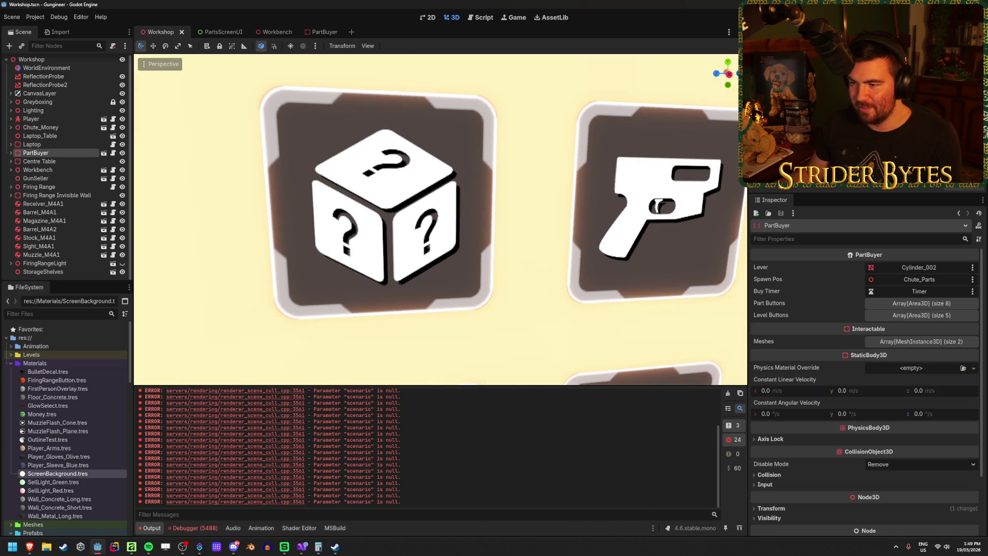
pyautogui.press('w')
pyautogui.press('s')
pyautogui.press('w')
pyautogui.press('s')
pyautogui.press('a')
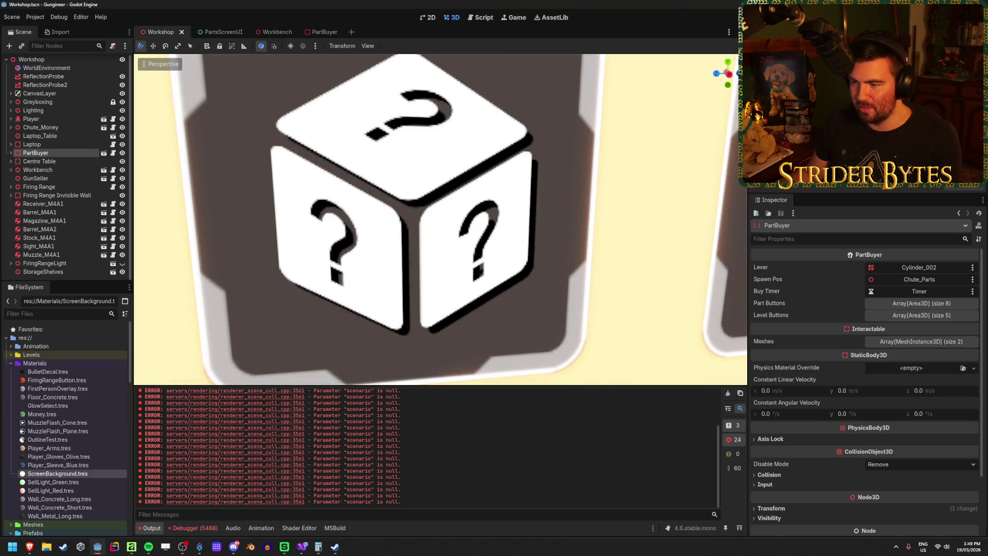
pyautogui.press('s')
pyautogui.press('w')
pyautogui.press('F5')
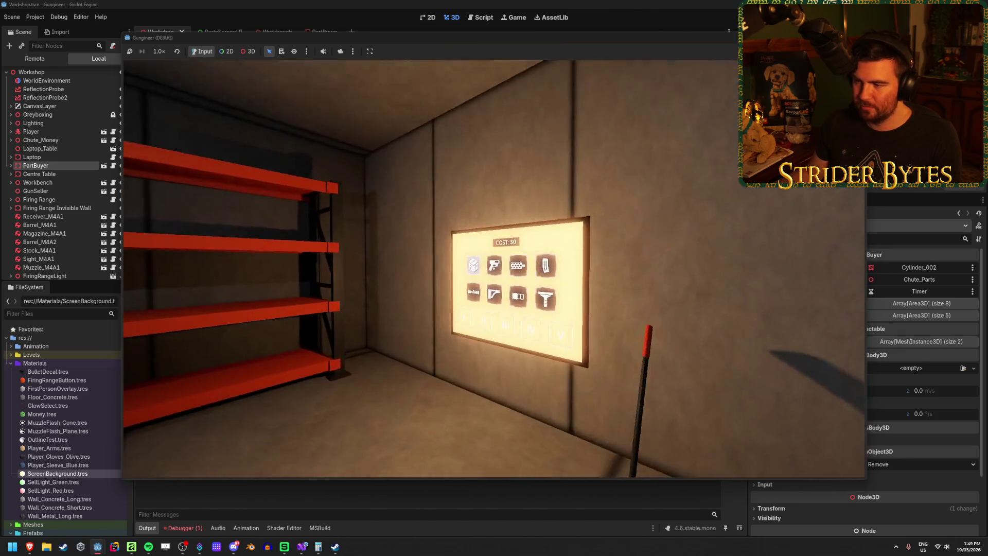
# Check the cube icon on the in-game parts panel, stop the run, and return to PartsScreenUI
pyautogui.press('e')
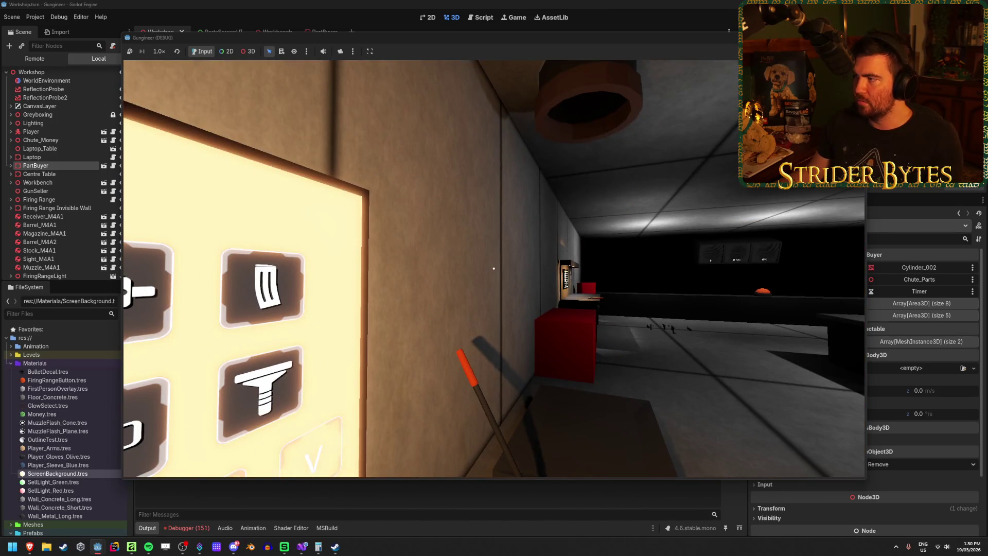
pyautogui.press('F8')
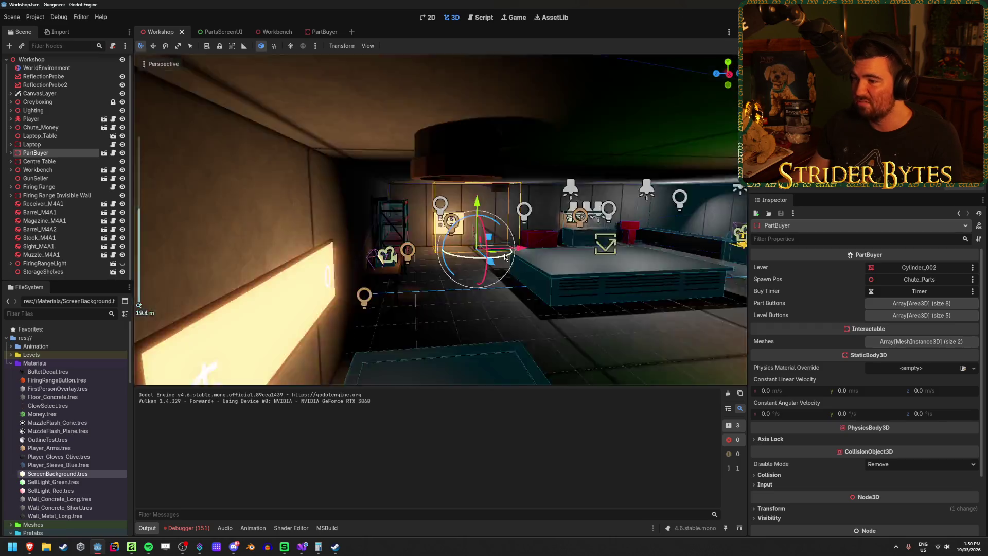
pyautogui.press('f')
pyautogui.click(277, 230)
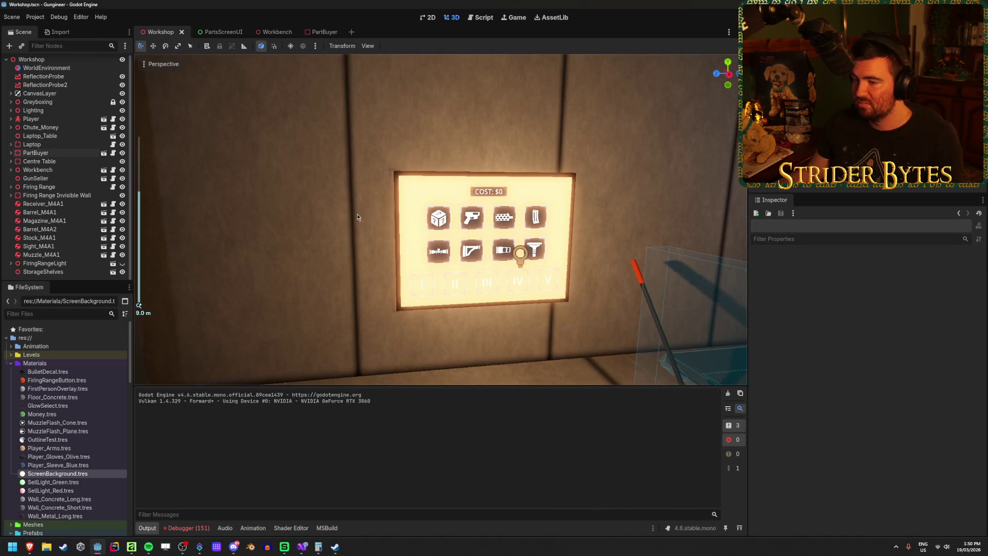
pyautogui.scroll(3, 441, 219)
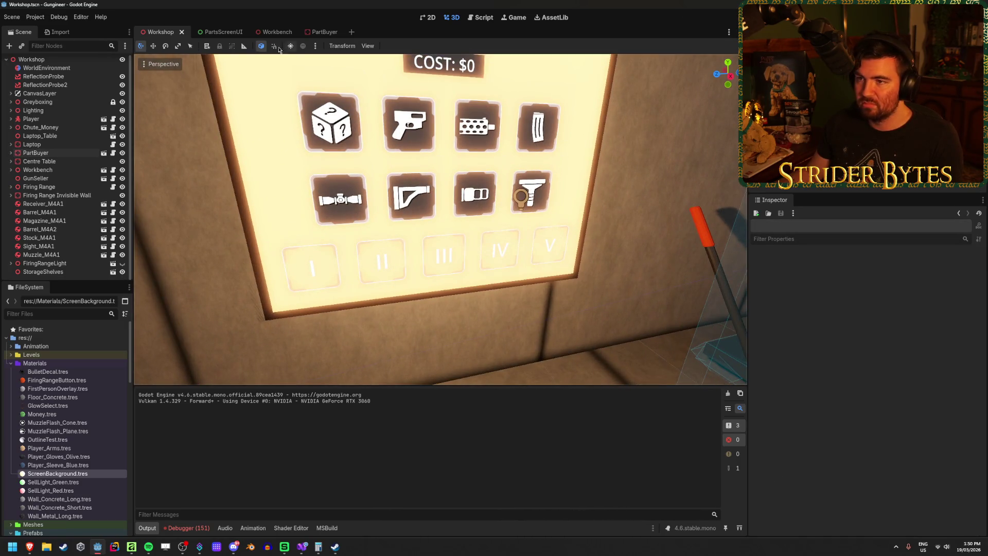
pyautogui.click(218, 34)
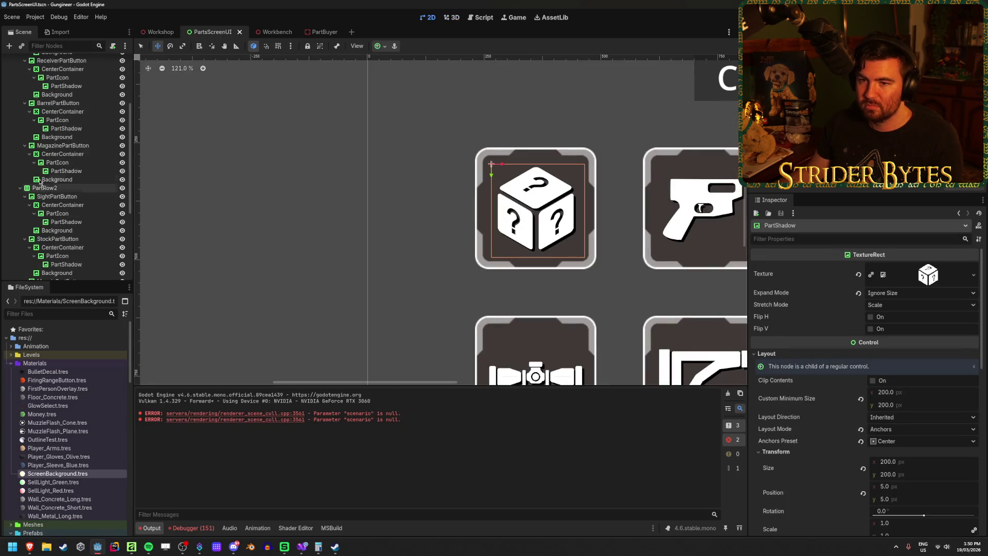
# Collapse the eight part-button branches, Any through Foregrip, in the Scene dock
pyautogui.click(25, 120)
pyautogui.click(24, 129)
pyautogui.click(24, 137)
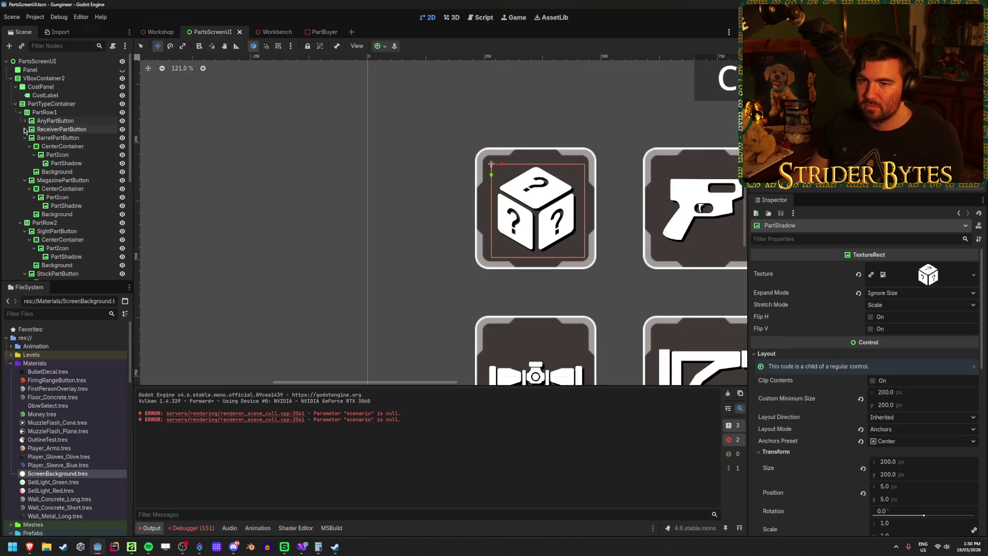
pyautogui.click(25, 146)
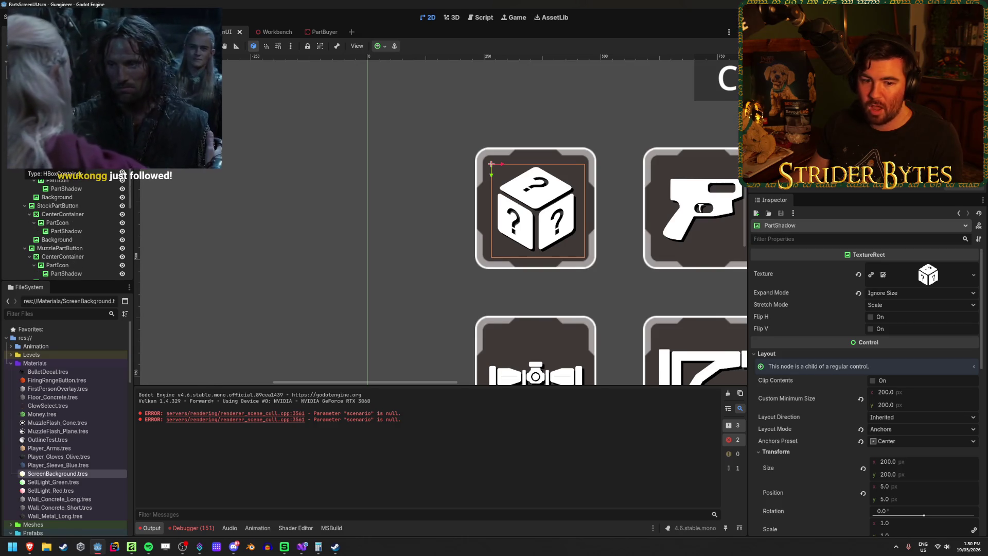
pyautogui.click(24, 163)
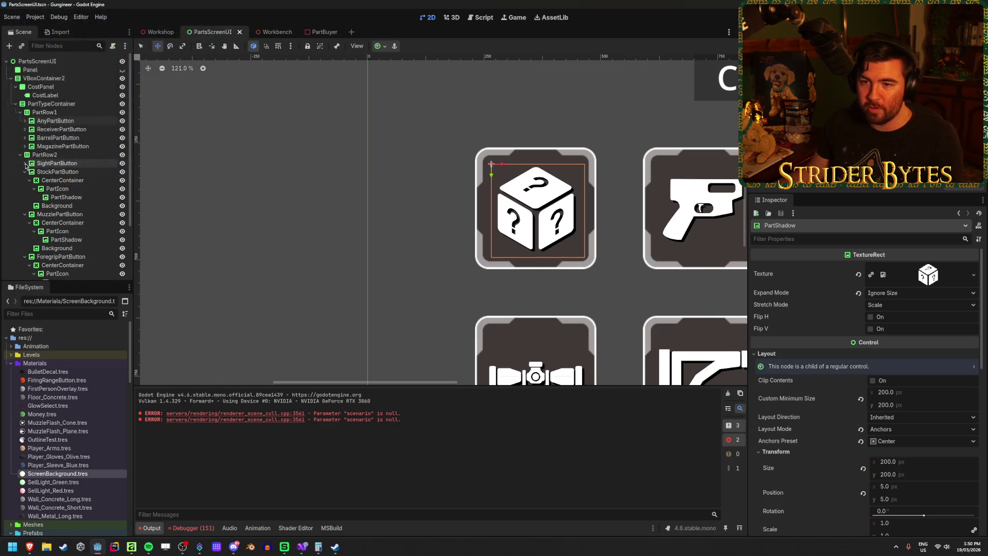
pyautogui.click(25, 172)
pyautogui.click(25, 180)
pyautogui.click(24, 189)
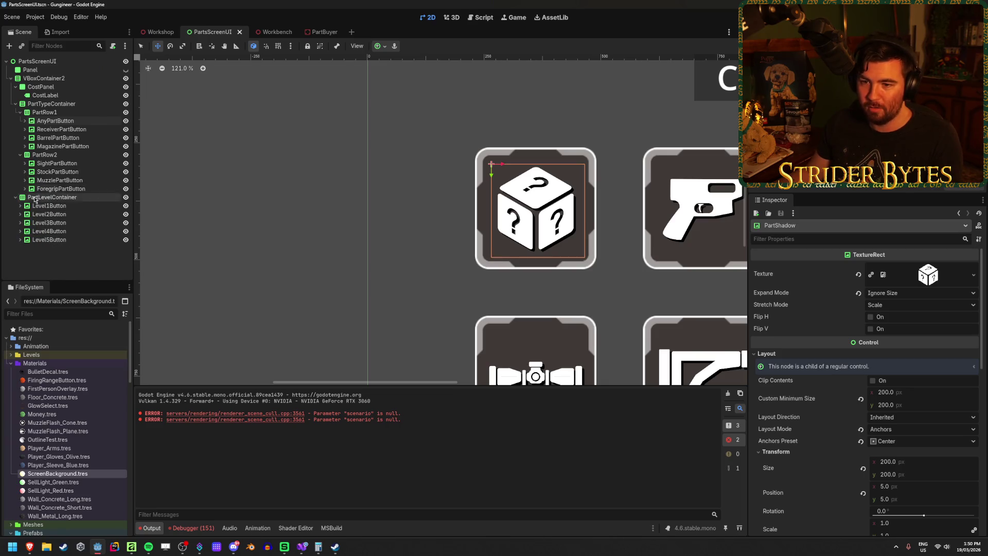
# Copy ForegripPartButton's Background node and paste it under Level1Button
pyautogui.click(20, 205)
pyautogui.click(25, 188)
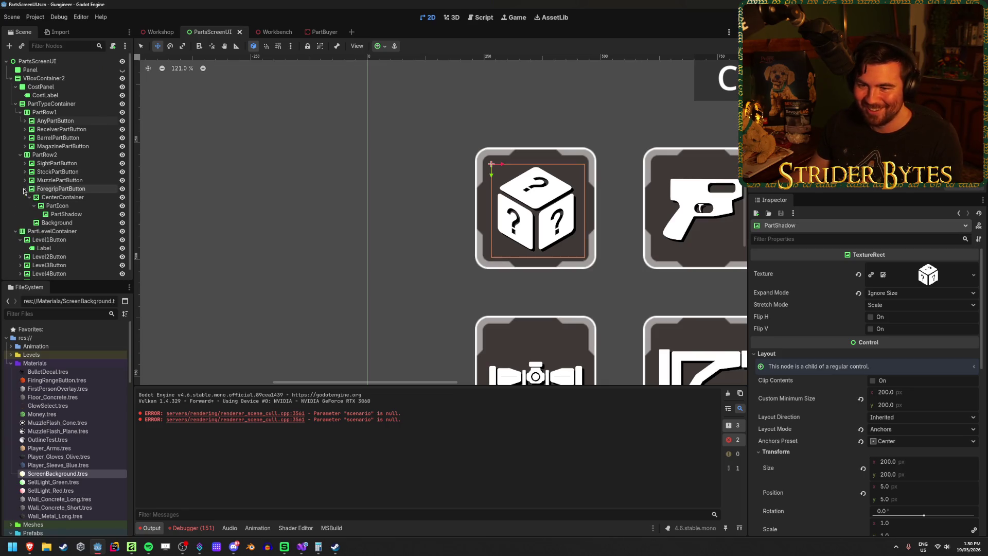
pyautogui.click(79, 223)
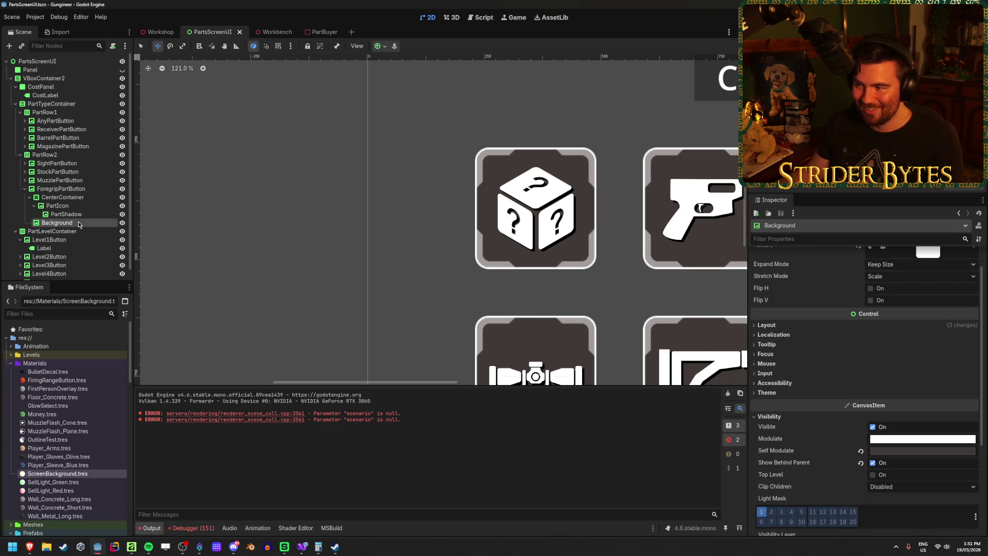
pyautogui.click(50, 240)
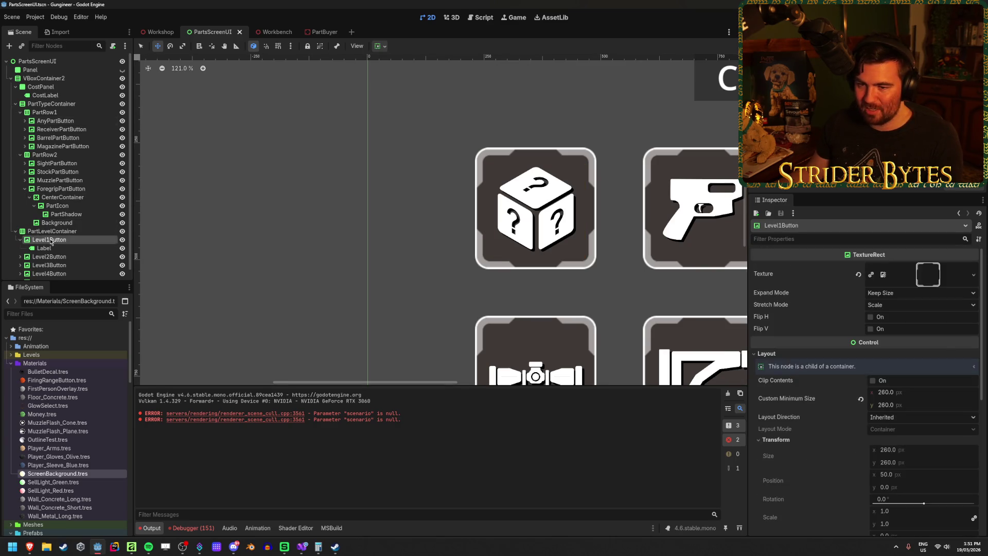
pyautogui.hotkey('ctrl', 'v')
pyautogui.scroll(-6, 402, 300)
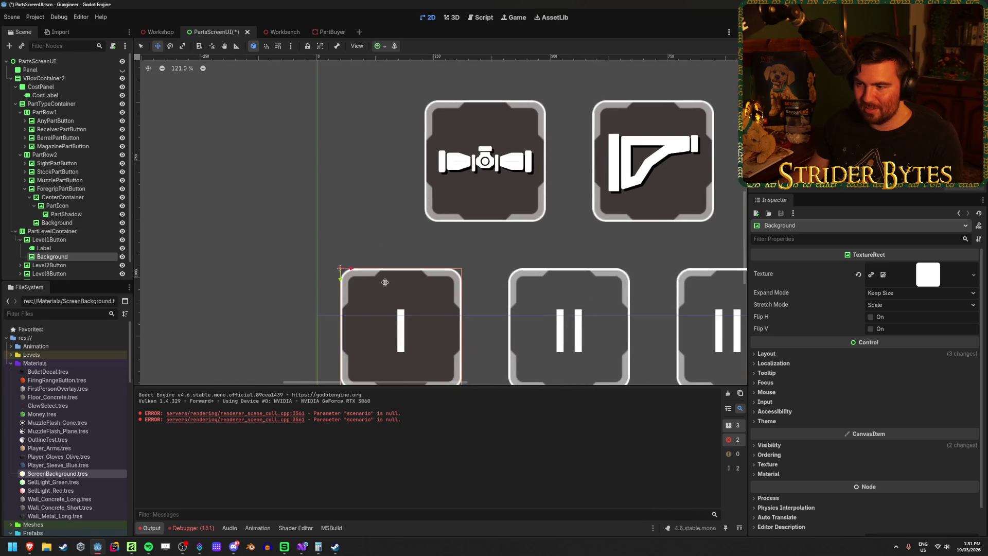
pyautogui.scroll(-1, 77, 223)
# Paste the Background copy under Level2Button, Level3Button, Level4Button and Level5Button
pyautogui.click(52, 246)
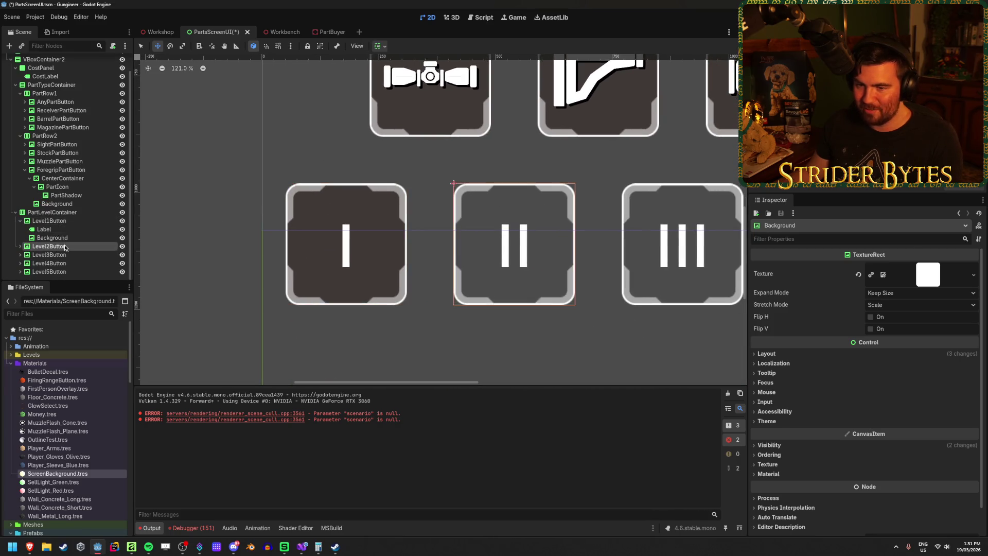
pyautogui.hotkey('ctrl', 'v')
pyautogui.click(66, 254)
pyautogui.hotkey('ctrl', 'v')
pyautogui.click(56, 278)
pyautogui.hotkey('ctrl', 'v')
pyautogui.click(57, 272)
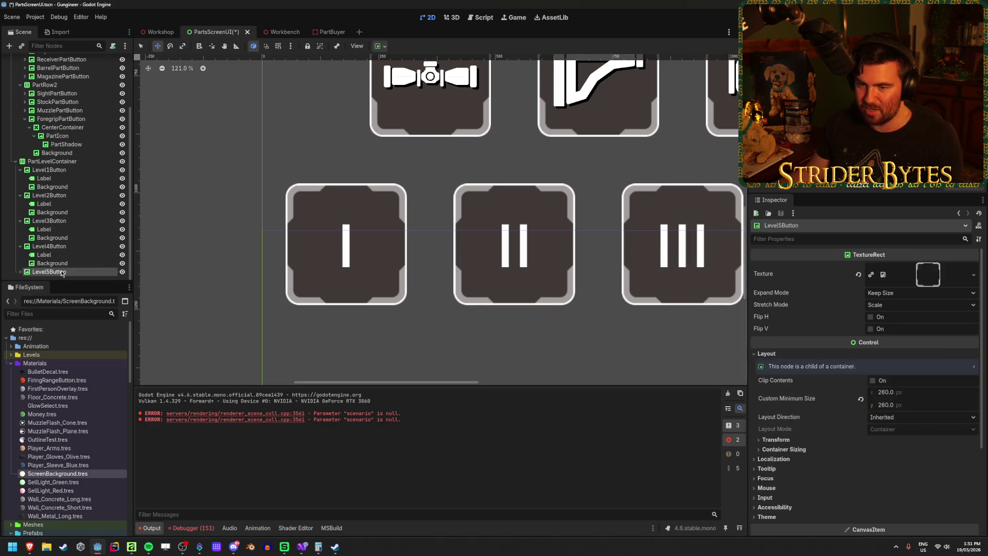
pyautogui.hotkey('ctrl', 'v')
pyautogui.click(66, 264)
# Give all five level Labels an opaque black LabelSettings shadow with offset 5, 5
pyautogui.keyDown('ctrl'); pyautogui.click(62, 238); pyautogui.keyUp('ctrl')
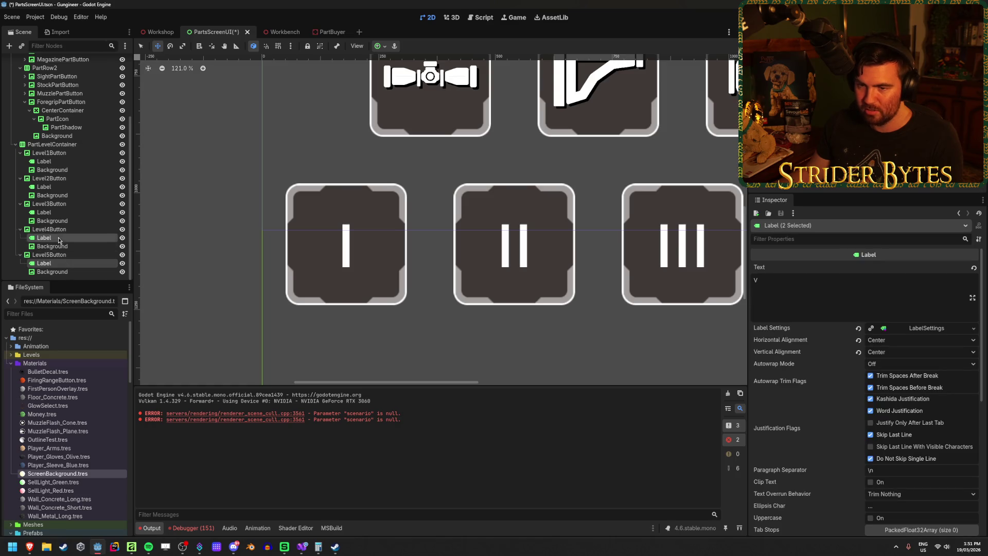
pyautogui.keyDown('ctrl'); pyautogui.click(59, 212); pyautogui.keyUp('ctrl')
pyautogui.keyDown('ctrl'); pyautogui.click(57, 187); pyautogui.keyUp('ctrl')
pyautogui.keyDown('ctrl'); pyautogui.click(55, 163); pyautogui.keyUp('ctrl')
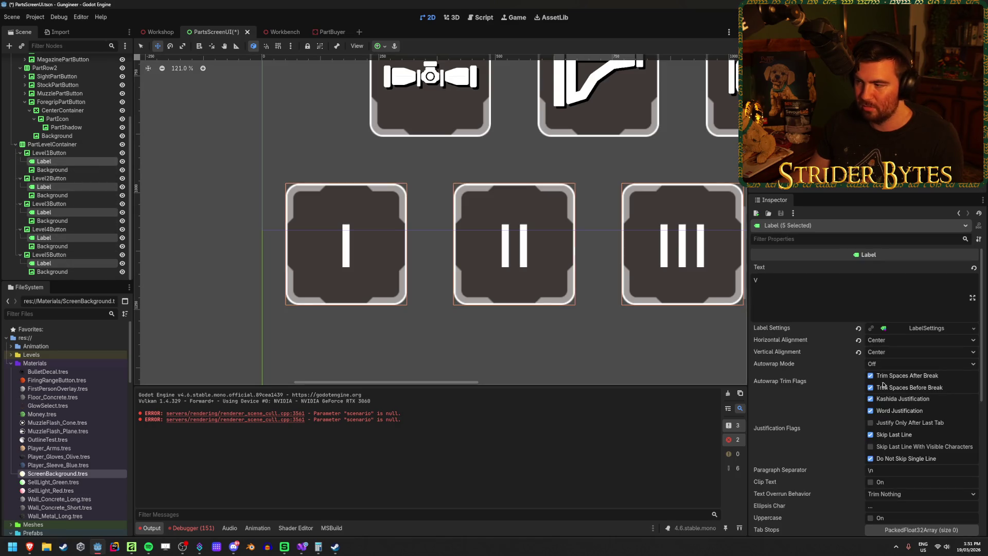
pyautogui.click(928, 329)
pyautogui.click(770, 418)
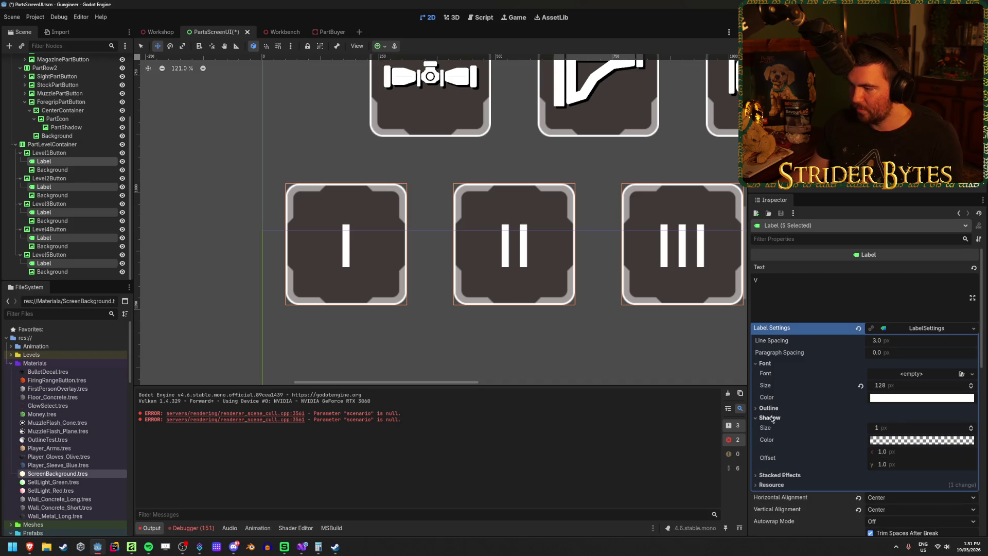
pyautogui.click(894, 442)
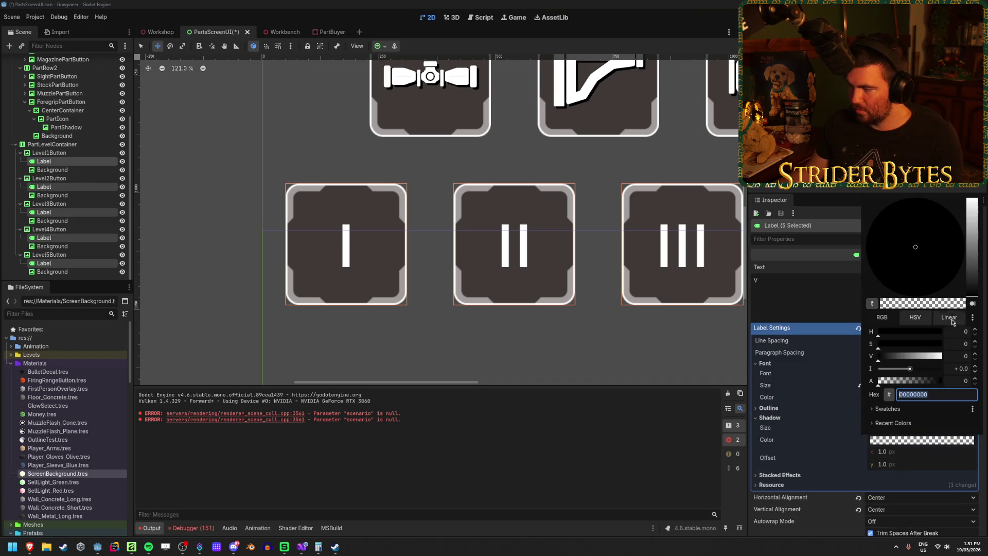
pyautogui.moveTo(896, 382); pyautogui.dragTo(941, 382)
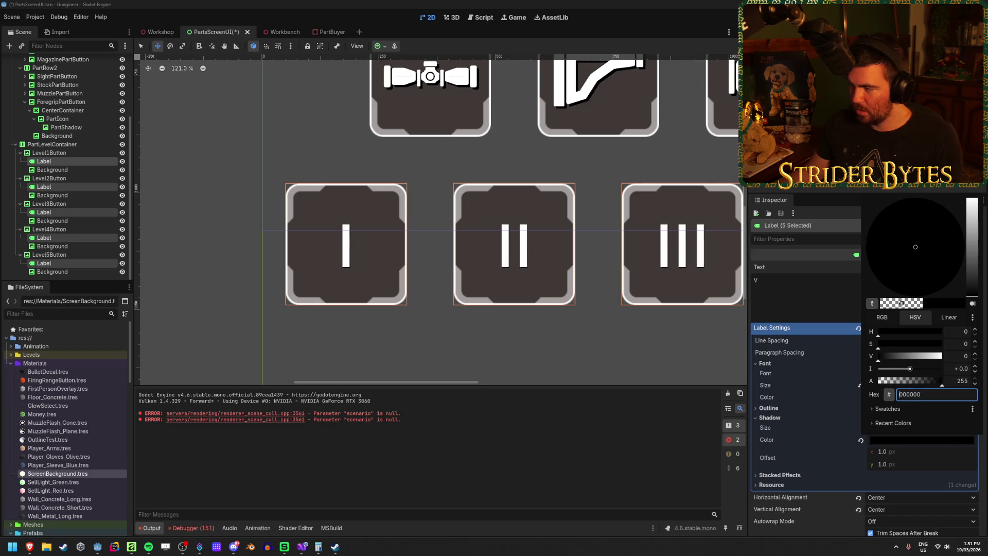
pyautogui.click(811, 453)
pyautogui.click(886, 452)
pyautogui.write('5')
pyautogui.press('Tab')
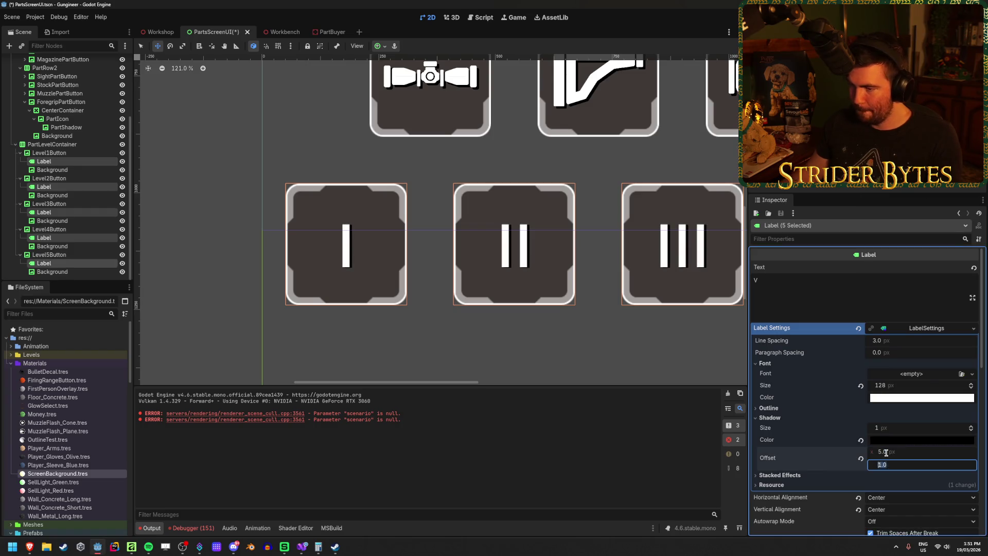
pyautogui.write('5')
pyautogui.press('Return')
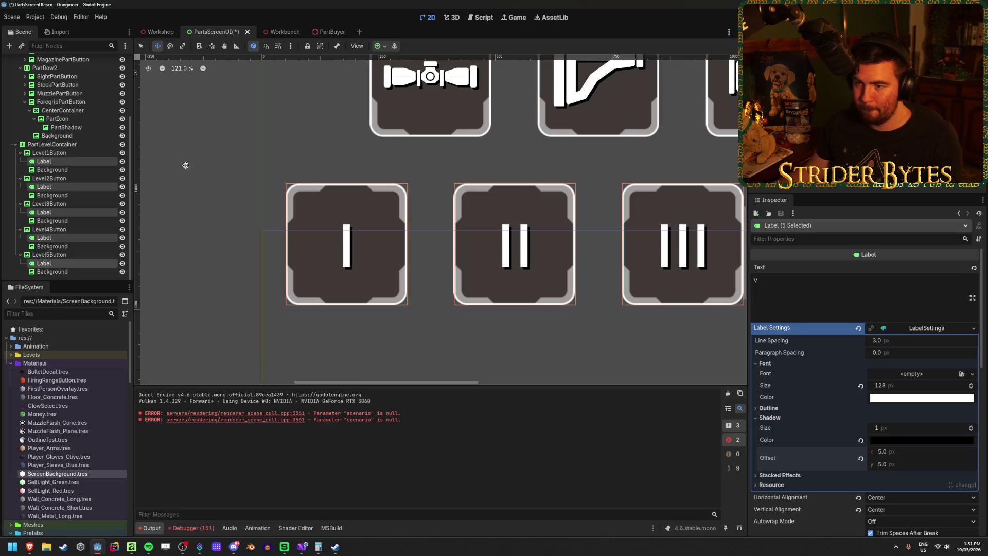
# Collapse PartLevelContainer and save the PartsScreenUI scene
pyautogui.scroll(5, 41, 138)
pyautogui.click(15, 231)
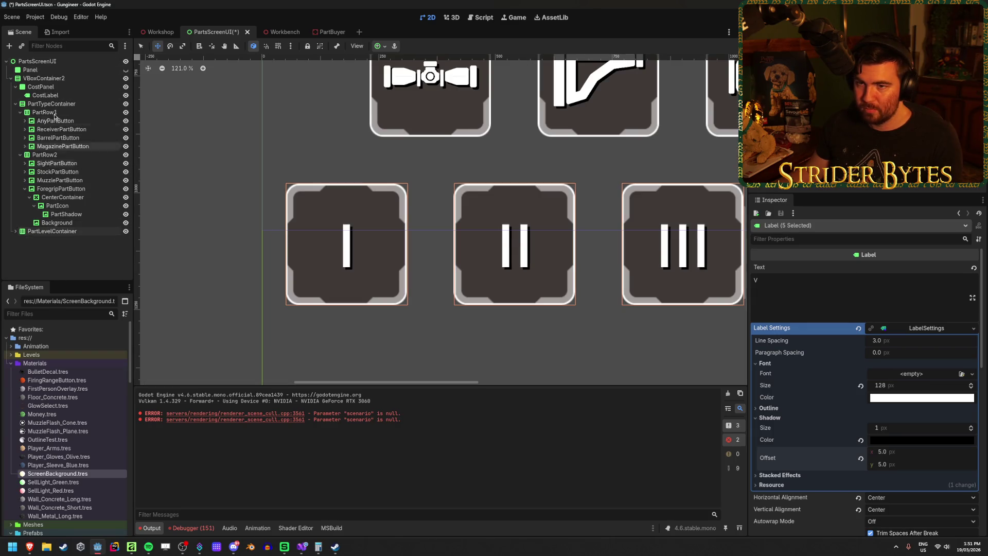
pyautogui.hotkey('ctrl', 's')
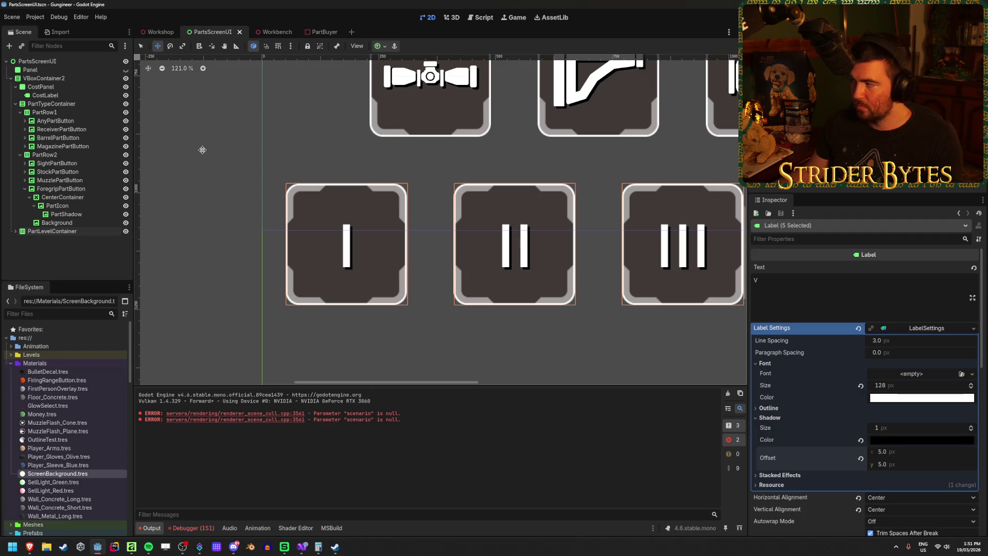
pyautogui.hotkey('ctrl', 'Tab')
pyautogui.hotkey('ctrl', 'shift', 'Tab')
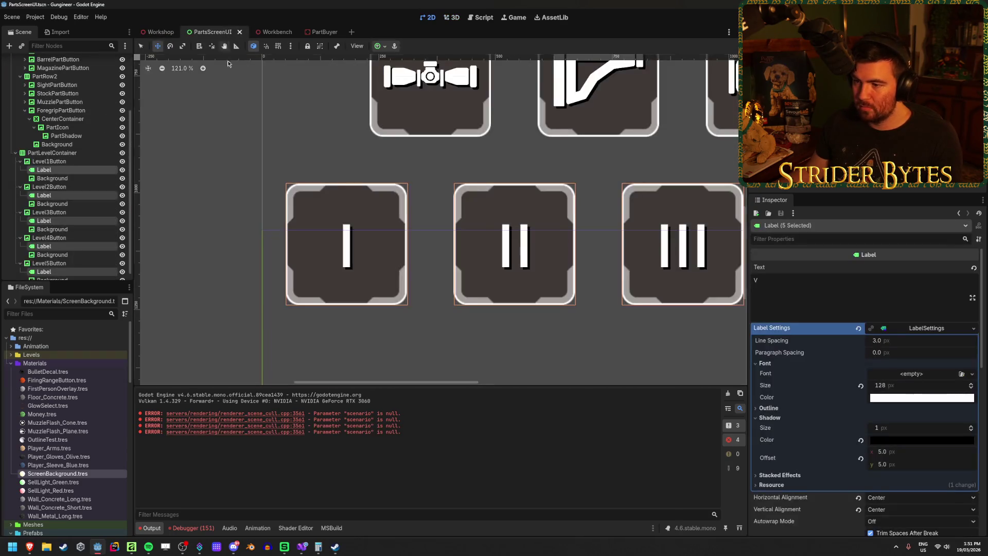
pyautogui.scroll(-8, 236, 209)
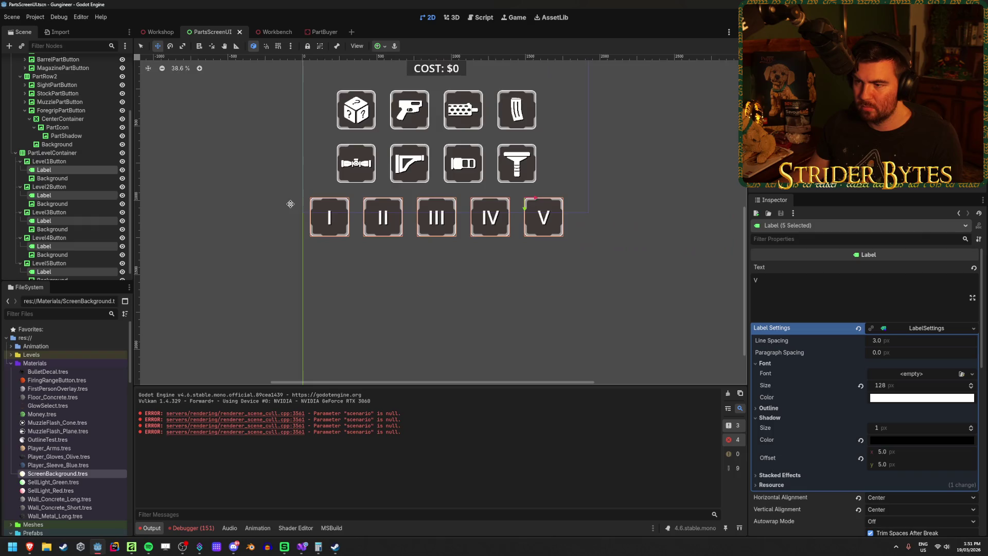
pyautogui.scroll(8, 287, 203)
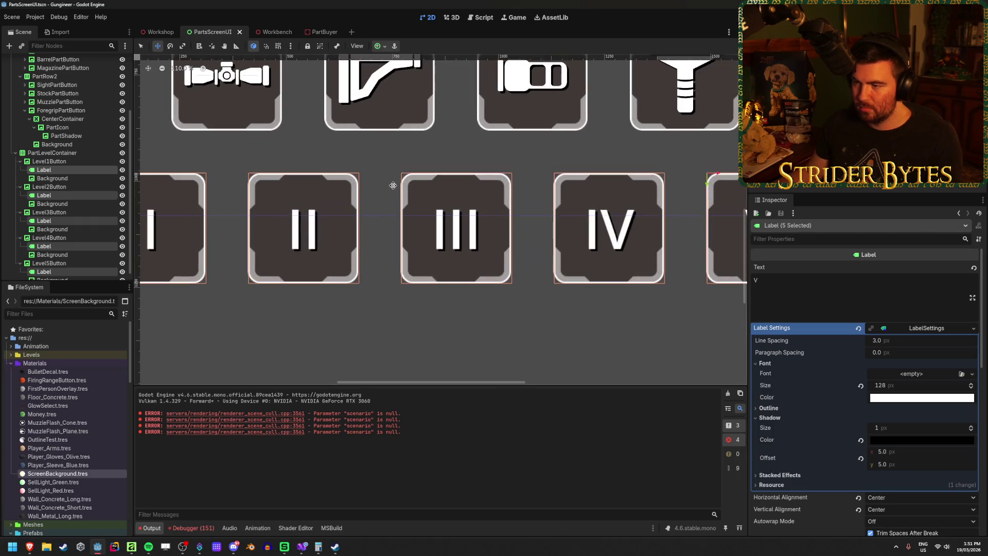
pyautogui.scroll(-5, 355, 179)
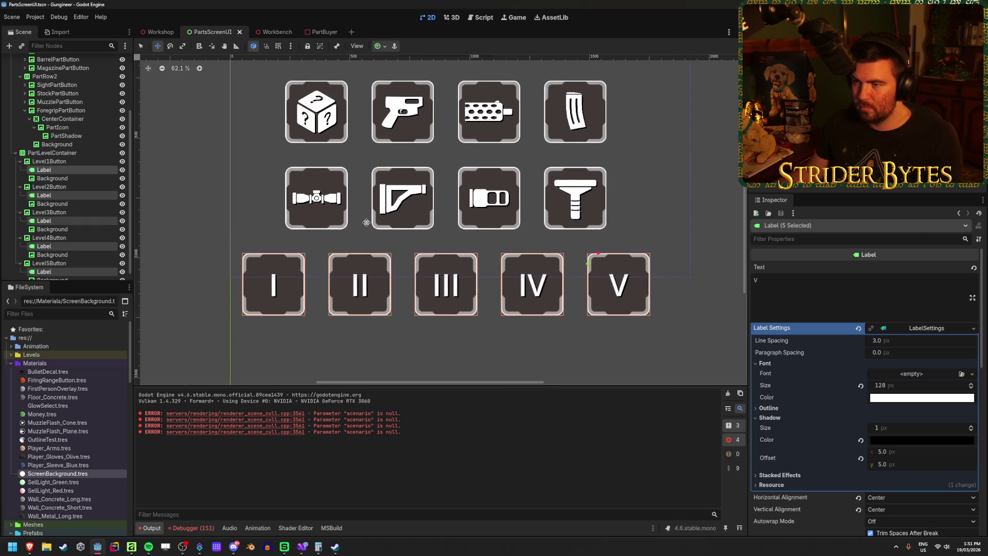
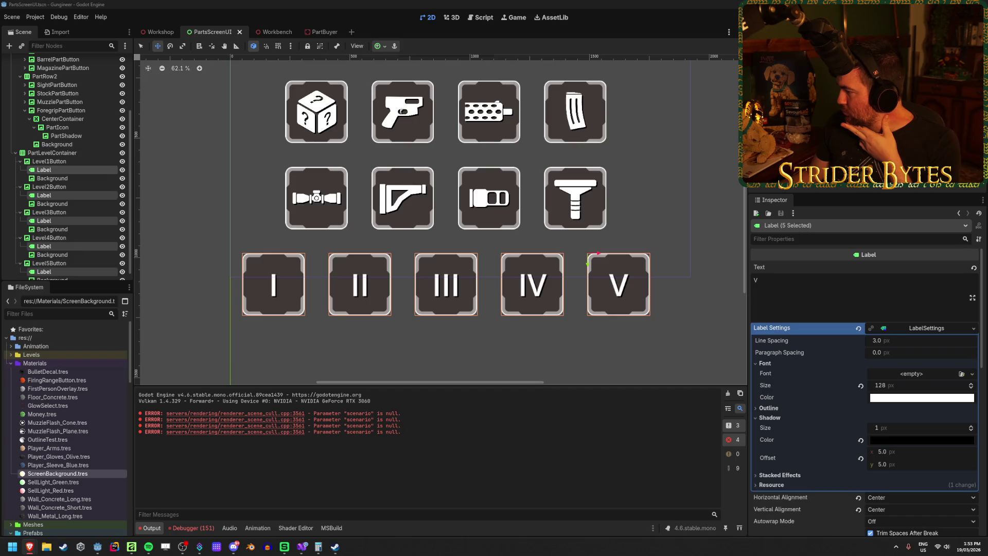
# Bring Google Fonts forward and open the Filters panel beside the 1,926-family list
pyautogui.click(30, 546)
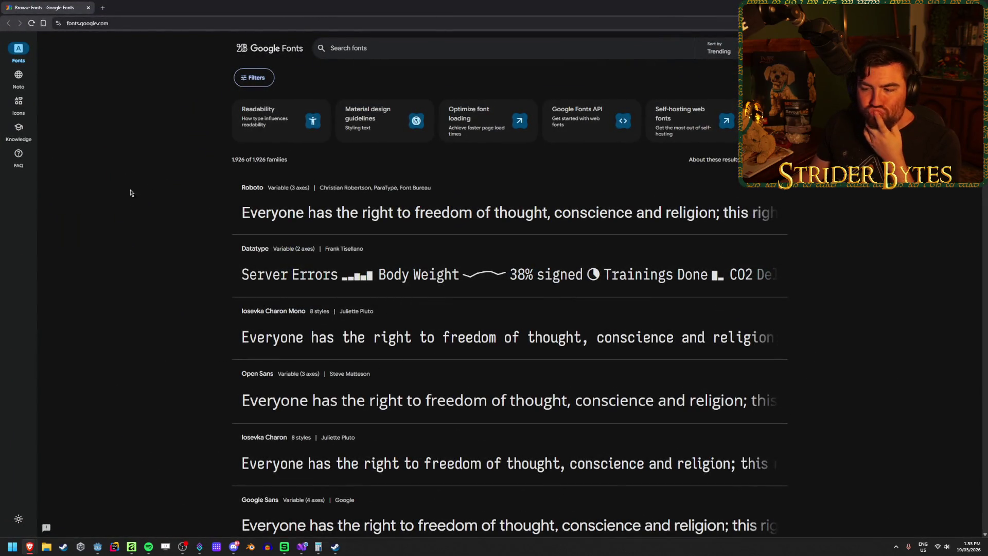
pyautogui.scroll(-2, 123, 194)
pyautogui.scroll(2, 124, 194)
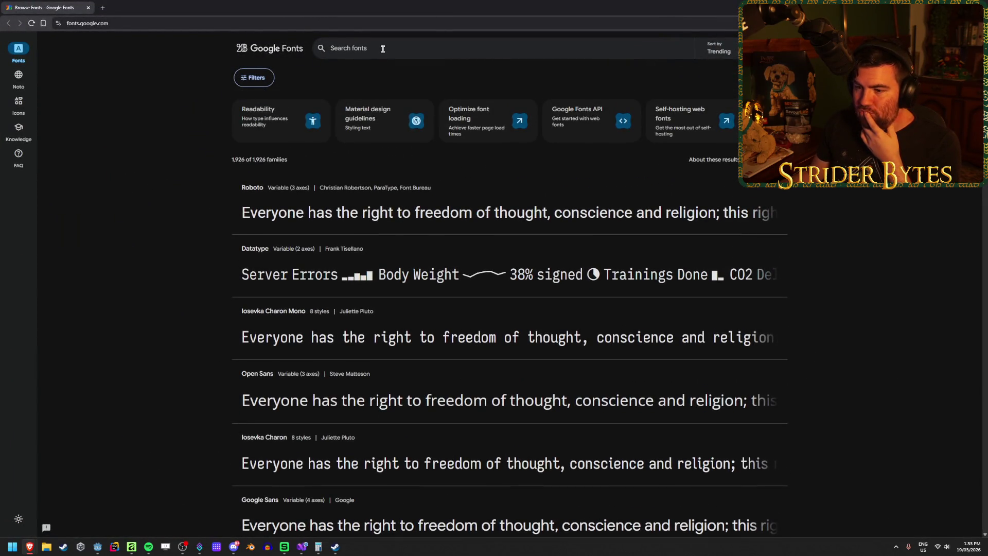
pyautogui.scroll(-10, 175, 265)
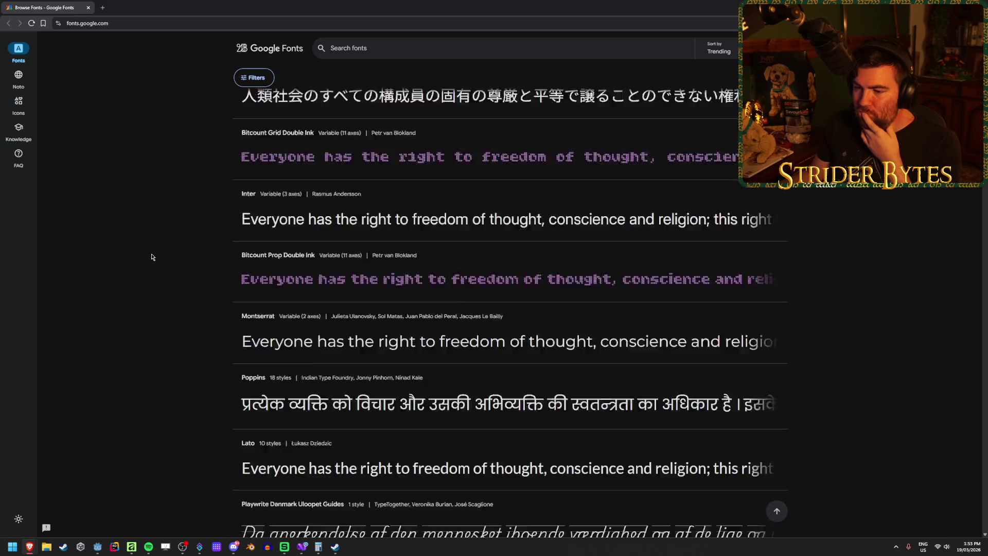
pyautogui.scroll(10, 151, 255)
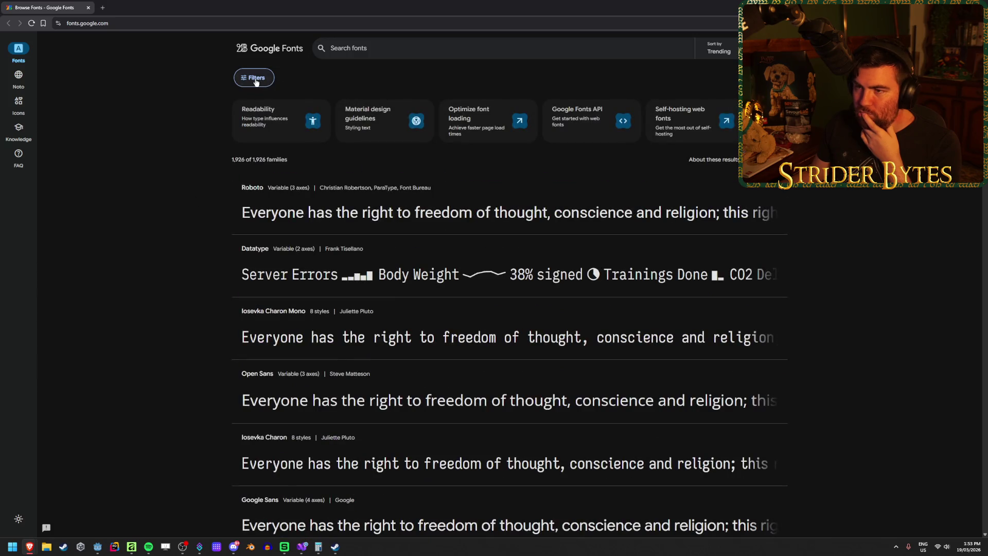
pyautogui.click(253, 79)
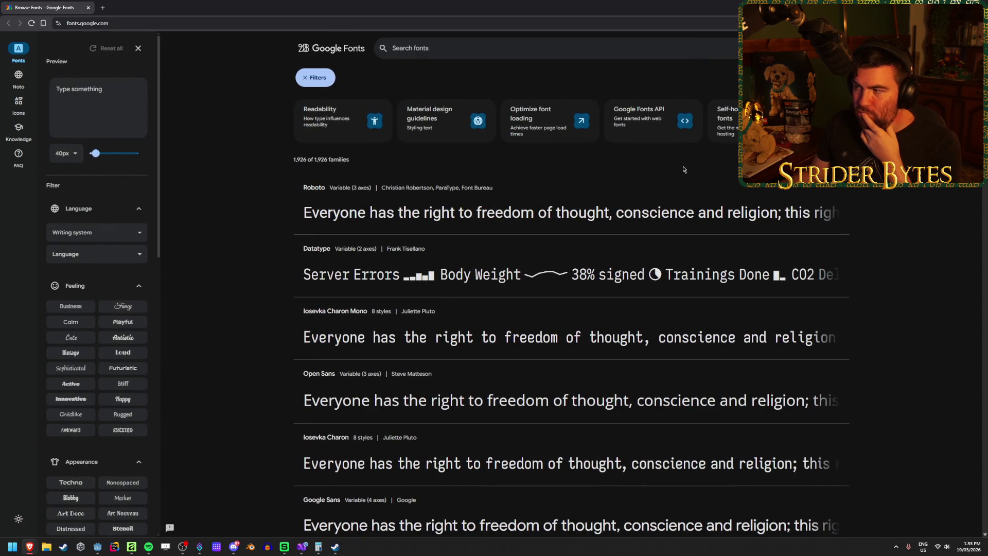
pyautogui.moveTo(782, 159)
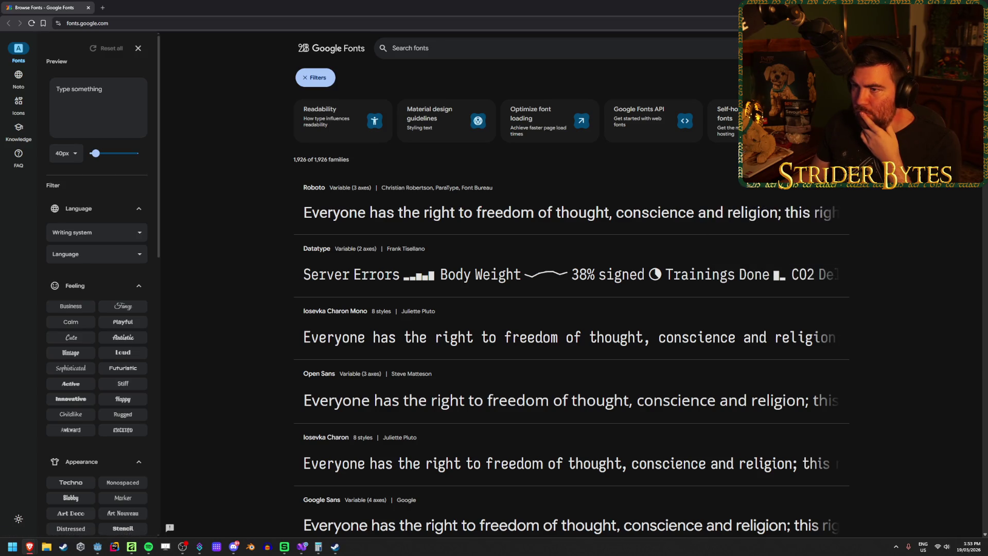
# Open Roboto's detail page on its License tab
pyautogui.click(394, 191)
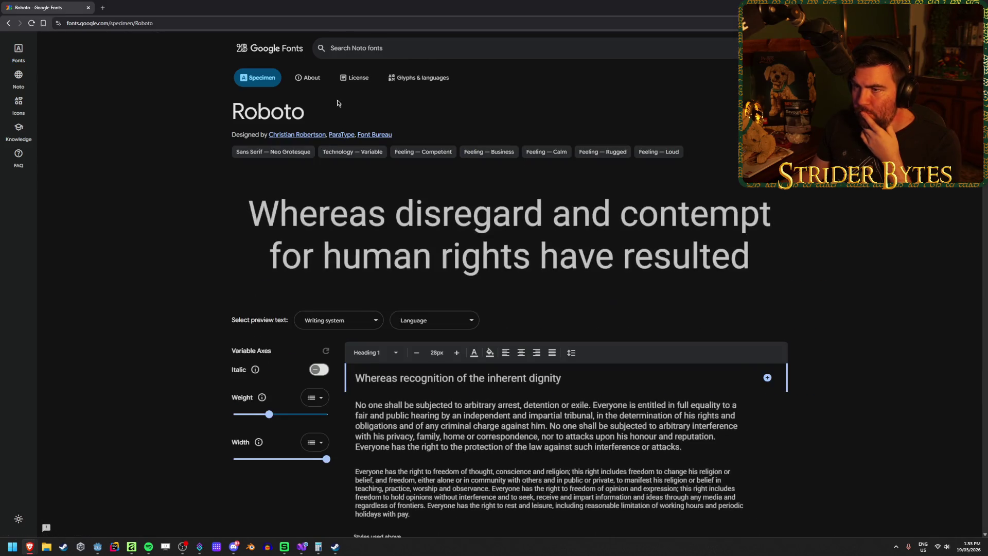
pyautogui.click(360, 78)
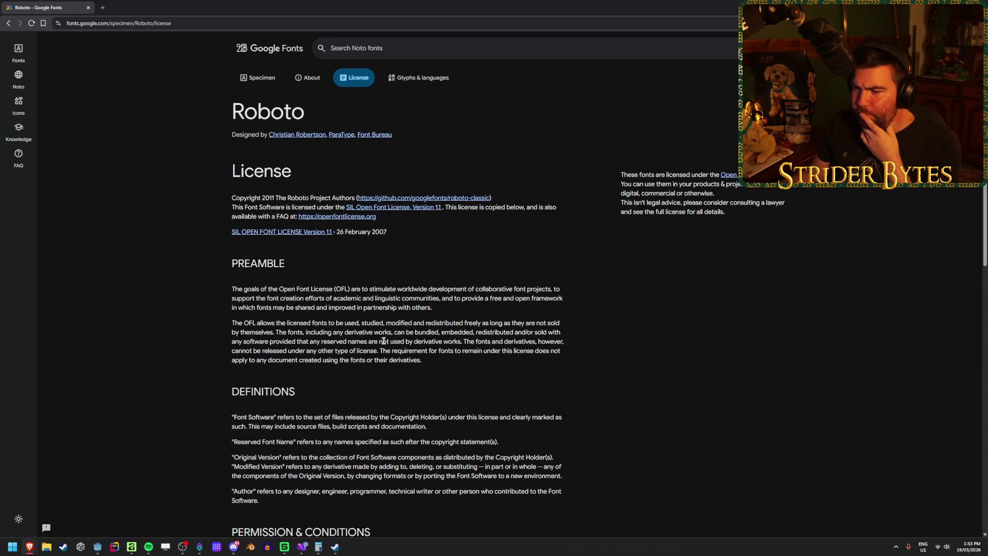
pyautogui.scroll(-10, 383, 341)
pyautogui.scroll(3, 307, 170)
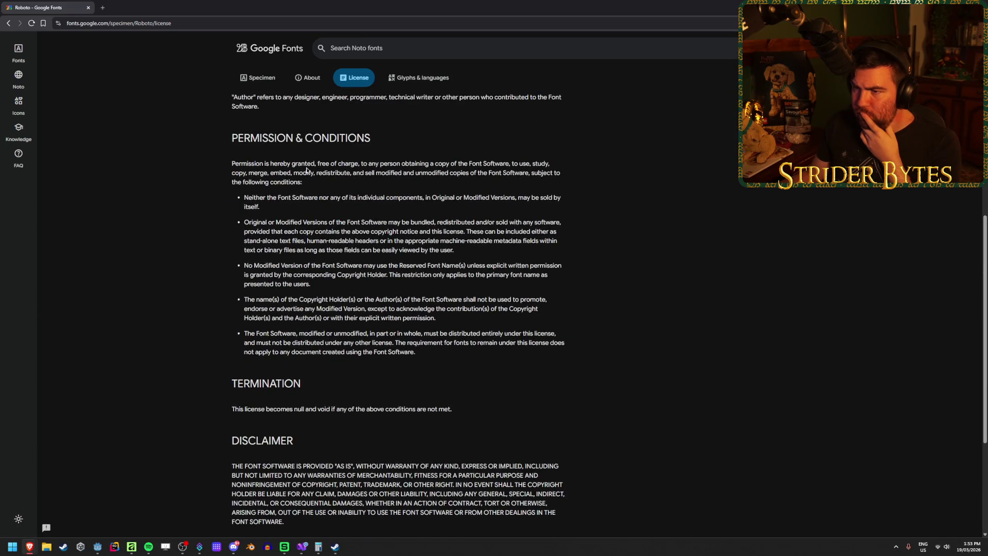
# Read the Open Font License permission terms, then return to the full browse list
pyautogui.moveTo(562, 165); pyautogui.dragTo(469, 164)
pyautogui.click(469, 164)
pyautogui.moveTo(259, 182); pyautogui.dragTo(303, 182)
pyautogui.click(432, 179)
pyautogui.moveTo(432, 180); pyautogui.dragTo(232, 171)
pyautogui.click(221, 190)
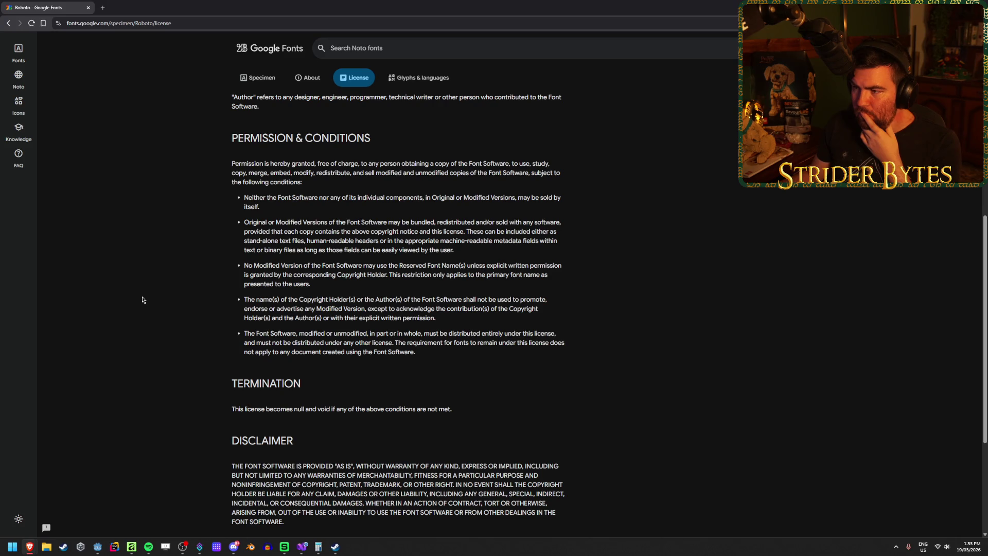
pyautogui.scroll(8, 101, 375)
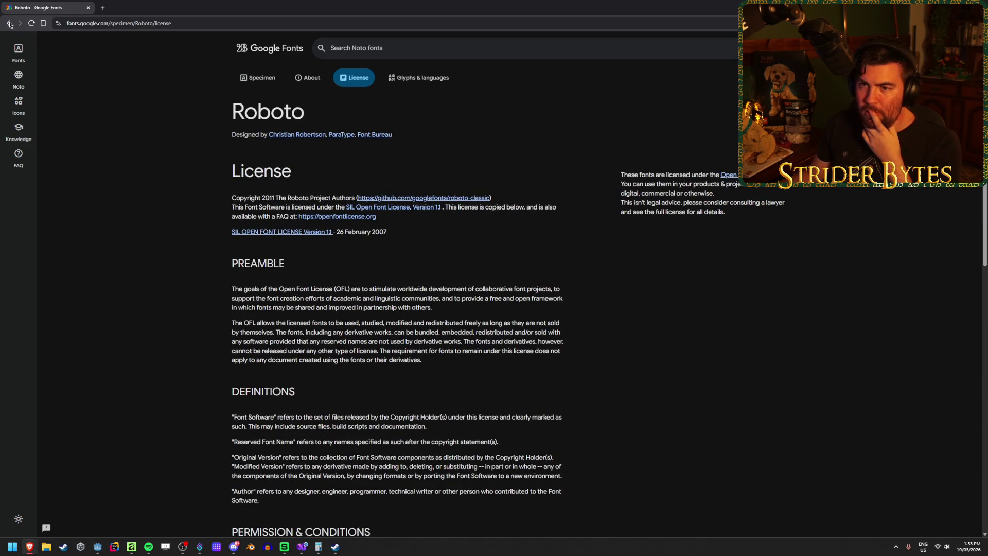
pyautogui.click(9, 24)
pyautogui.click(8, 23)
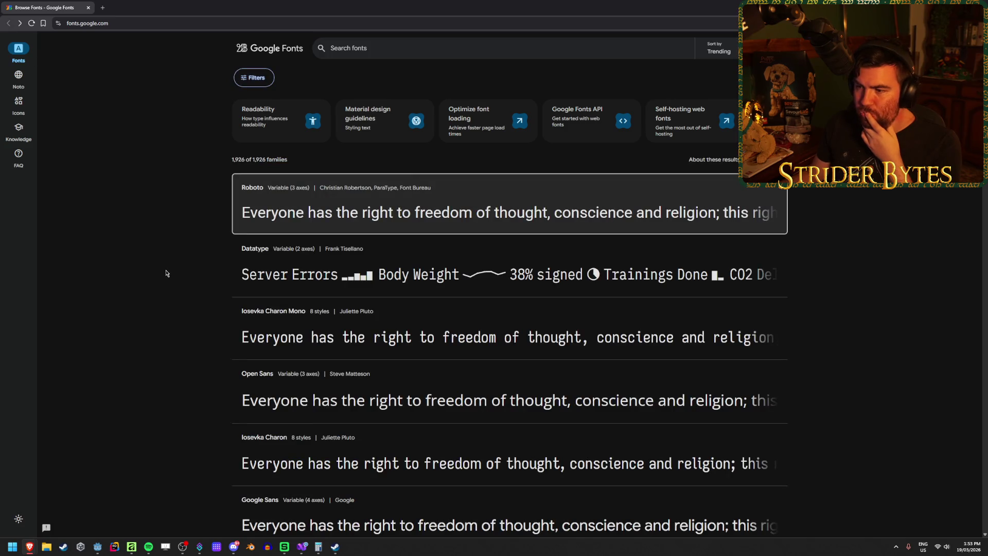
pyautogui.click(21, 85)
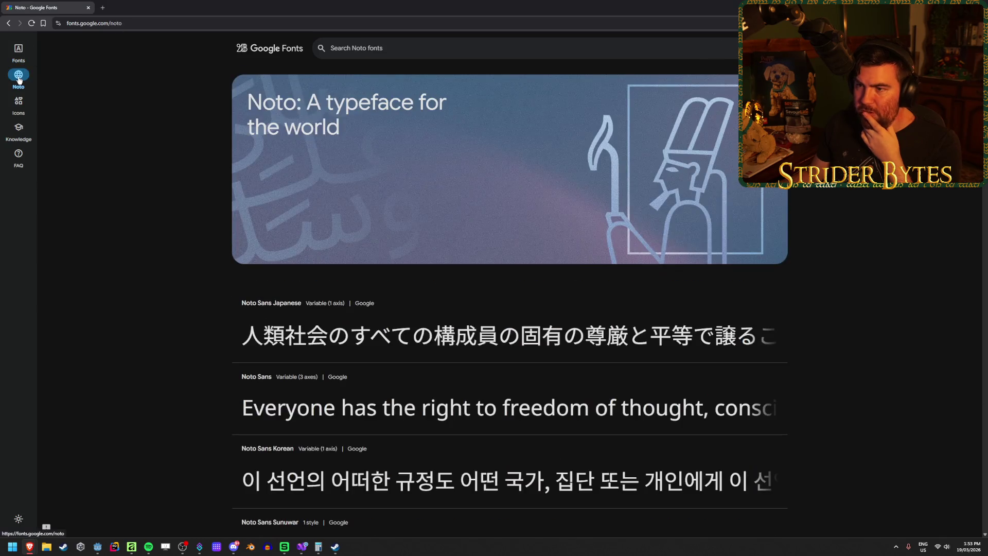
pyautogui.scroll(-5, 170, 346)
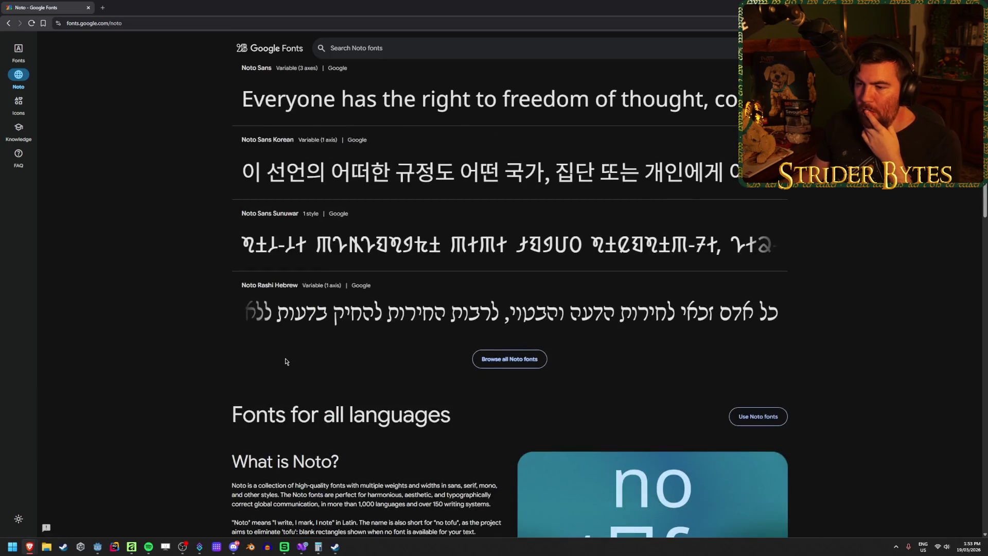
pyautogui.scroll(4, 173, 360)
pyautogui.scroll(2, 170, 369)
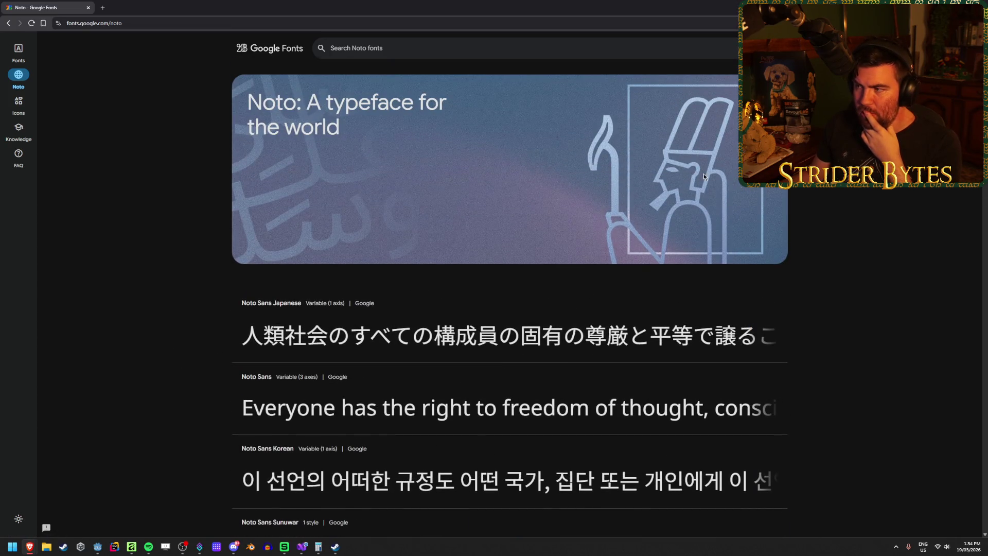
pyautogui.click(18, 101)
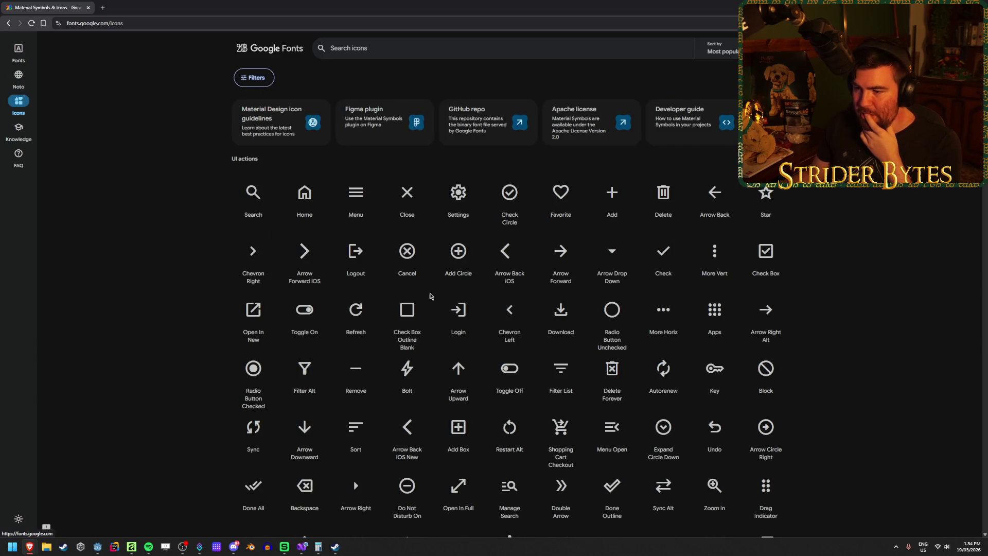
pyautogui.scroll(-10, 166, 309)
pyautogui.scroll(10, 166, 309)
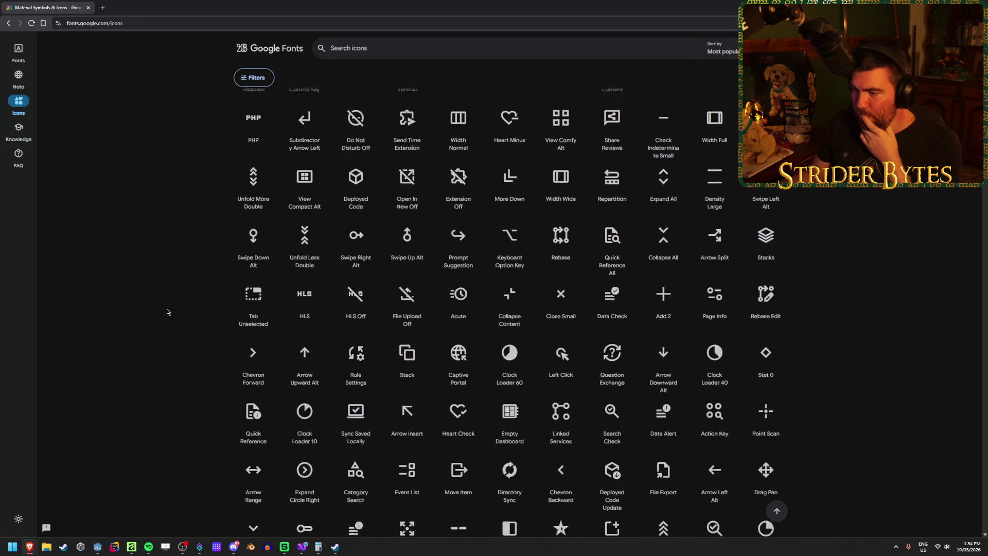
pyautogui.click(19, 61)
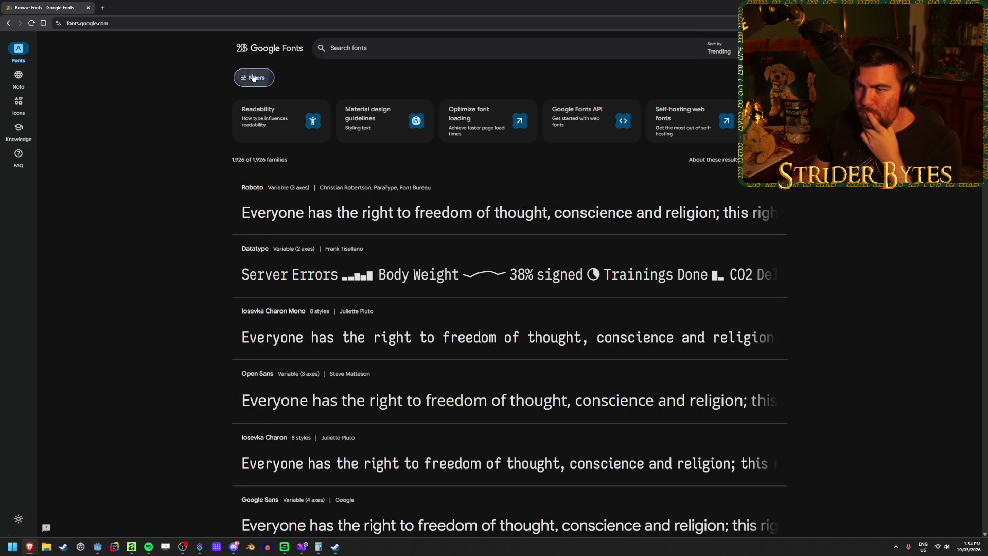
# Try the Loud, Futuristic and Innovative feeling filters, then clear them
pyautogui.click(254, 77)
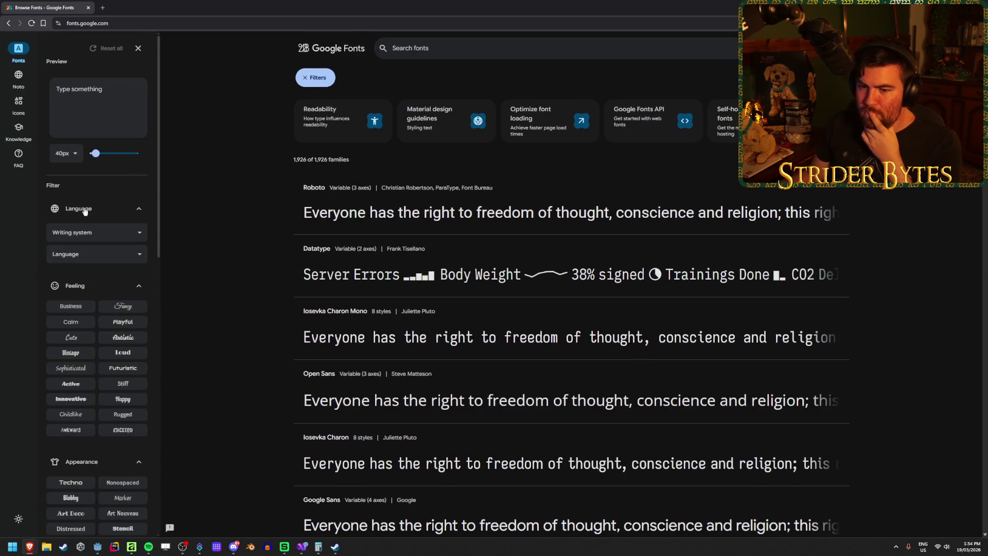
pyautogui.scroll(-2, 70, 211)
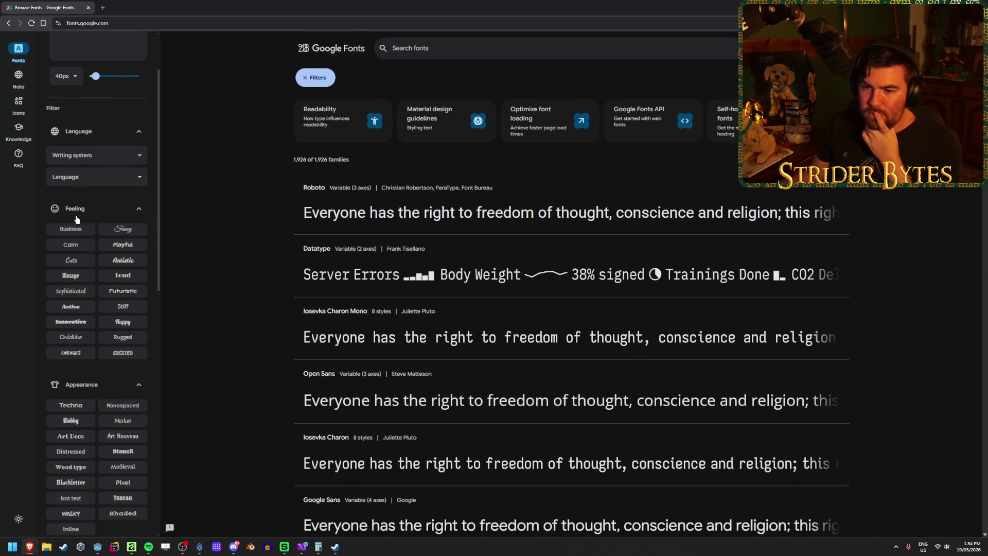
pyautogui.click(116, 277)
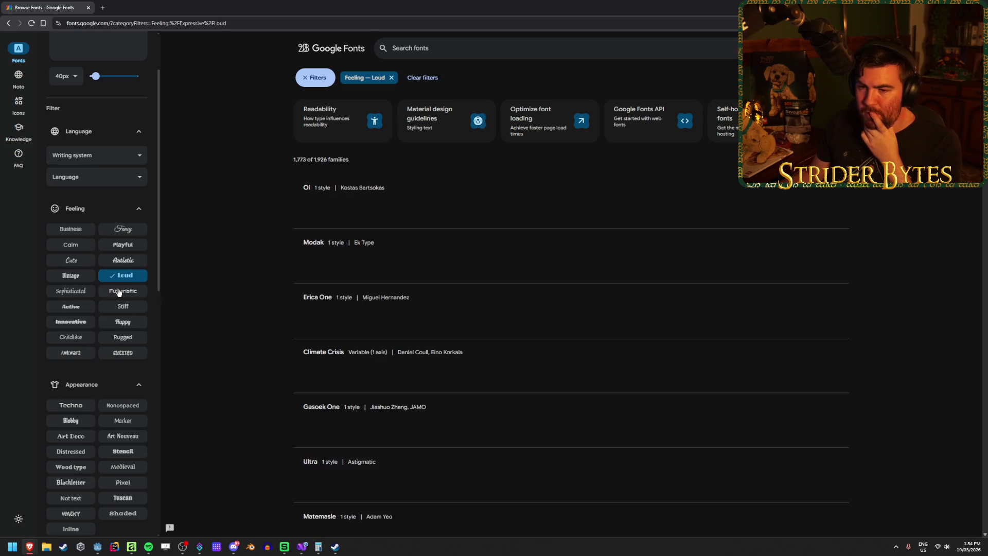
pyautogui.click(118, 291)
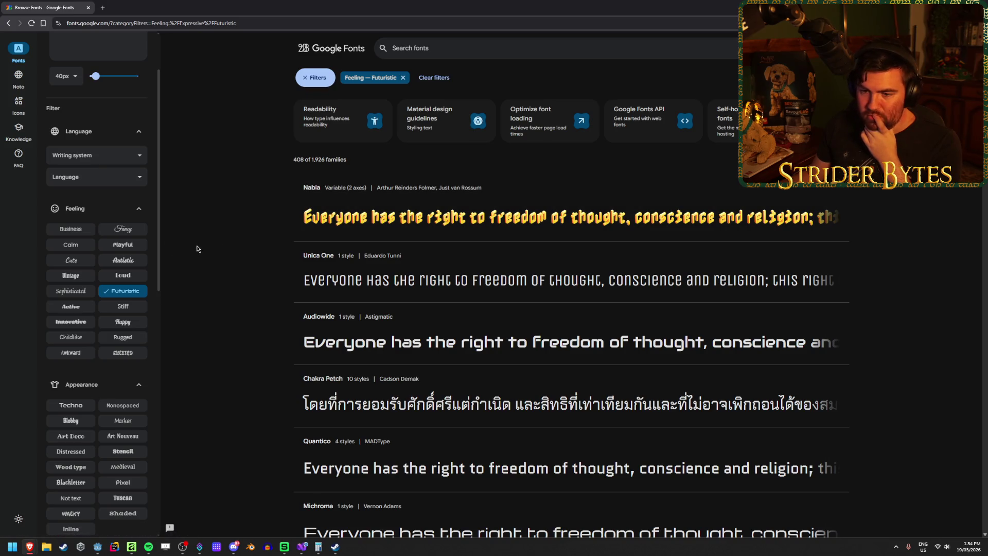
pyautogui.click(74, 323)
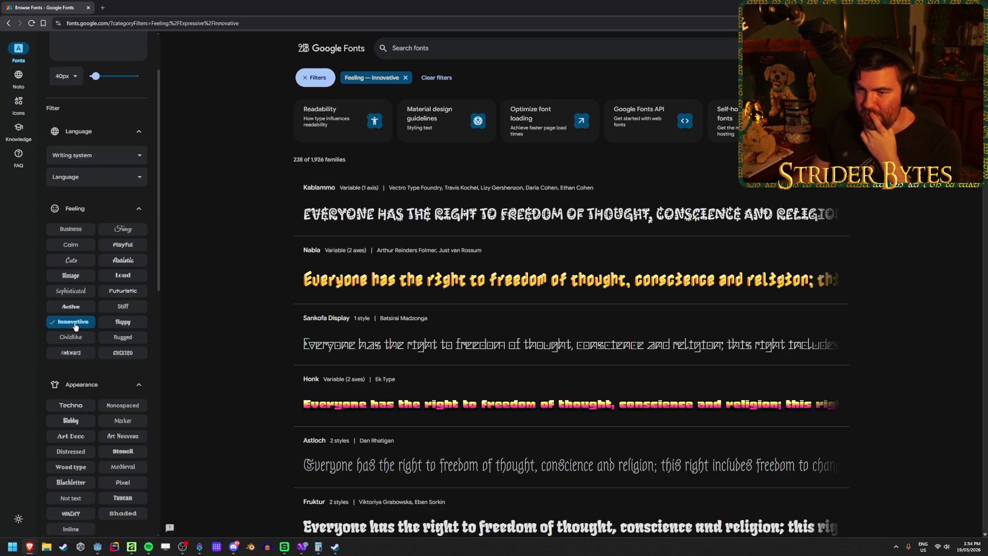
pyautogui.click(75, 324)
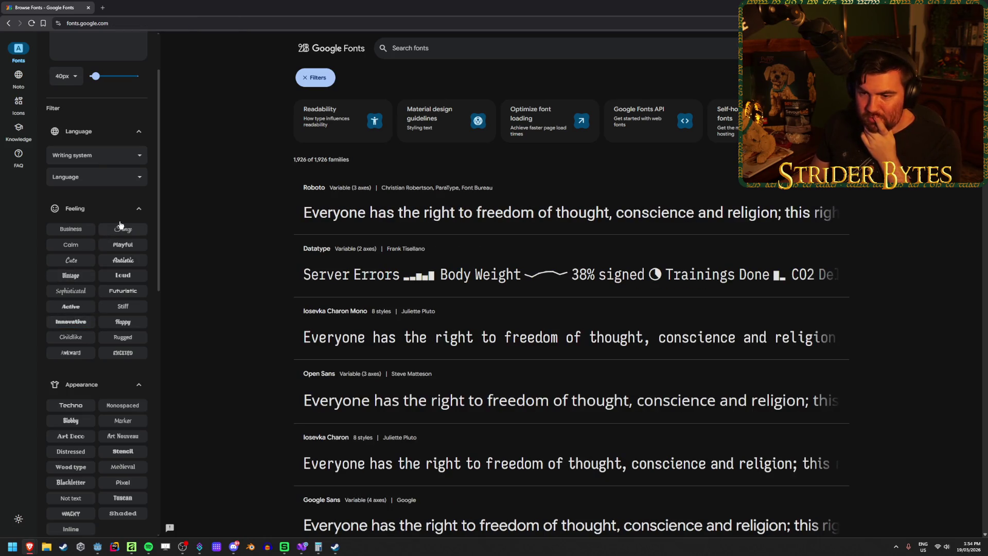
# Apply the Rugged feeling filter and scroll the 1,800 resulting families
pyautogui.click(123, 337)
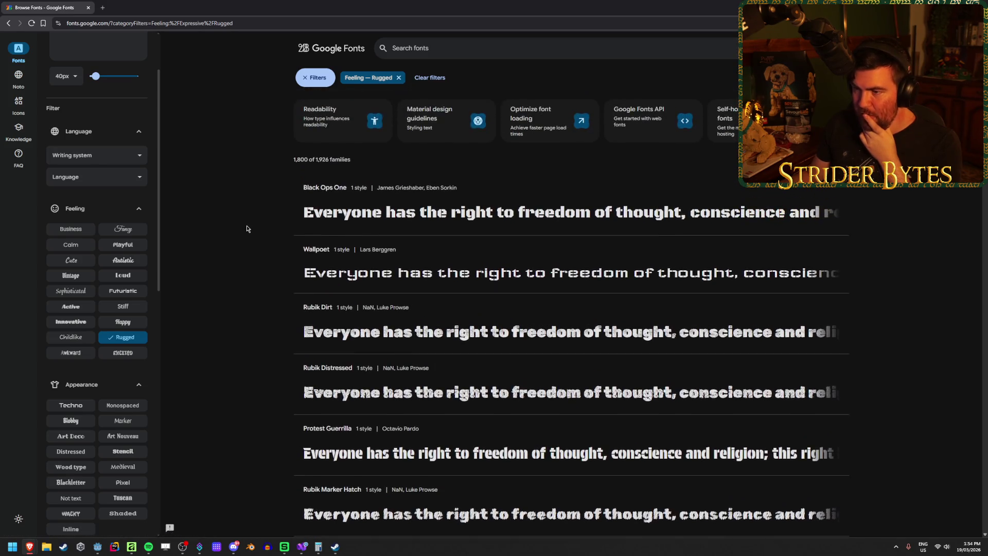
pyautogui.scroll(-1, 234, 207)
pyautogui.scroll(-1, 234, 207)
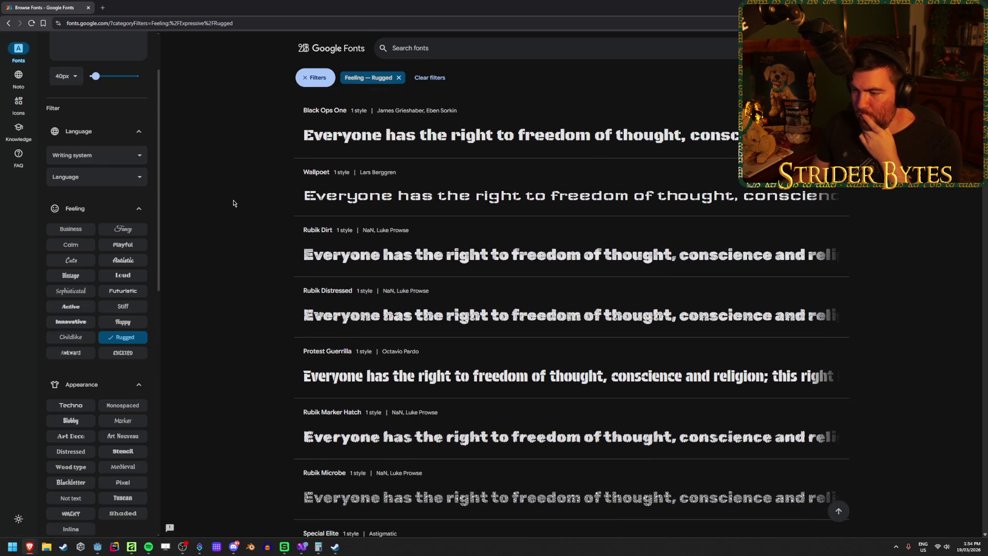
pyautogui.scroll(-3, 234, 203)
pyautogui.scroll(5, 233, 202)
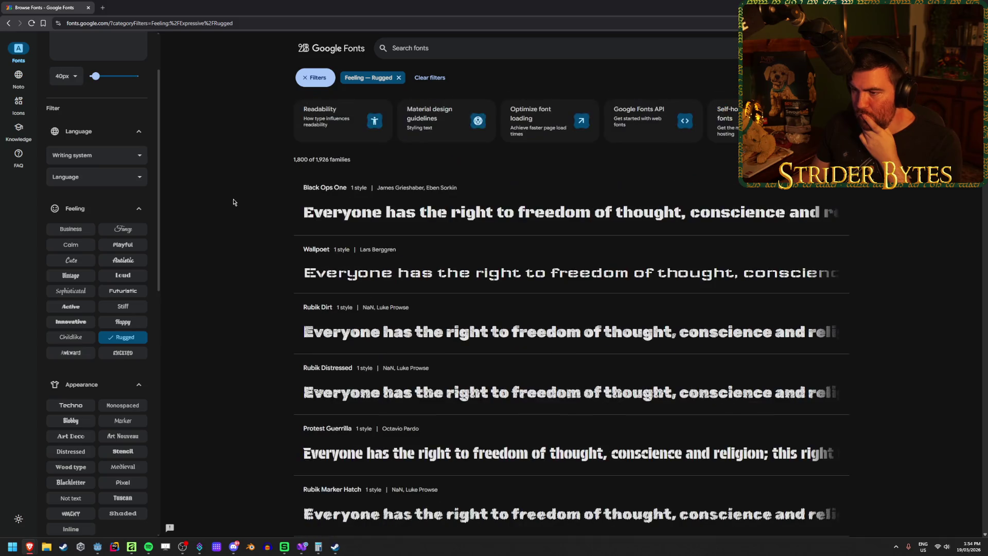
# Switch to Godot and open the Workshop scene in 3D
pyautogui.moveTo(301, 549)
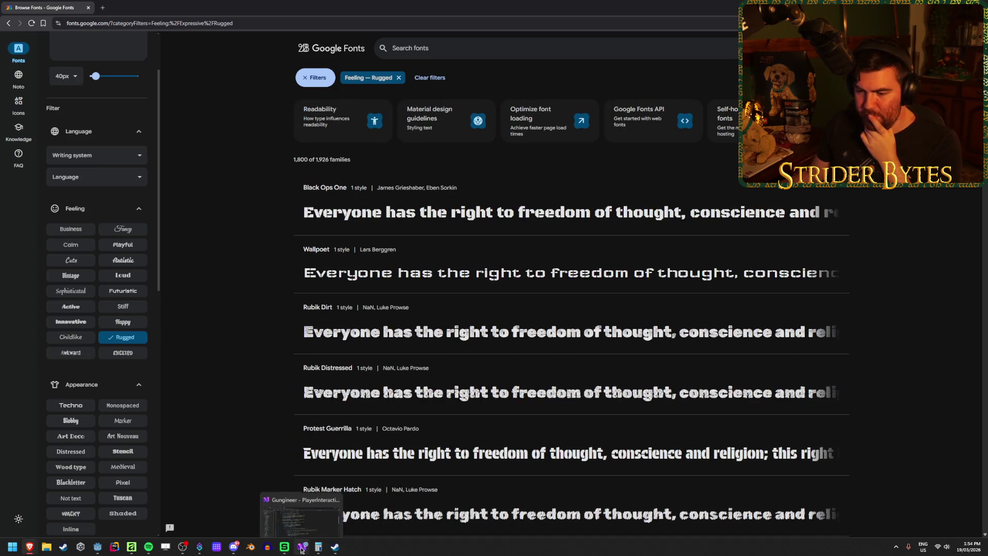
pyautogui.click(97, 547)
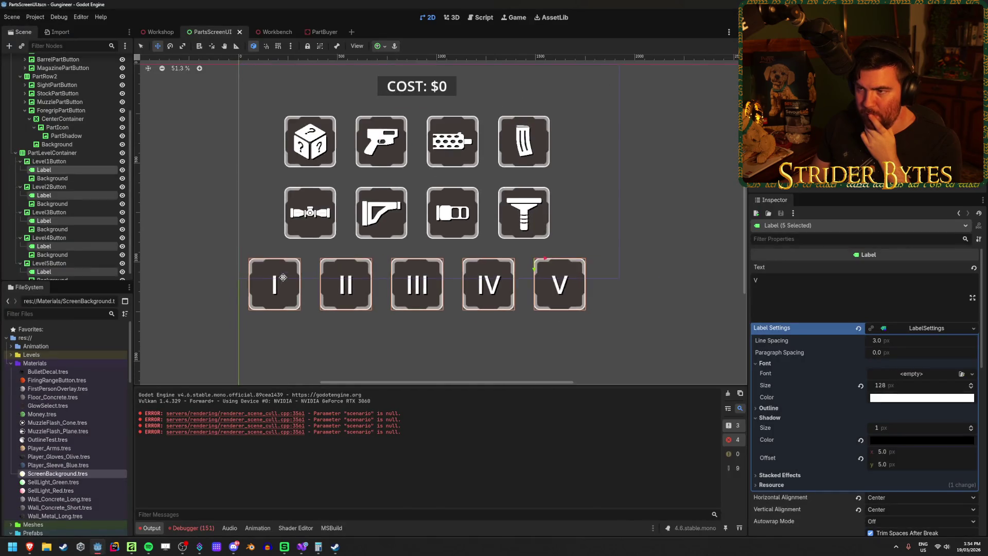
pyautogui.click(160, 32)
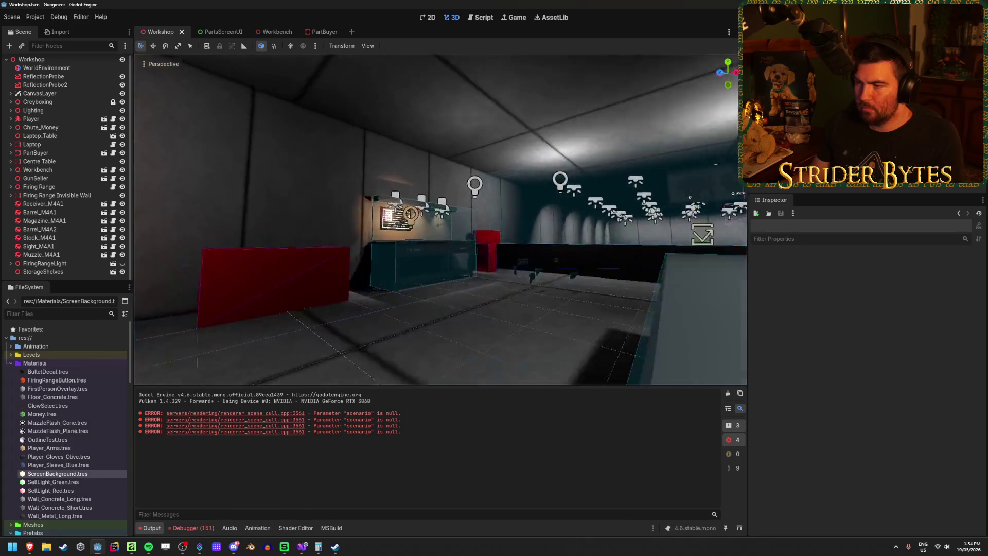
# Fly the camera up to the stats screen, then return to Google Fonts
pyautogui.press('w')
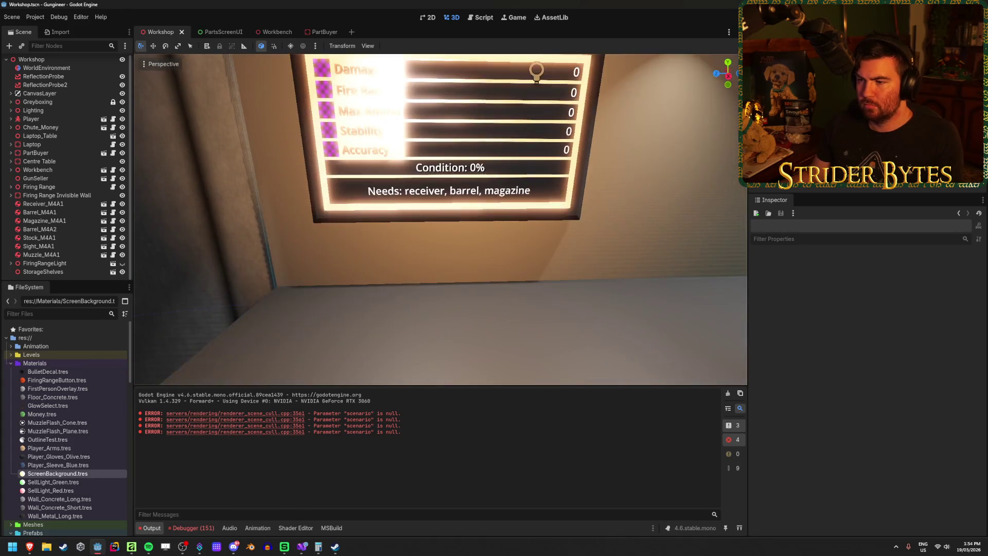
pyautogui.press('w')
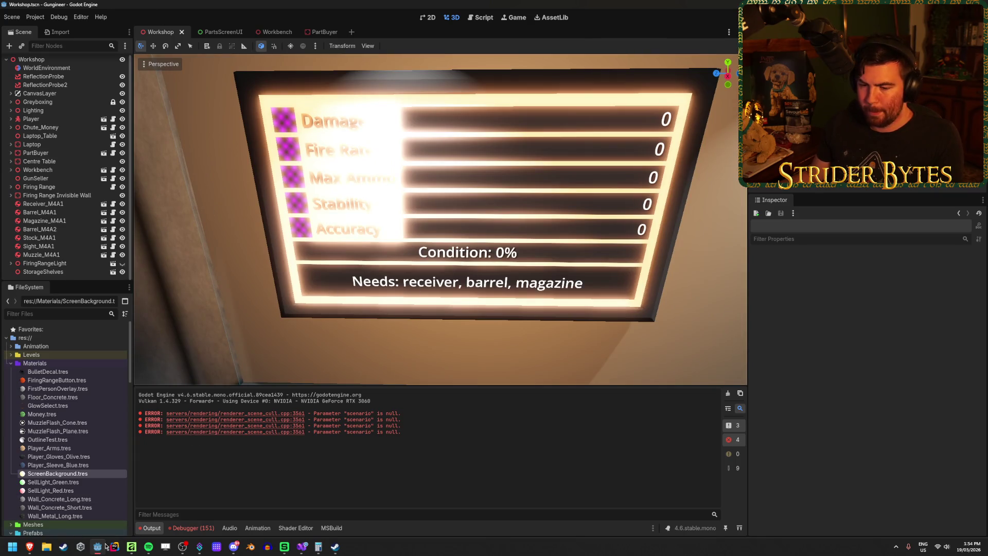
pyautogui.moveTo(29, 547)
pyautogui.click(343, 502)
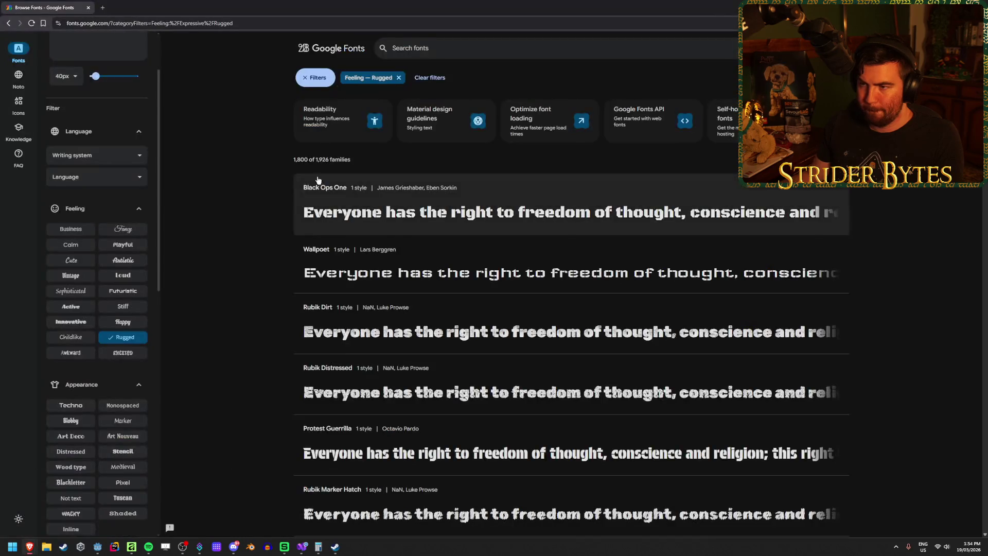
# Set the preview text to 'Needs: receiver, barrel, magazine' and open Wallpoet in a background tab
pyautogui.scroll(2, 77, 98)
pyautogui.click(94, 103)
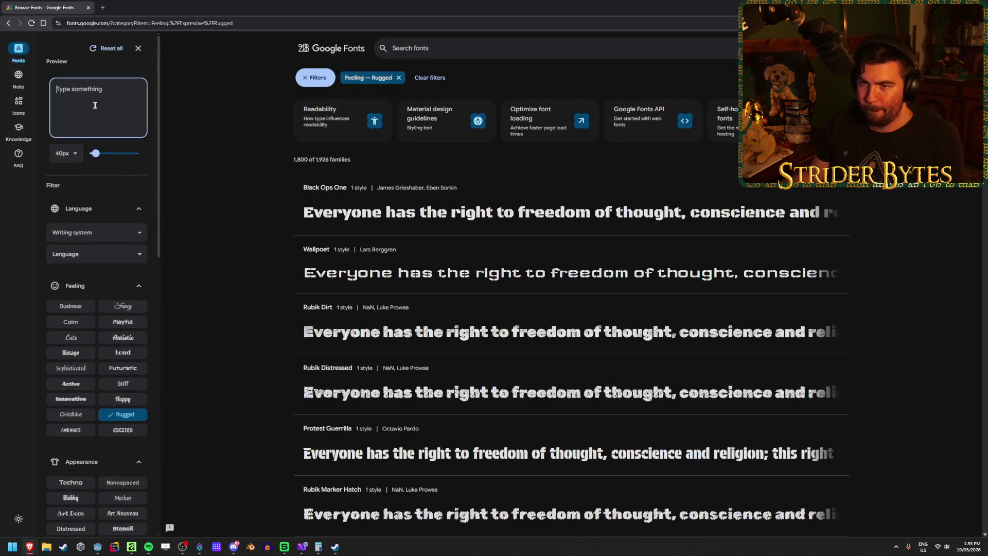
pyautogui.write('Needs')
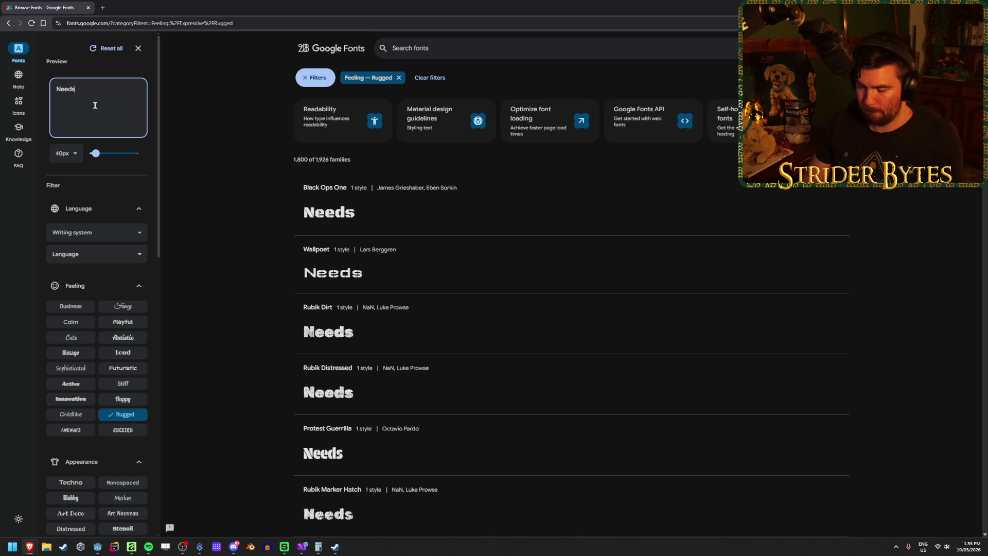
pyautogui.write(': receive')
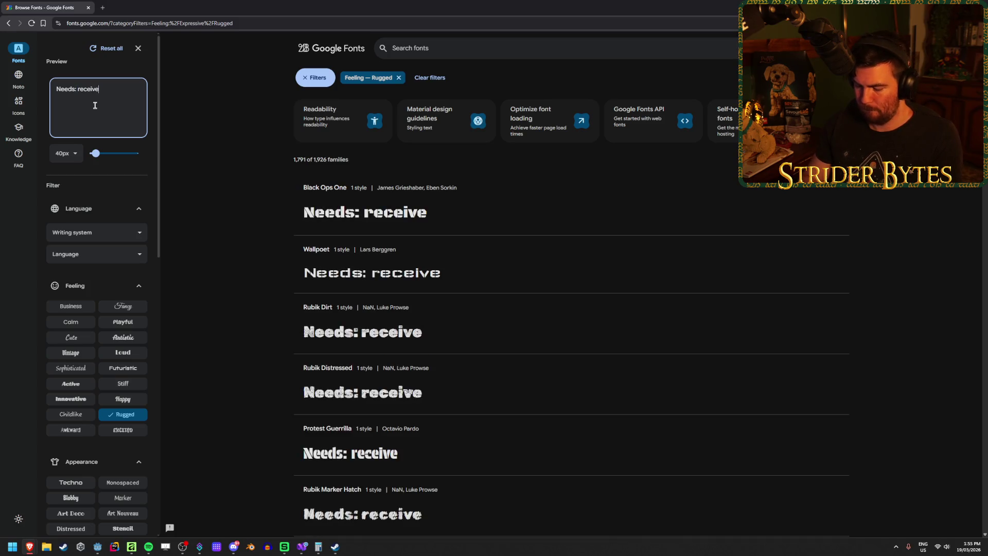
pyautogui.write('r, barrel, magtazine')
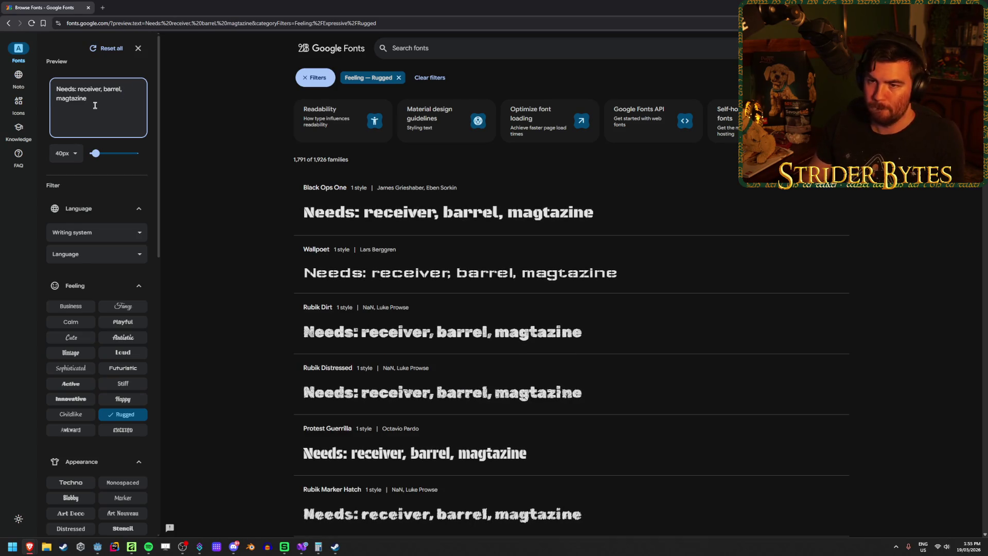
pyautogui.press('BackSpace')
pyautogui.press('BackSpace')
pyautogui.press('BackSpace')
pyautogui.write('azin')
pyautogui.click(219, 202)
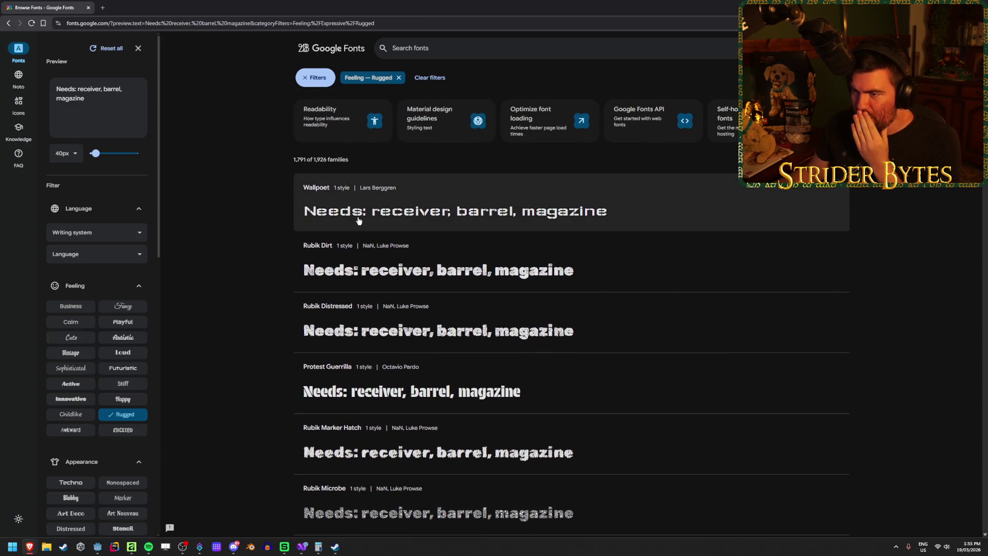
pyautogui.middleClick(408, 214)
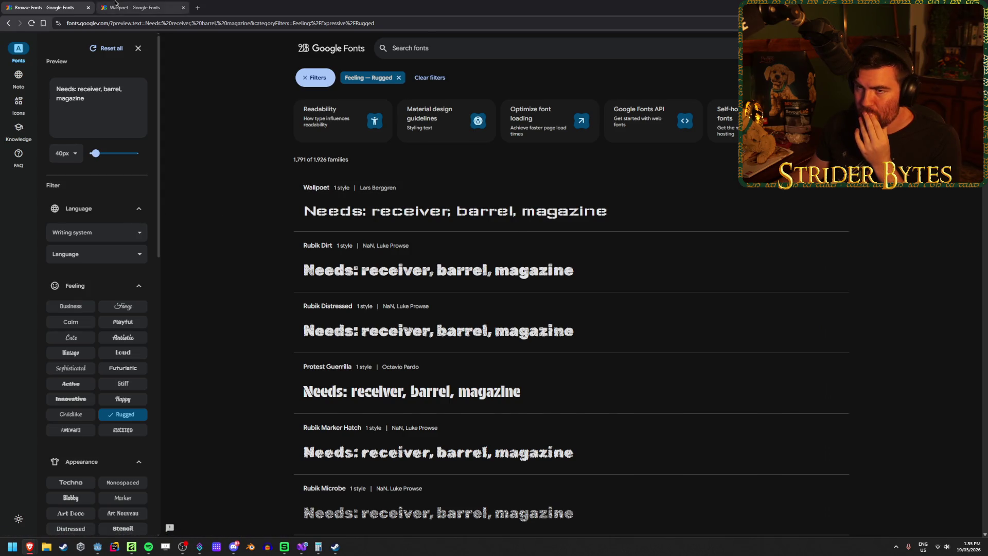
pyautogui.click(115, 4)
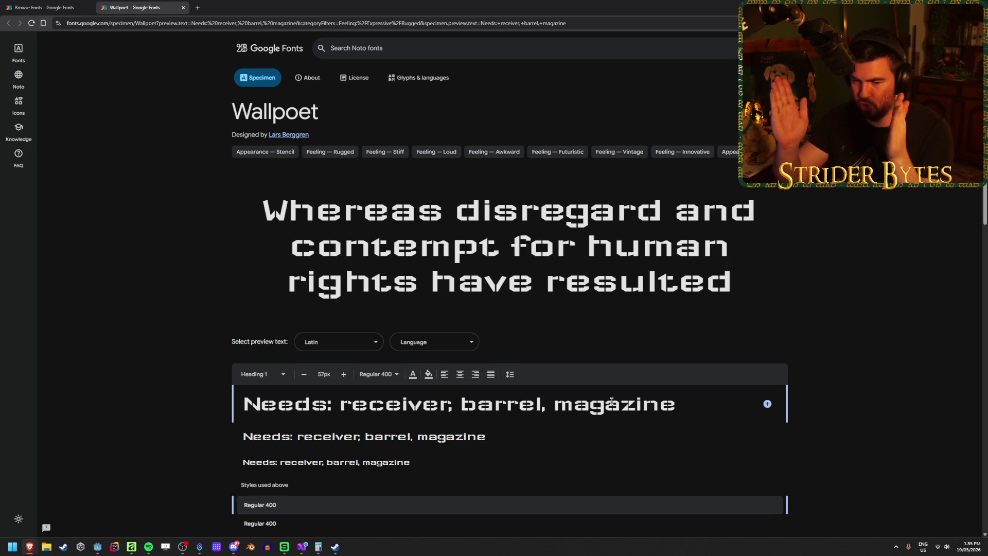
pyautogui.hotkey('ctrl', 'shift', 'Tab')
pyautogui.scroll(-5, 225, 280)
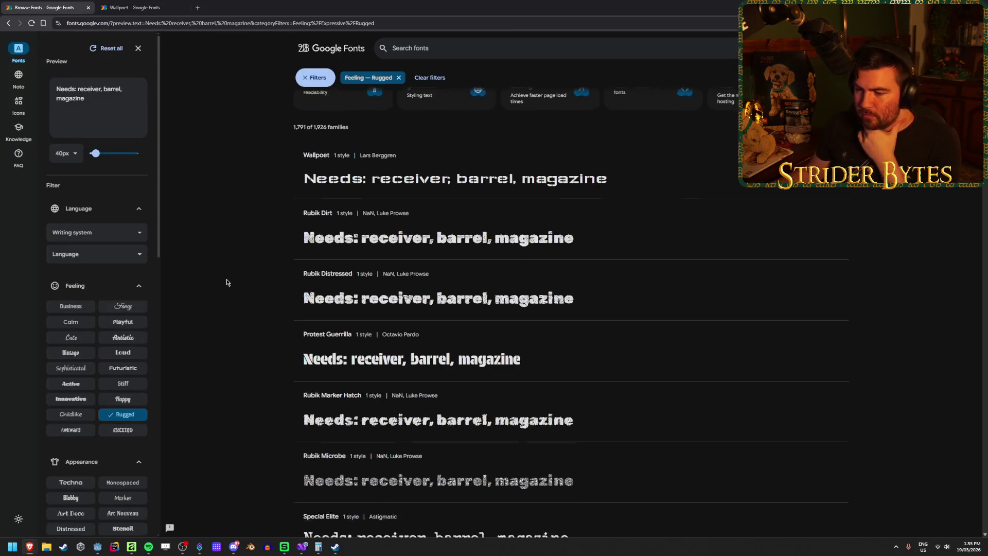
pyautogui.scroll(-2, 224, 280)
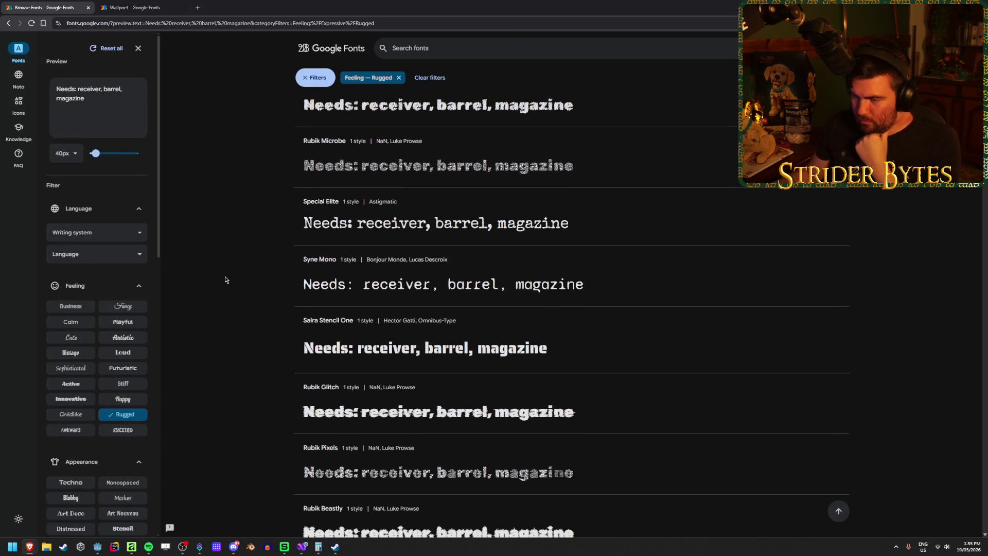
pyautogui.scroll(-2, 225, 279)
pyautogui.scroll(-3, 225, 279)
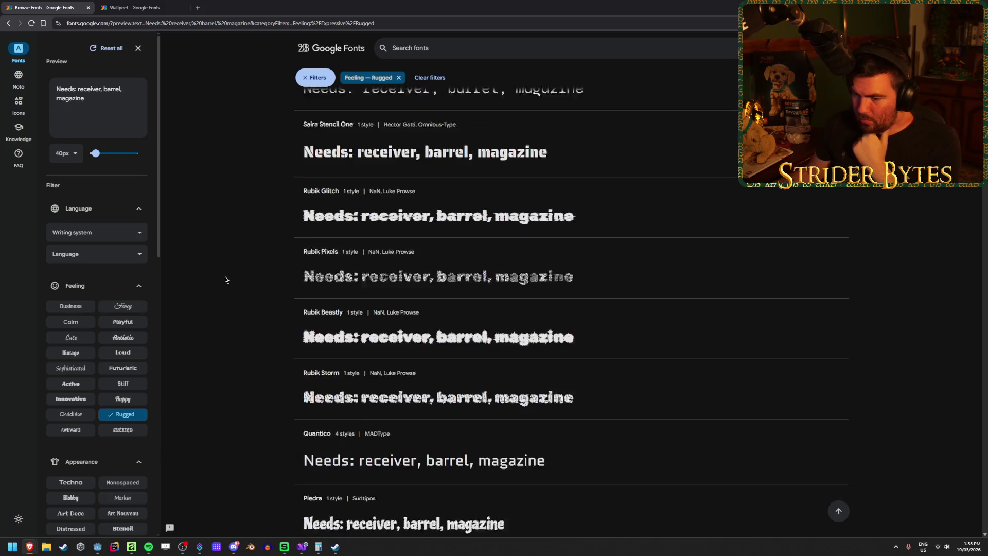
pyautogui.middleClick(335, 363)
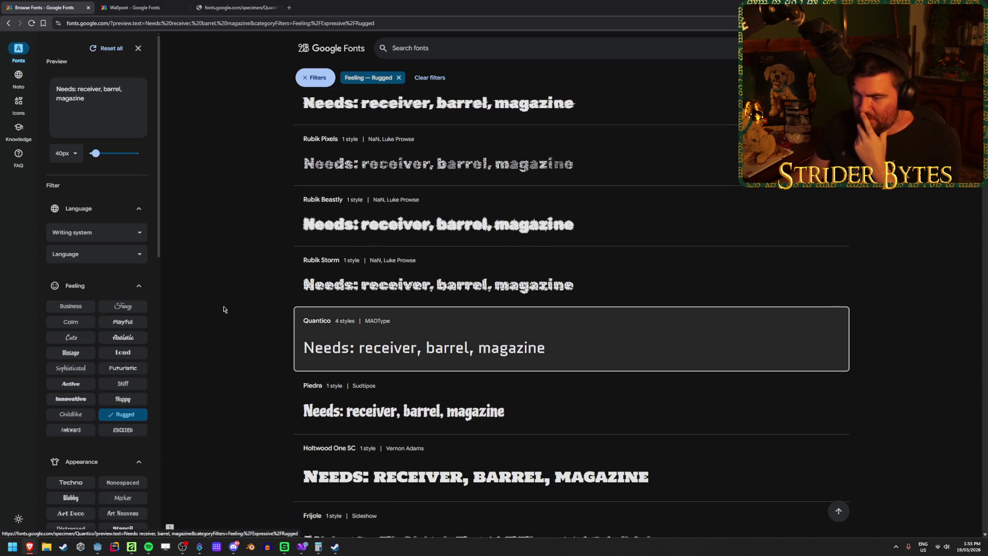
pyautogui.scroll(-2, 222, 253)
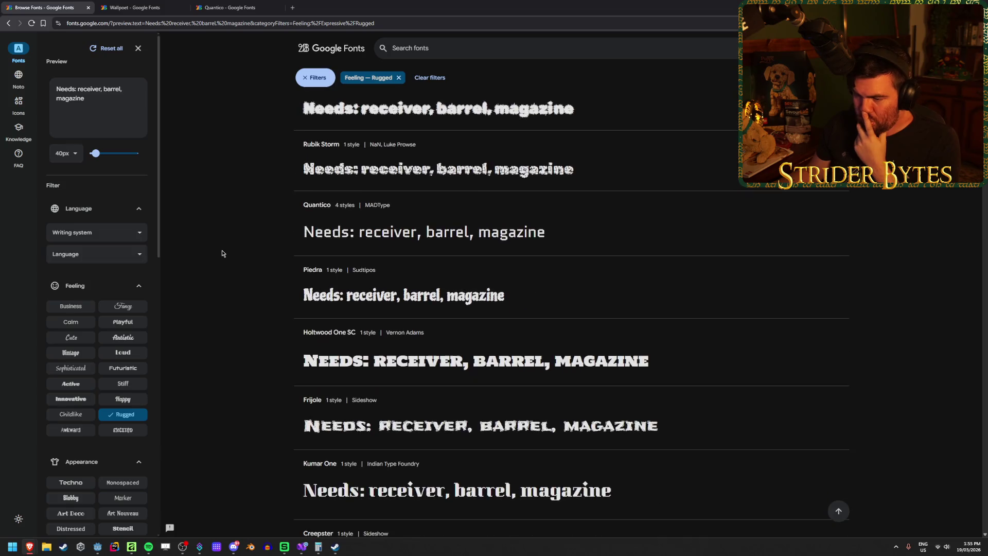
pyautogui.scroll(-3, 222, 252)
pyautogui.scroll(-4, 222, 251)
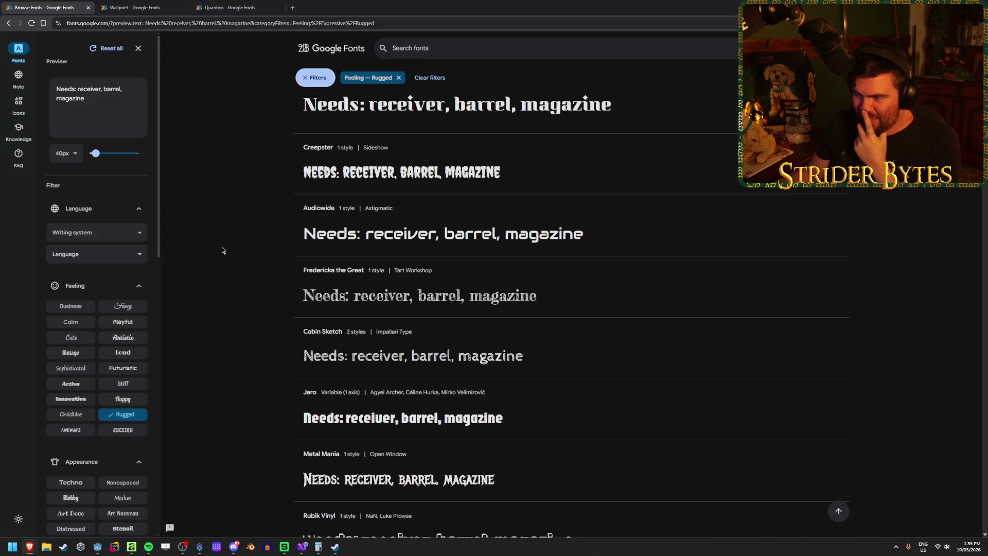
pyautogui.scroll(-5, 222, 251)
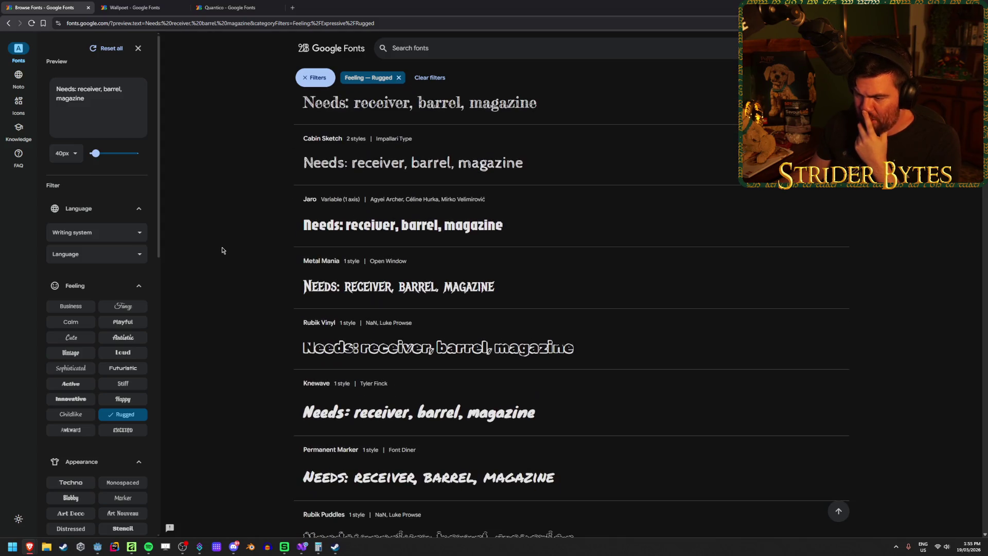
pyautogui.scroll(-4, 222, 245)
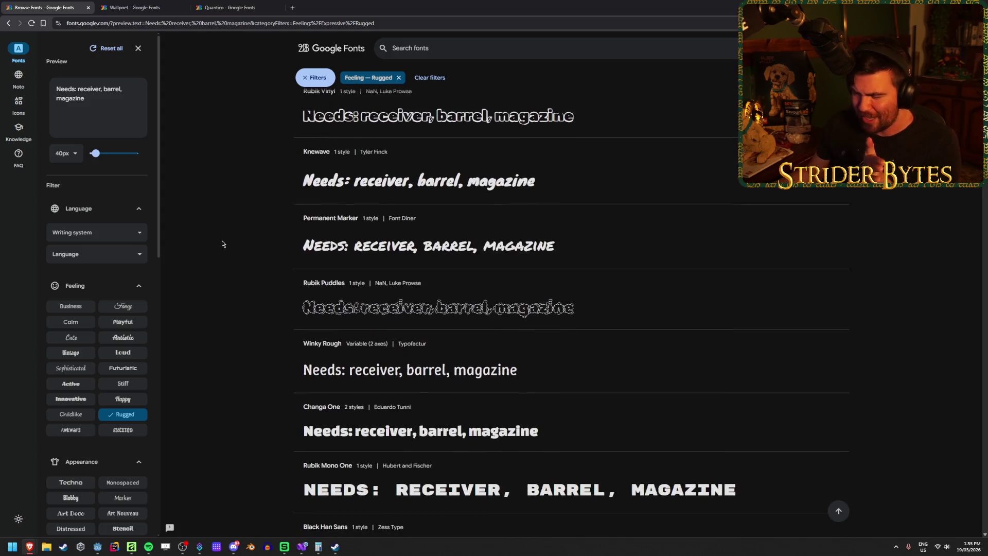
pyautogui.scroll(-5, 222, 243)
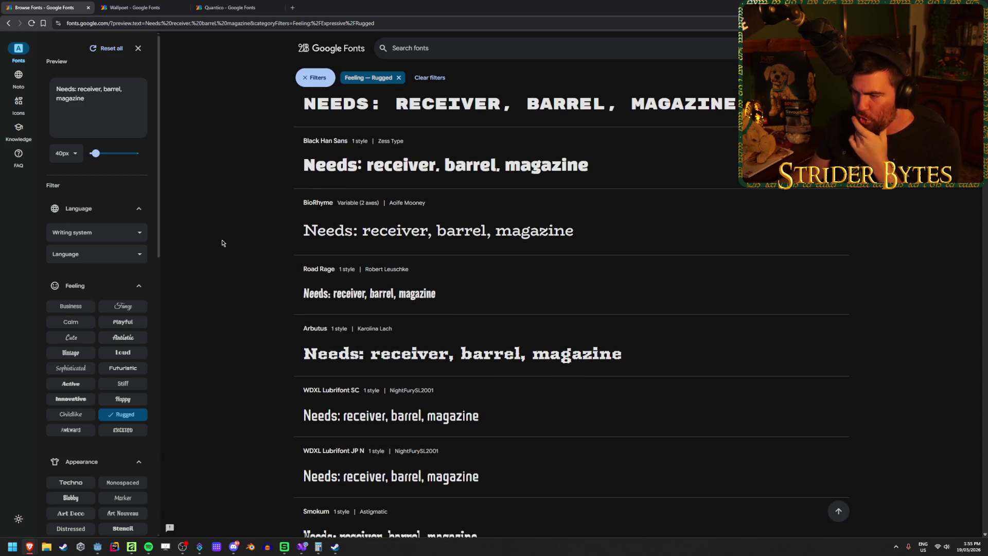
pyautogui.middleClick(442, 354)
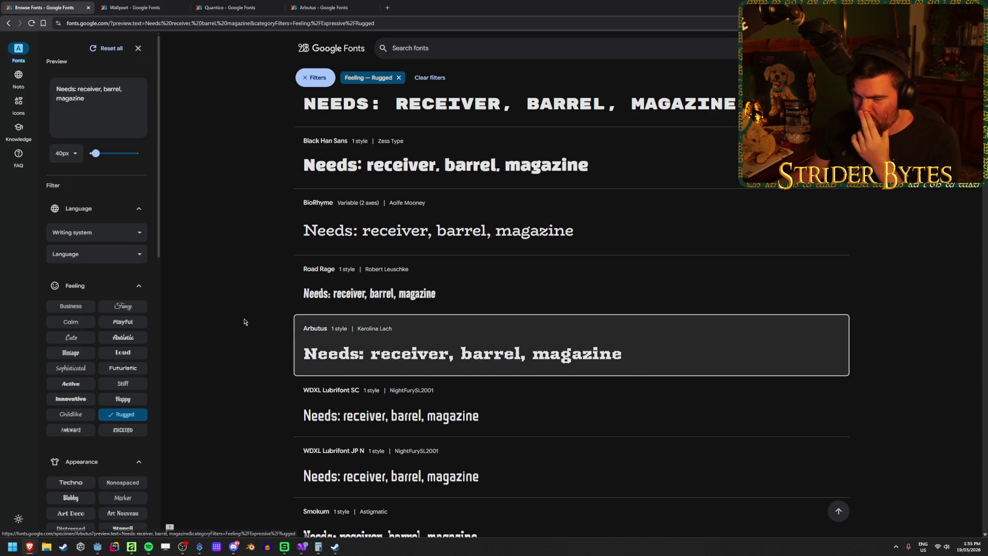
pyautogui.scroll(-2, 239, 316)
pyautogui.scroll(-3, 239, 310)
pyautogui.scroll(-3, 239, 309)
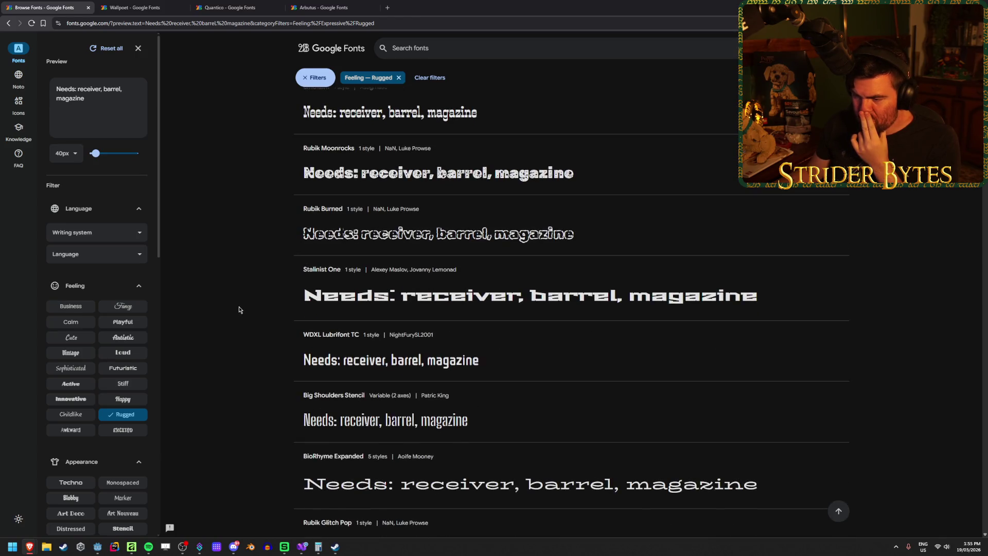
pyautogui.scroll(-5, 238, 308)
pyautogui.scroll(-6, 239, 309)
pyautogui.scroll(-3, 239, 309)
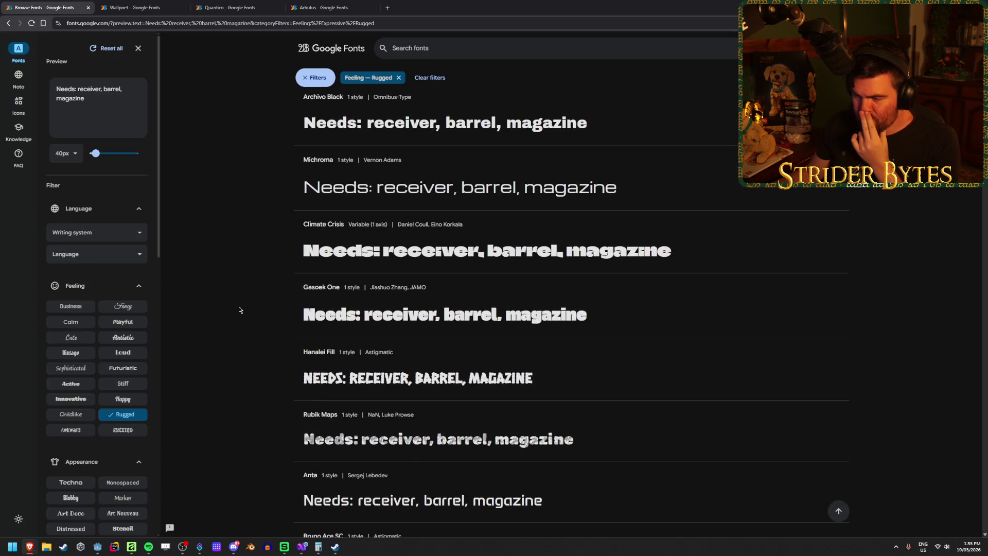
pyautogui.scroll(-4, 239, 309)
pyautogui.scroll(-2, 239, 309)
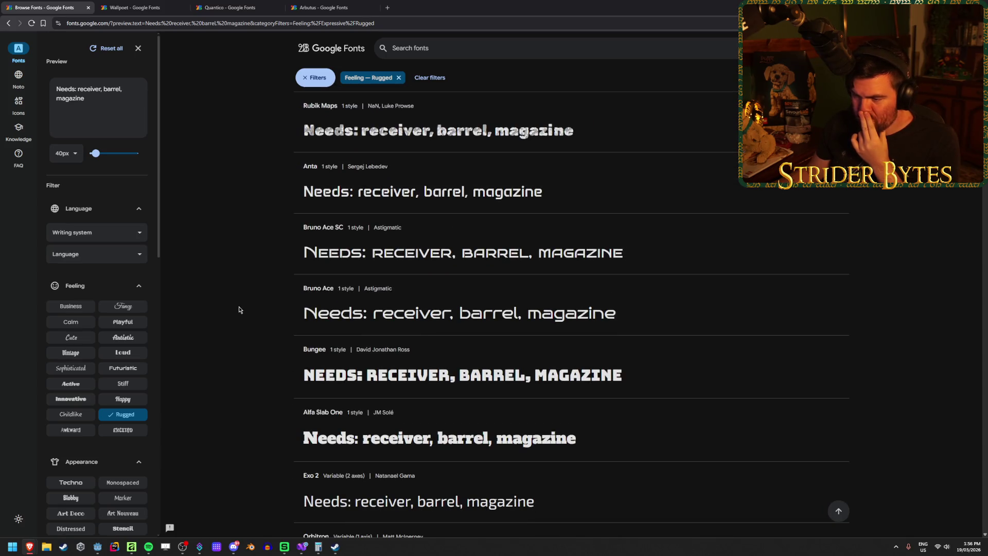
pyautogui.scroll(-1, 239, 307)
pyautogui.middleClick(360, 335)
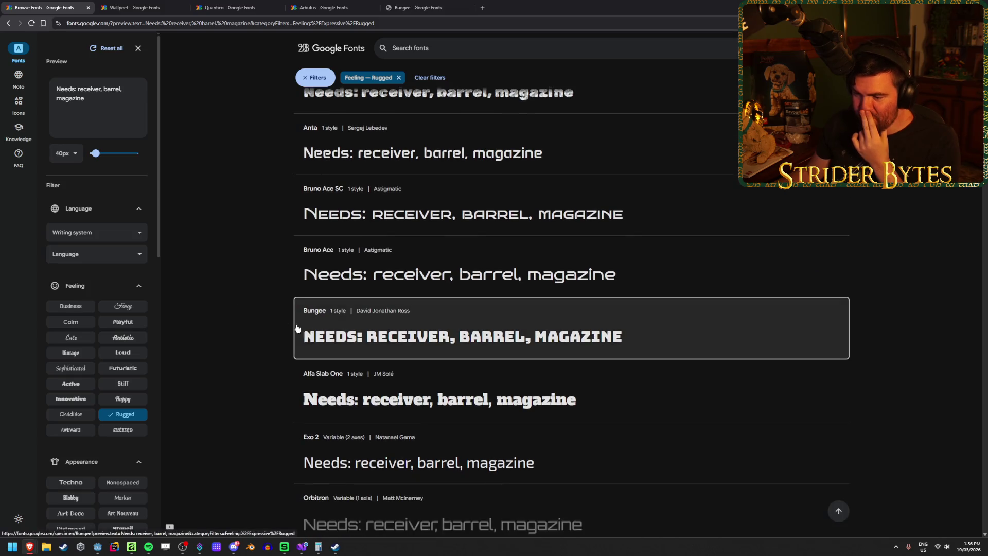
pyautogui.scroll(-2, 238, 302)
pyautogui.scroll(-2, 227, 301)
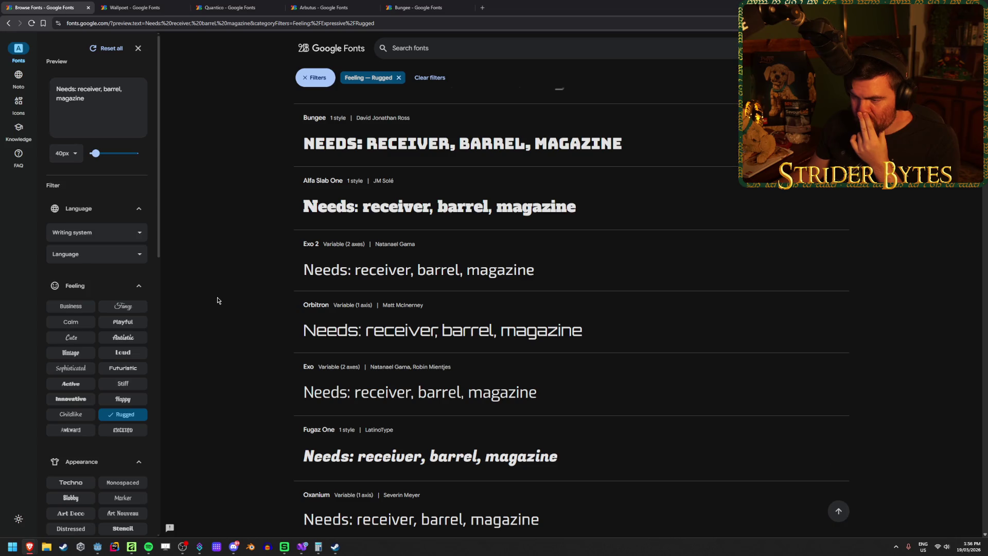
pyautogui.middleClick(319, 328)
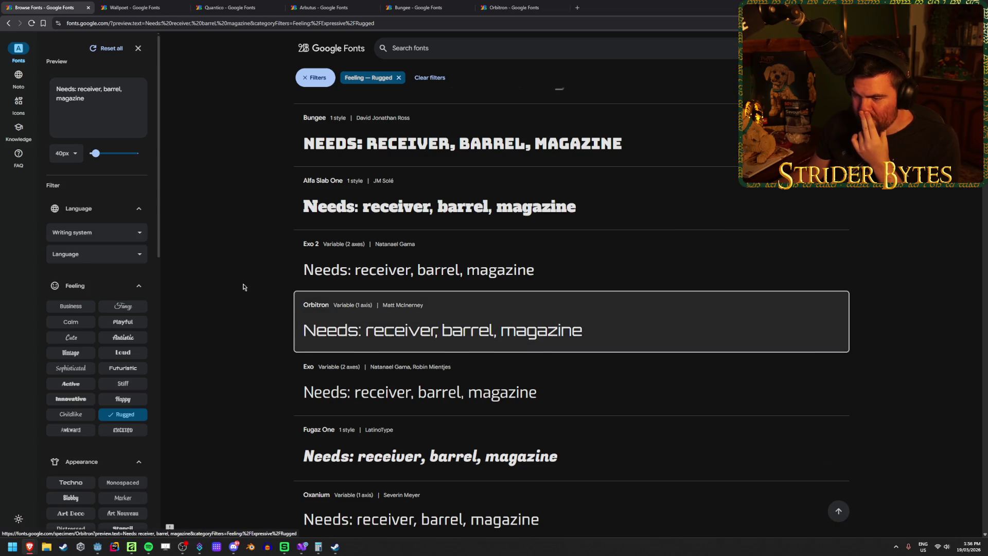
pyautogui.scroll(-3, 221, 283)
pyautogui.scroll(-3, 210, 280)
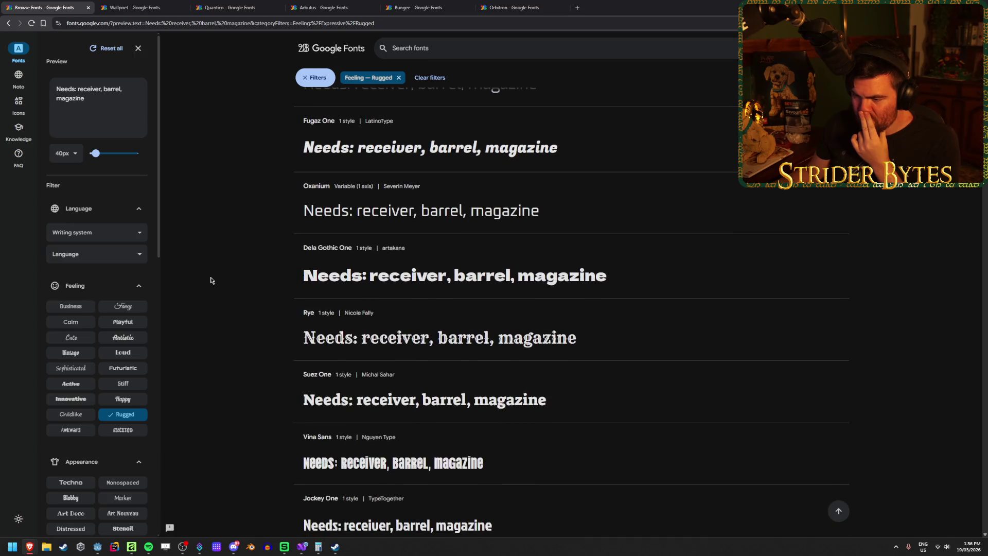
pyautogui.scroll(-3, 211, 280)
pyautogui.scroll(-2, 211, 277)
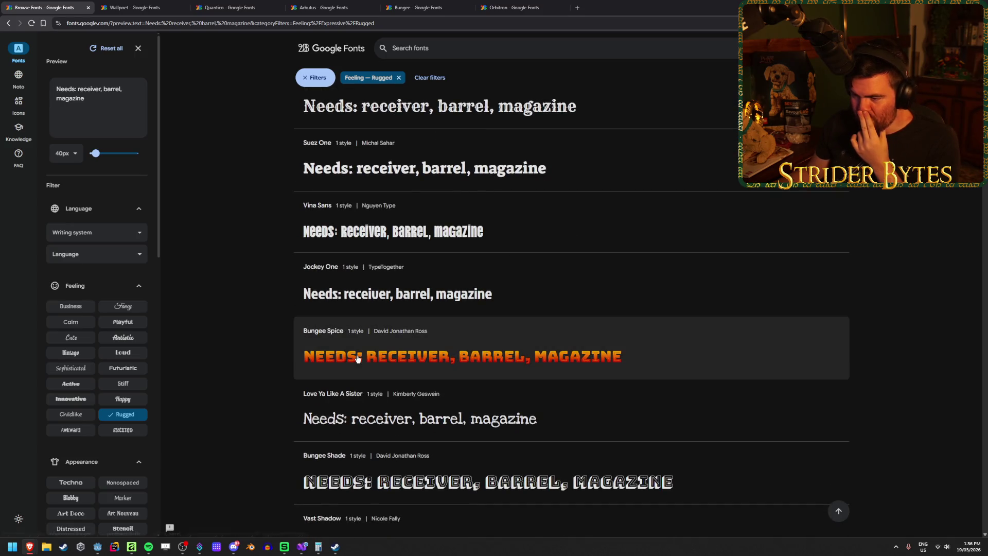
pyautogui.scroll(-3, 240, 276)
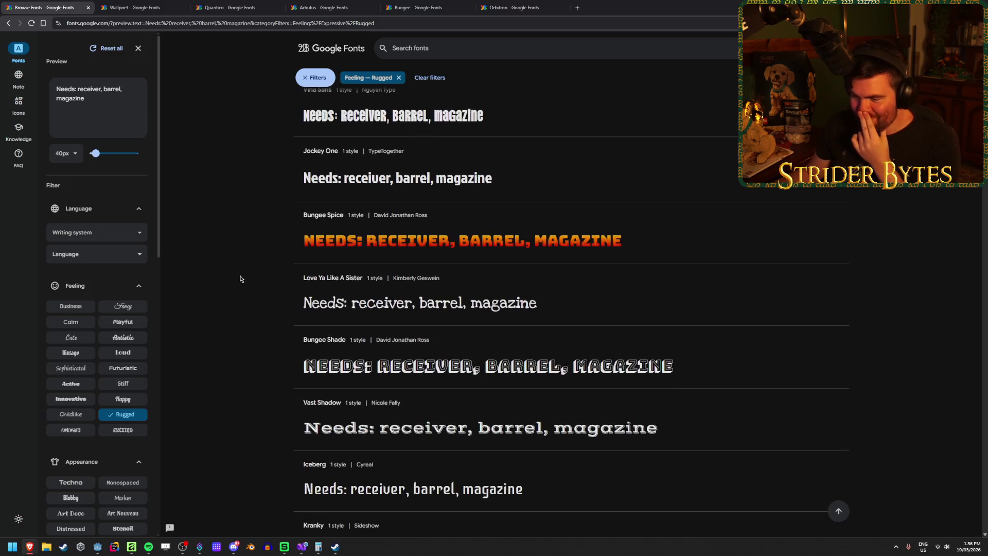
pyautogui.scroll(-2, 241, 278)
pyautogui.scroll(-1, 240, 278)
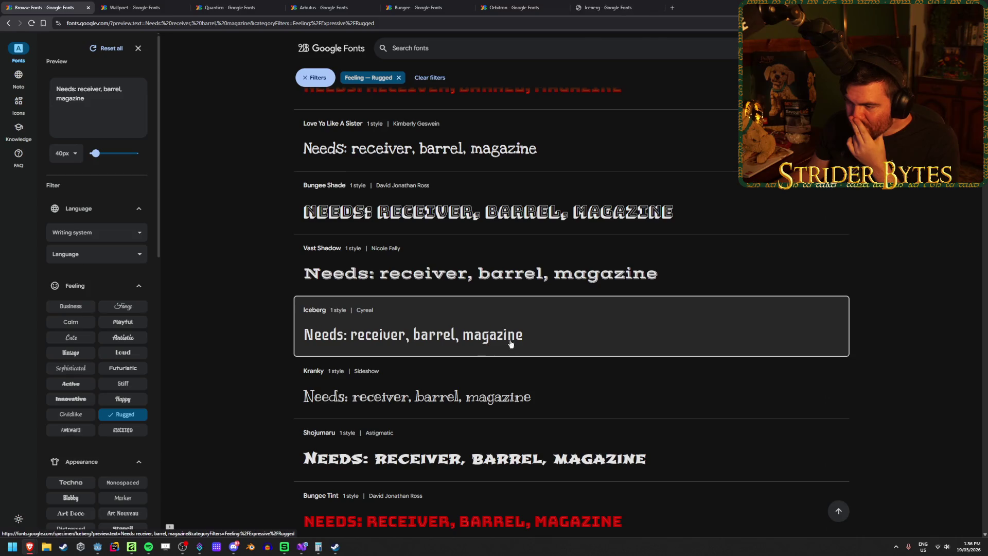
pyautogui.scroll(-3, 208, 308)
pyautogui.scroll(-8, 211, 304)
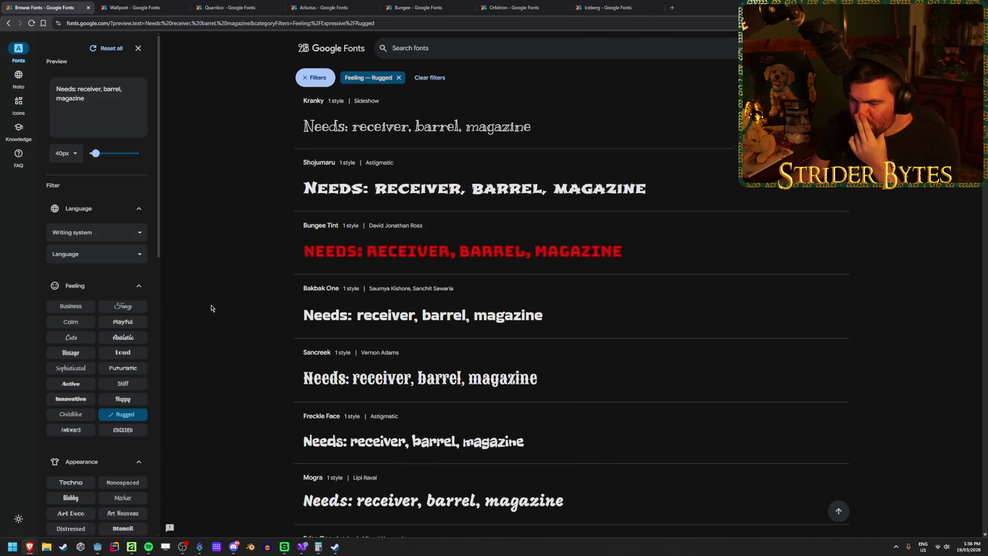
pyautogui.scroll(-10, 209, 304)
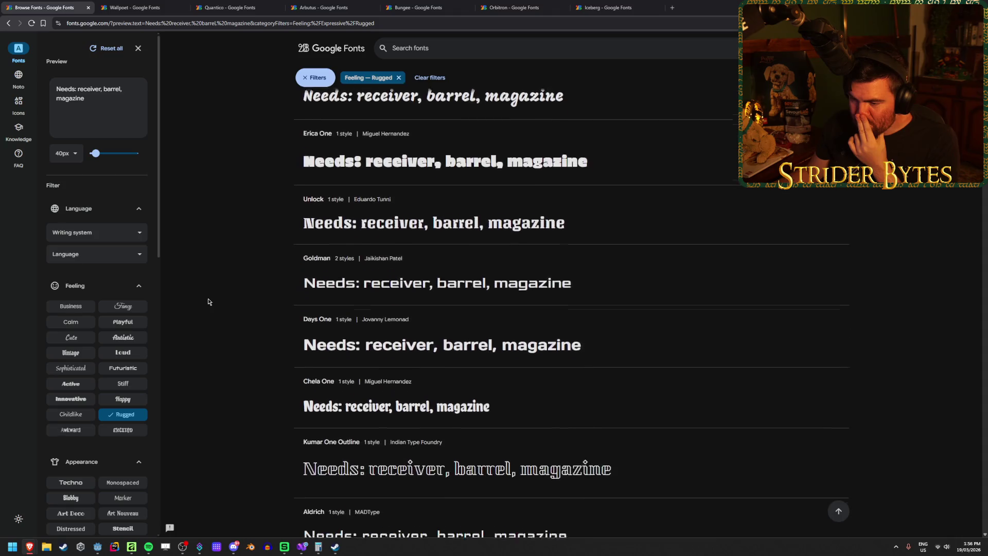
pyautogui.scroll(-2, 208, 301)
pyautogui.scroll(-6, 207, 301)
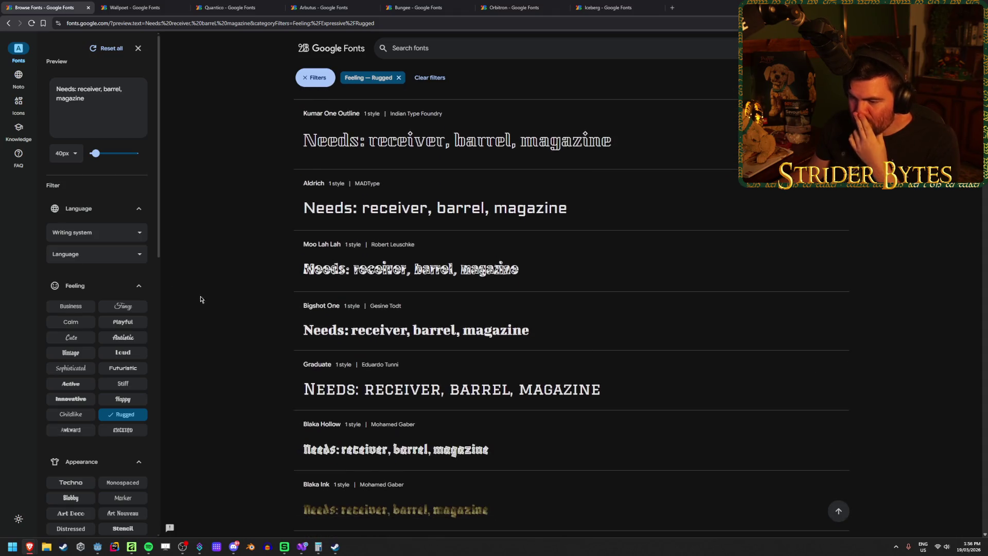
pyautogui.scroll(-3, 215, 267)
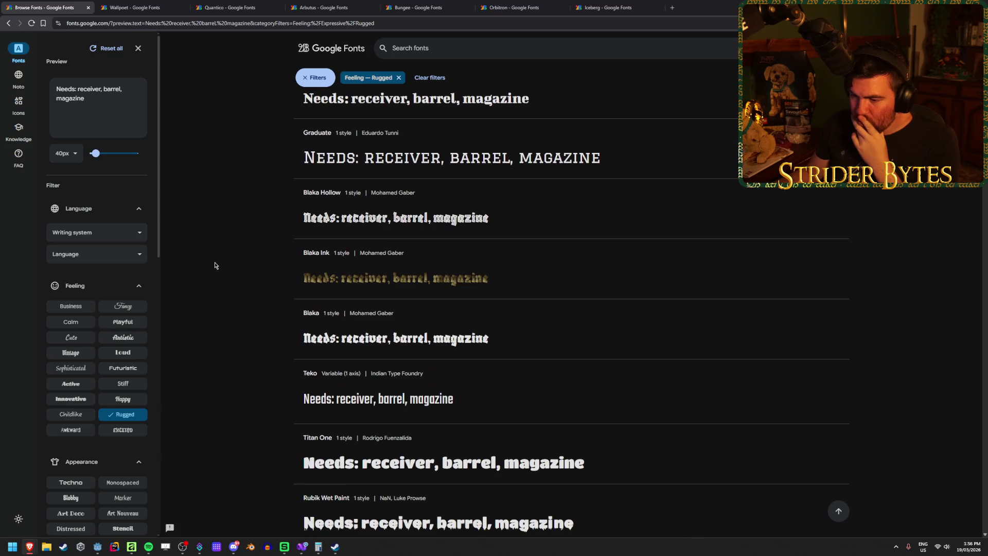
pyautogui.scroll(-8, 215, 266)
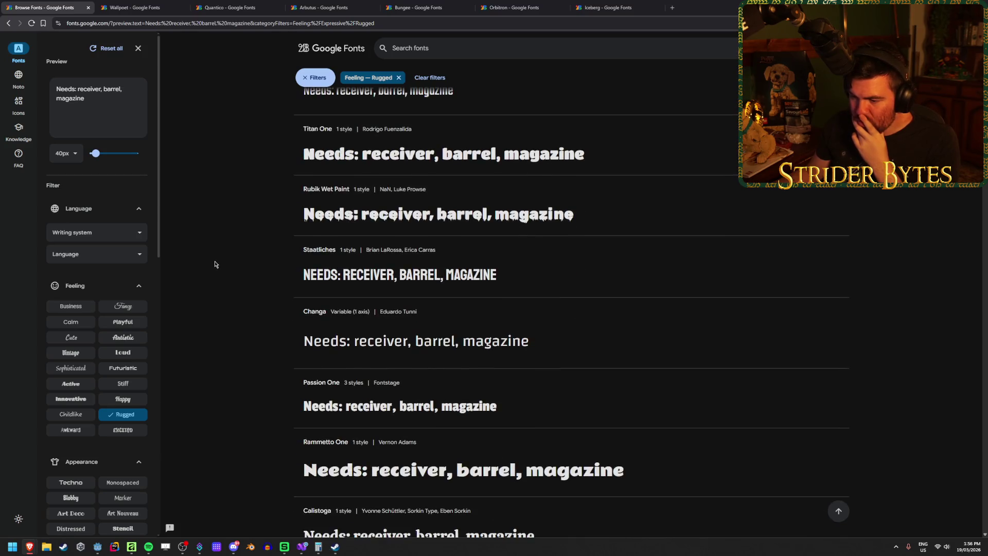
pyautogui.scroll(-5, 216, 265)
pyautogui.scroll(-3, 216, 265)
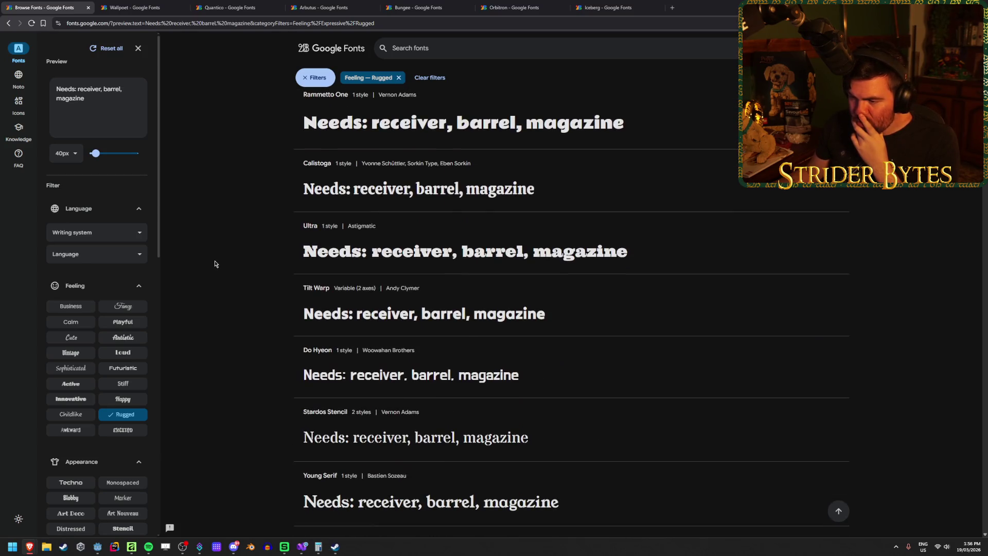
pyautogui.scroll(-5, 215, 264)
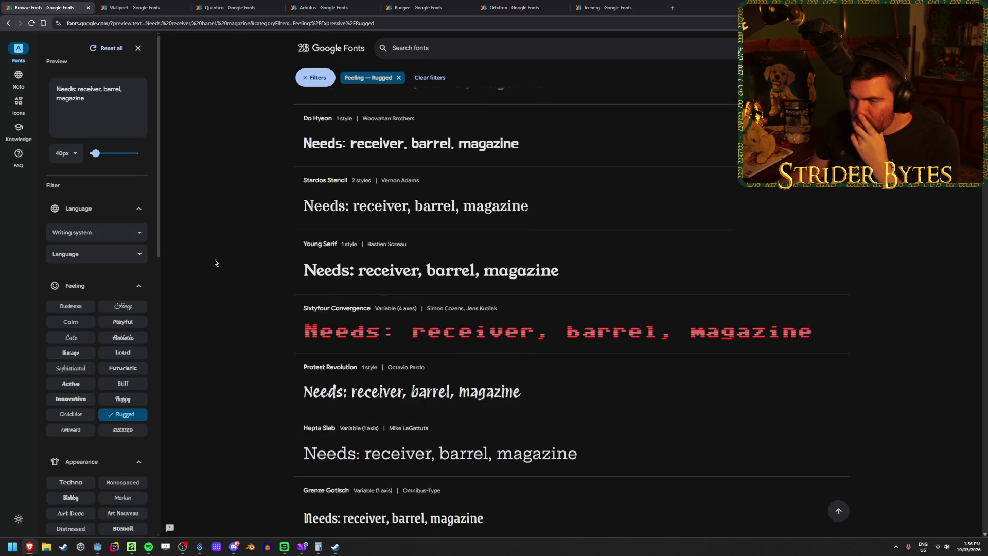
pyautogui.scroll(-1, 215, 263)
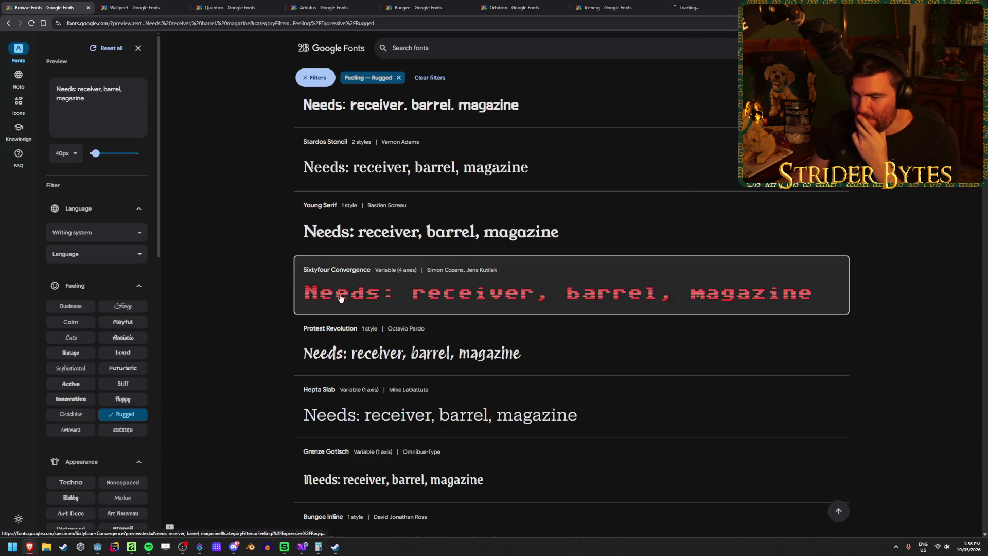
pyautogui.middleClick(311, 293)
pyautogui.scroll(-3, 288, 257)
pyautogui.scroll(-3, 247, 231)
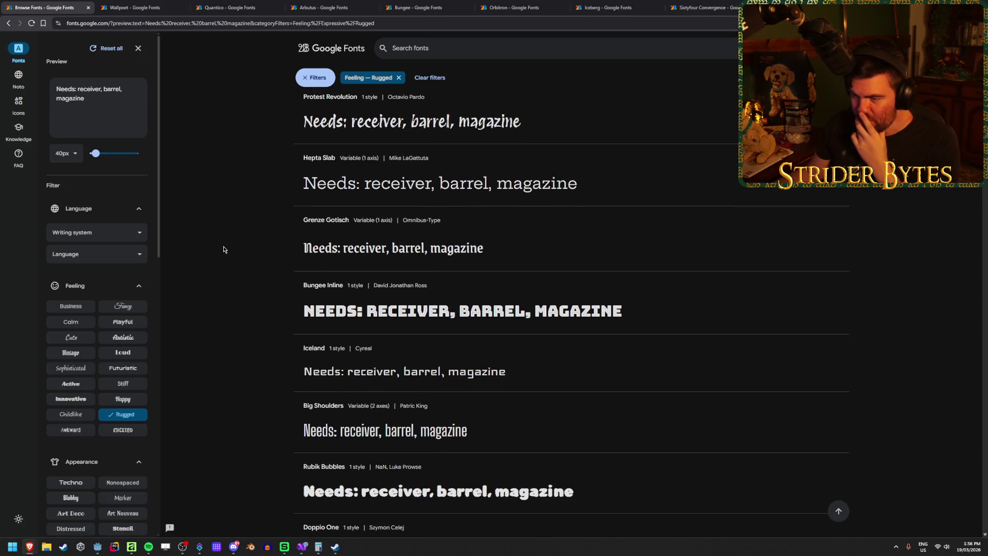
pyautogui.scroll(-10, 223, 247)
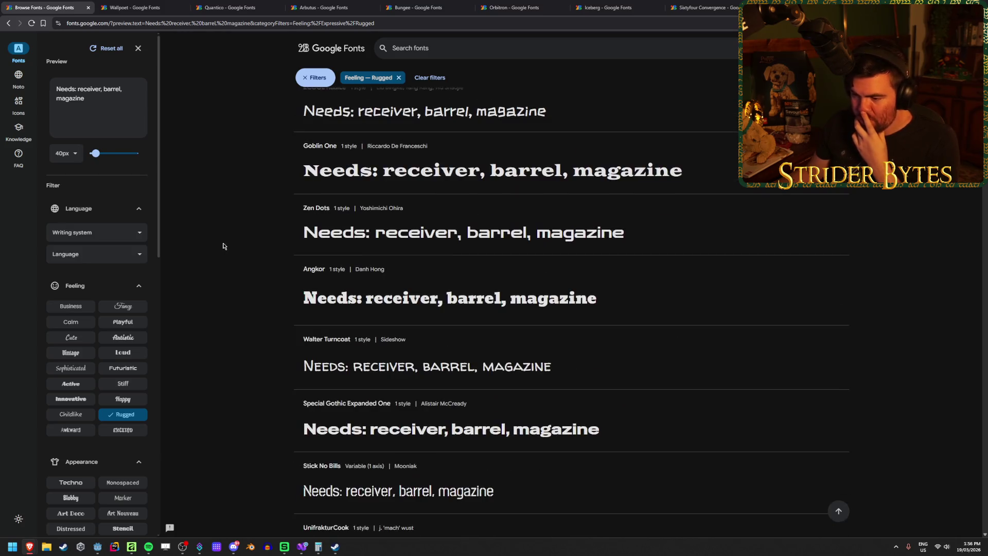
pyautogui.scroll(-3, 224, 245)
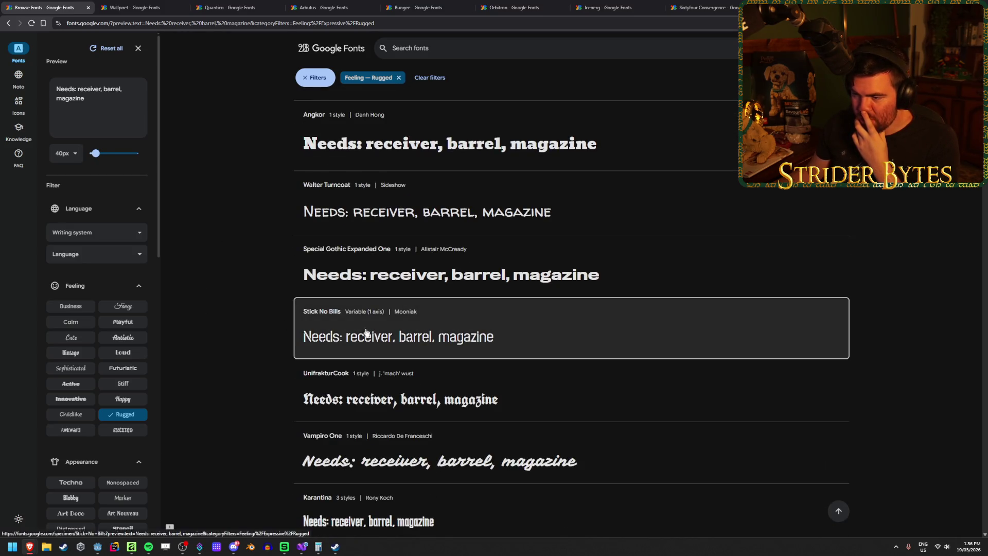
pyautogui.scroll(-2, 220, 243)
pyautogui.scroll(-4, 221, 243)
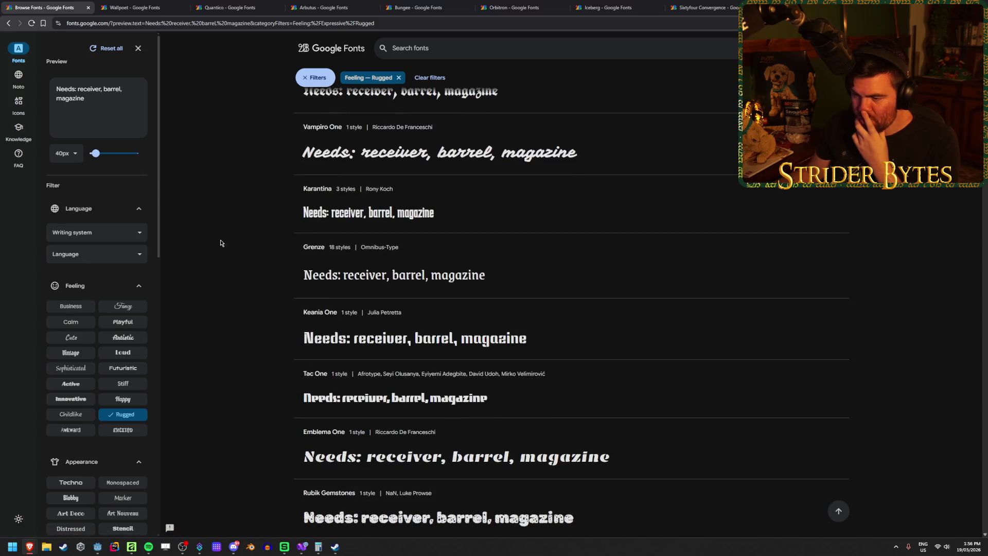
pyautogui.scroll(-5, 221, 242)
pyautogui.middleClick(326, 330)
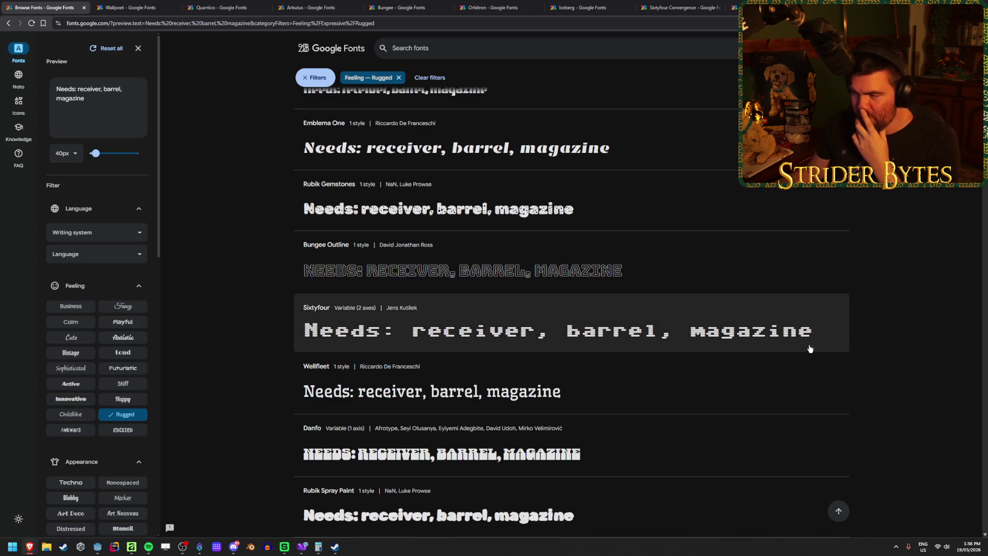
pyautogui.scroll(-1, 223, 302)
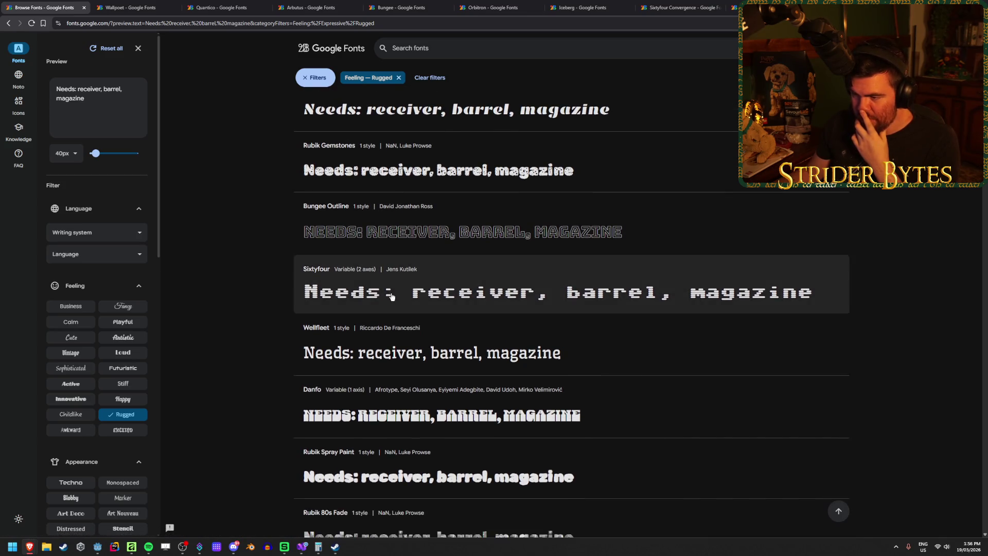
pyautogui.scroll(-4, 219, 278)
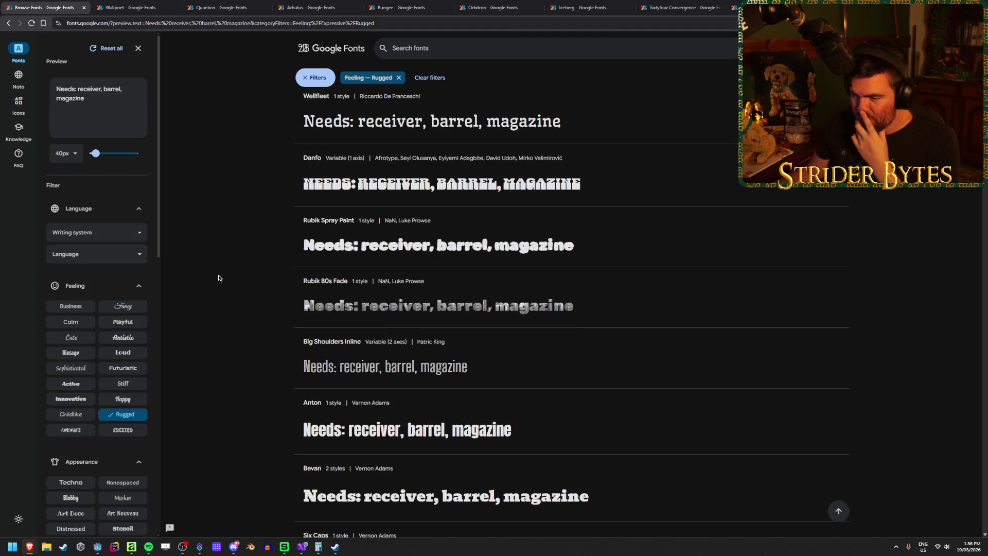
pyautogui.scroll(-5, 218, 278)
pyautogui.scroll(3, 219, 277)
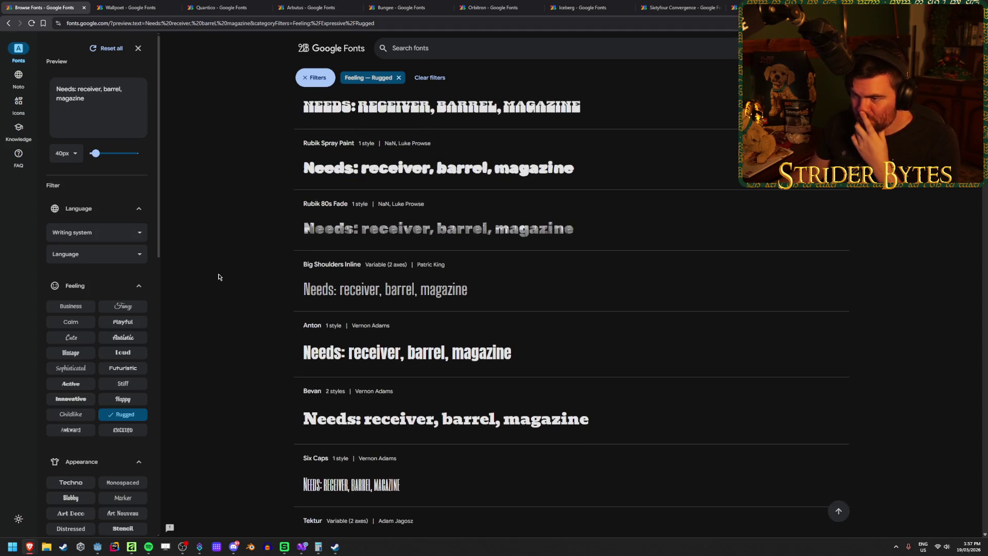
pyautogui.middleClick(411, 233)
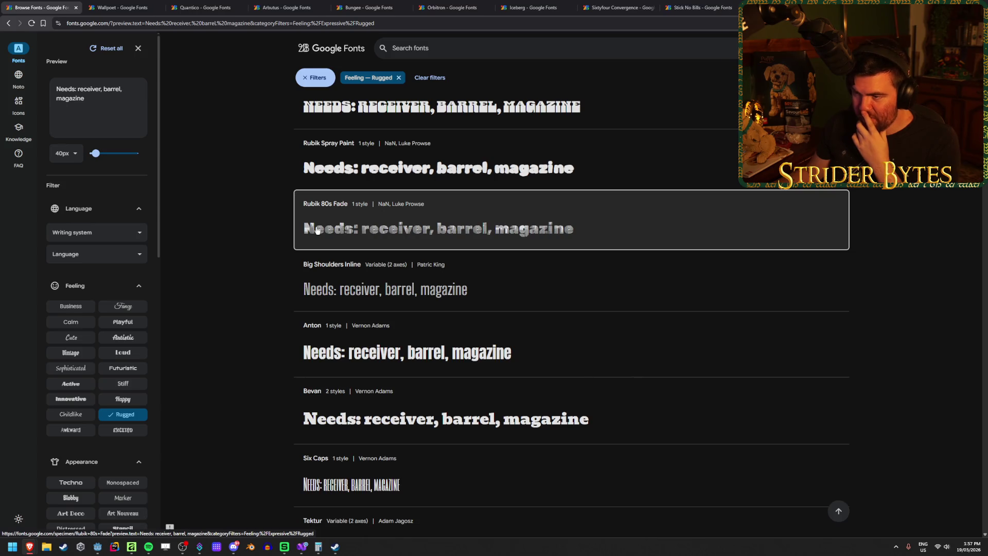
pyautogui.scroll(-5, 247, 275)
pyautogui.scroll(-7, 244, 280)
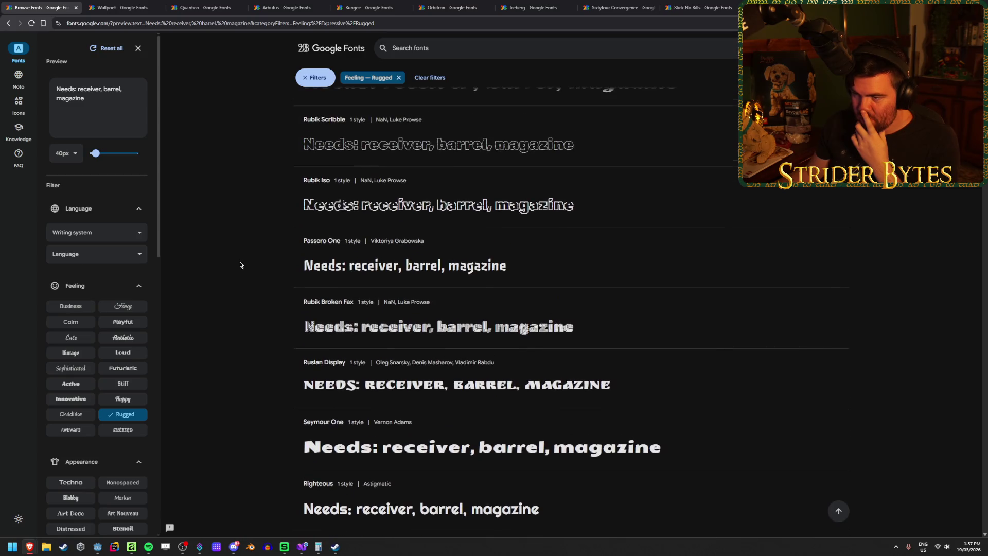
pyautogui.scroll(-4, 240, 265)
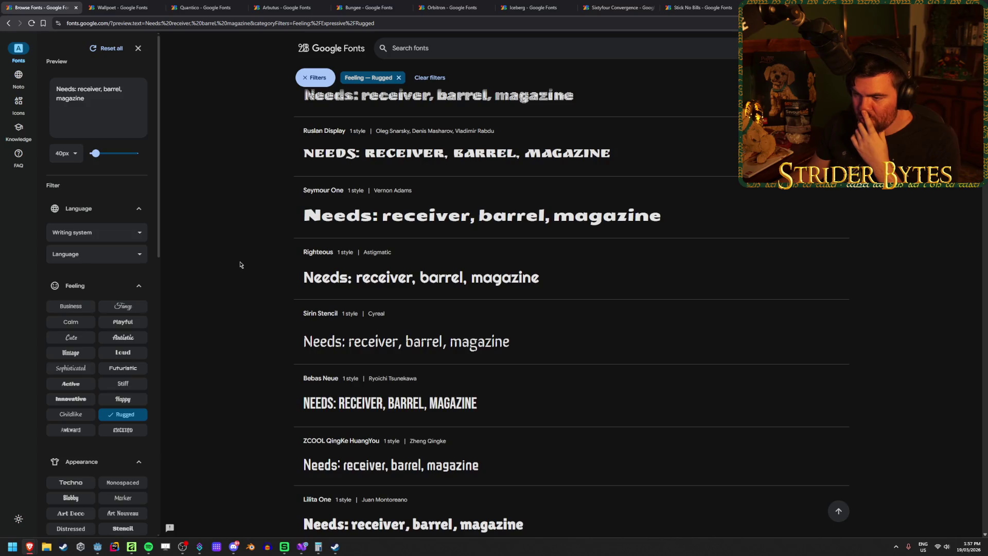
pyautogui.scroll(-3, 240, 265)
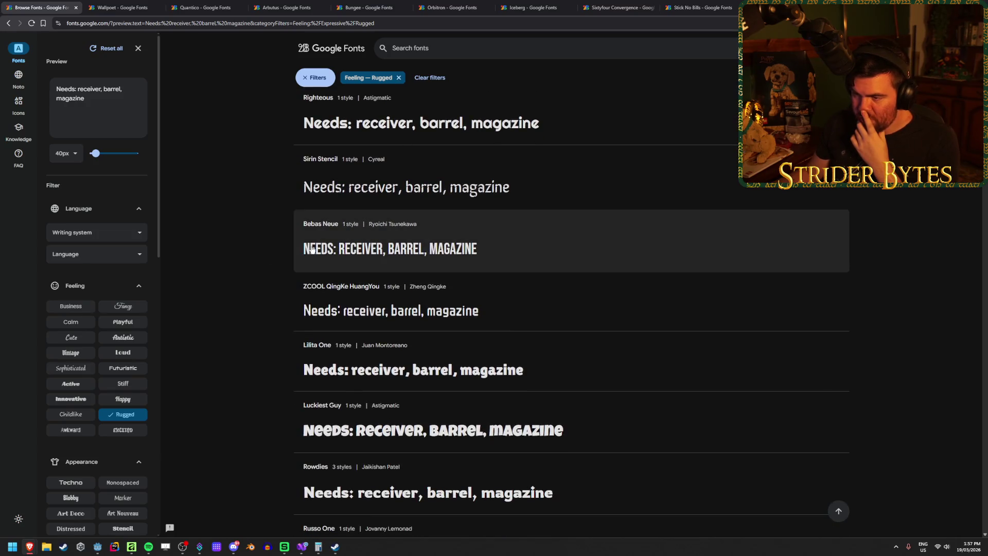
pyautogui.scroll(-2, 246, 244)
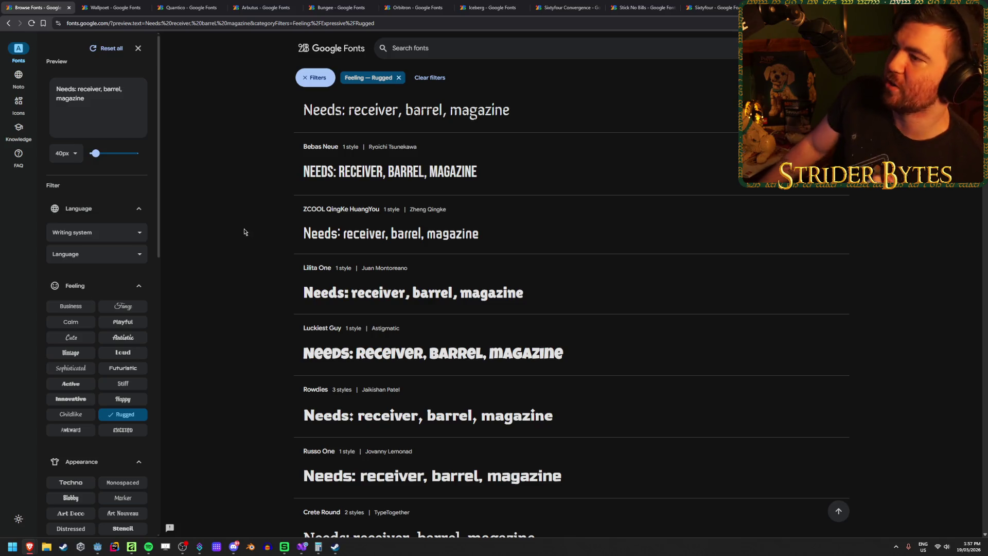
pyautogui.scroll(-4, 199, 298)
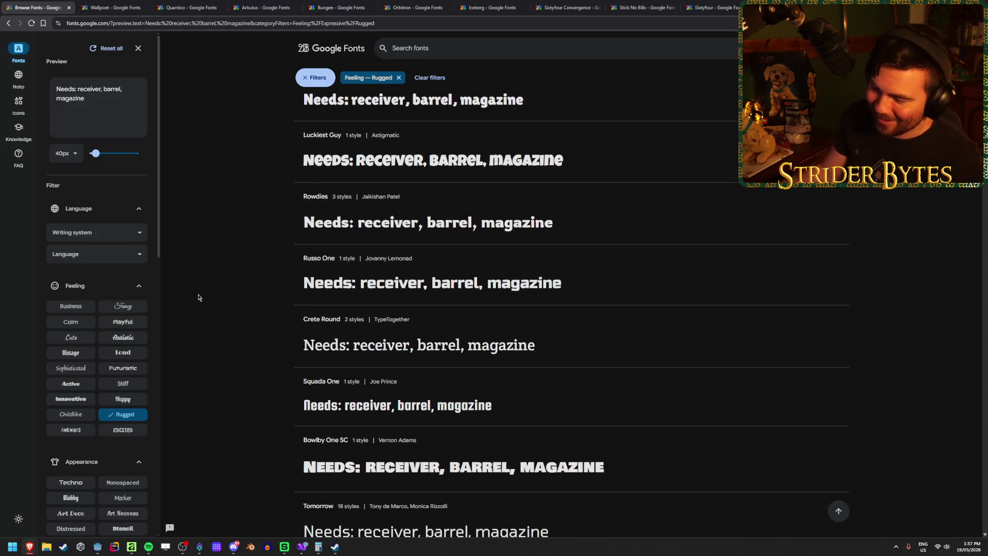
pyautogui.scroll(-2, 198, 297)
pyautogui.scroll(-2, 199, 298)
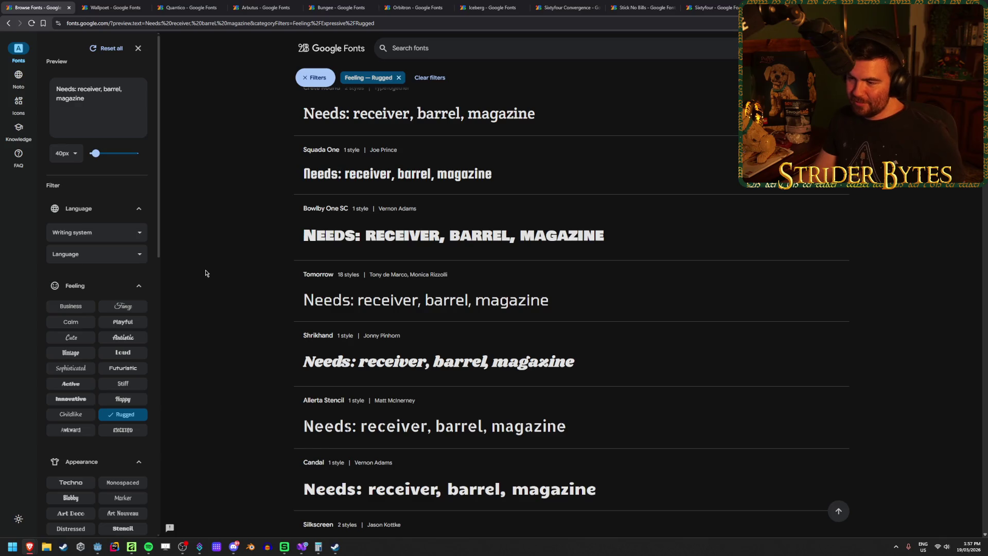
pyautogui.scroll(-2, 309, 304)
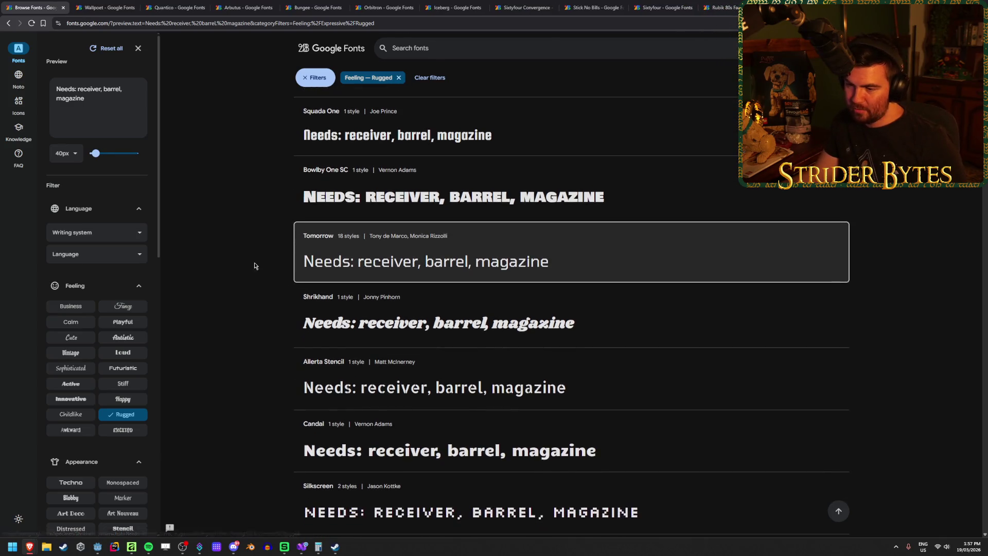
pyautogui.scroll(-2, 254, 239)
pyautogui.scroll(-3, 252, 239)
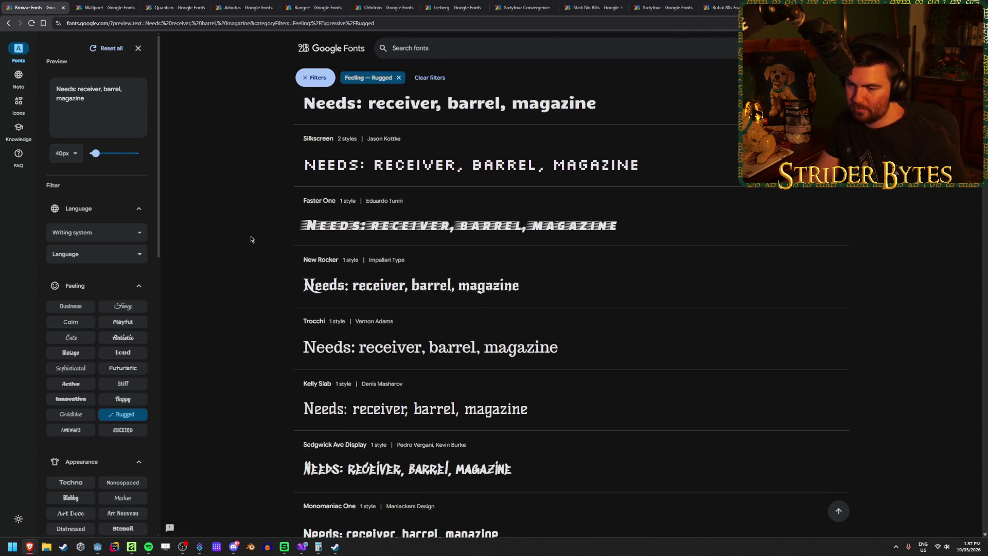
pyautogui.scroll(-1, 249, 239)
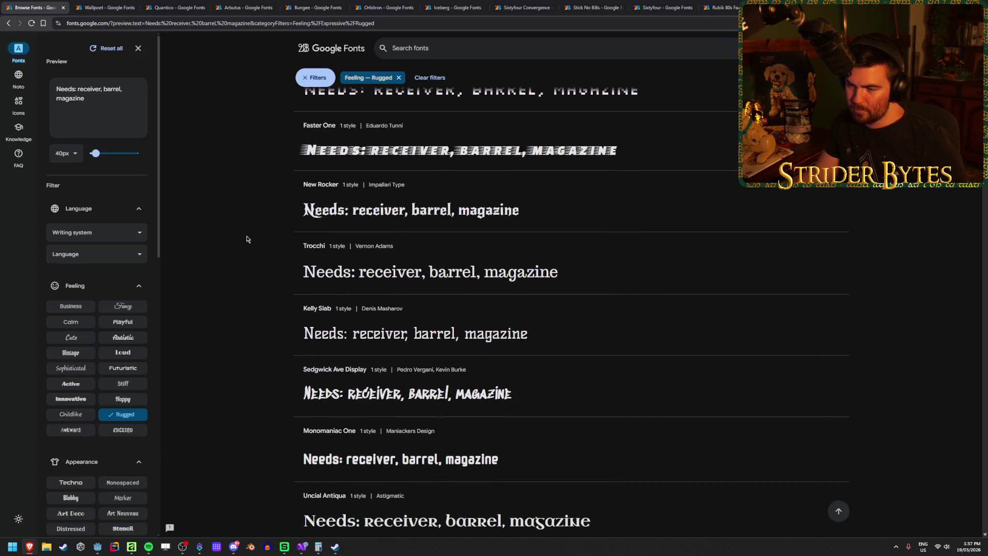
pyautogui.scroll(-5, 242, 298)
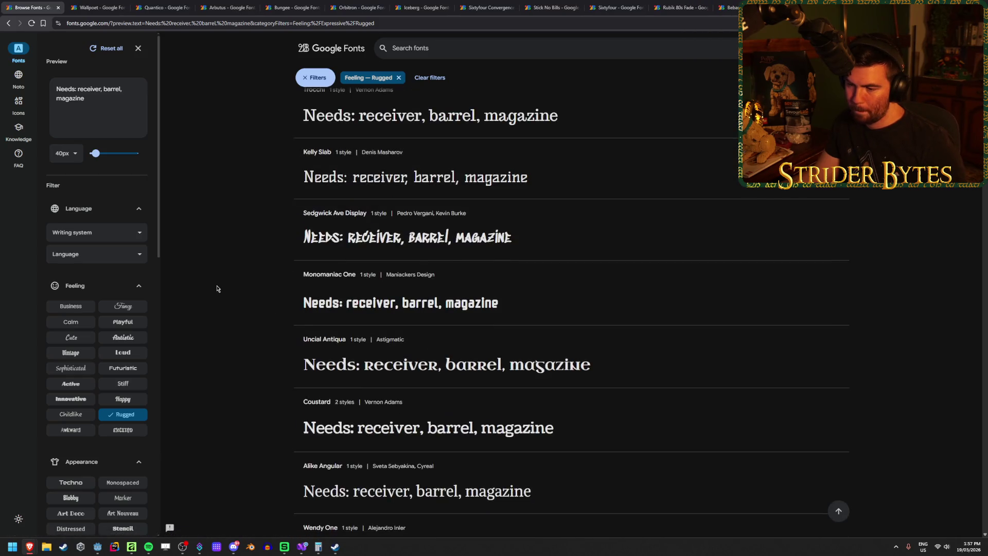
pyautogui.scroll(-2, 217, 288)
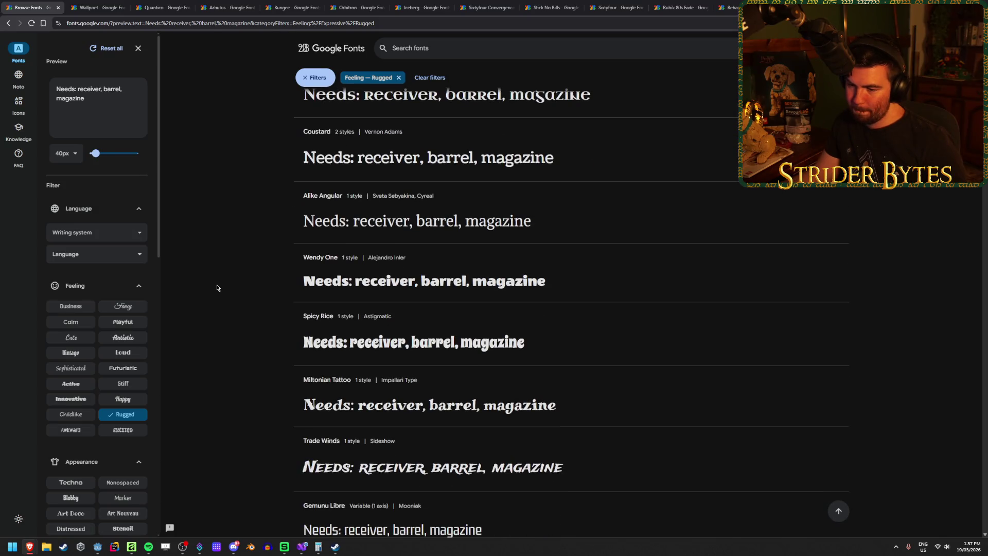
pyautogui.scroll(-2, 217, 287)
pyautogui.scroll(-1, 217, 287)
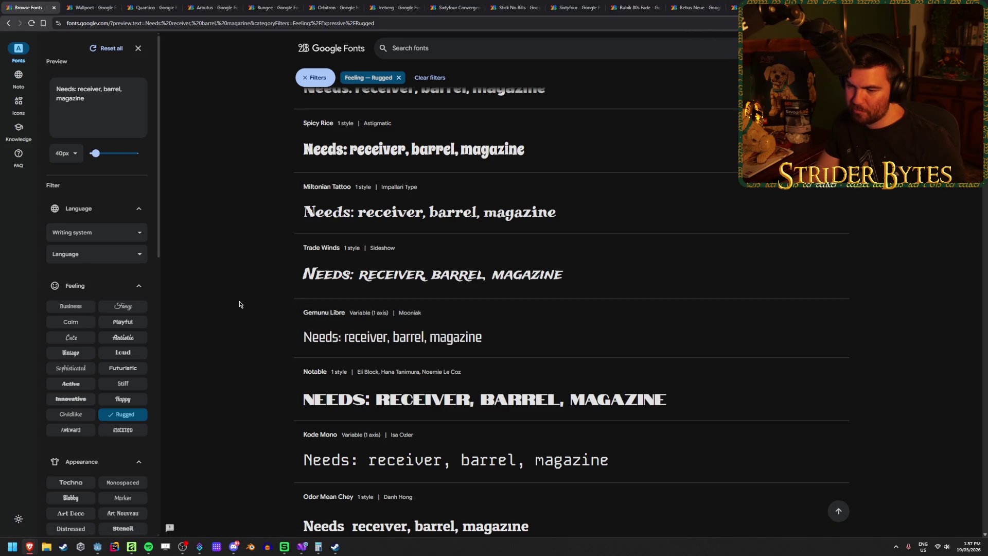
pyautogui.scroll(-2, 241, 303)
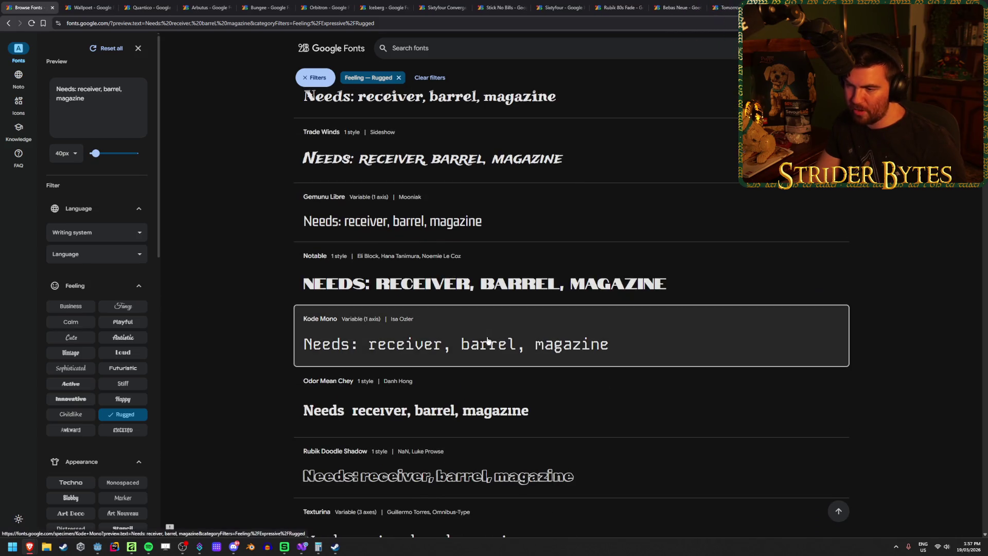
pyautogui.scroll(-3, 233, 306)
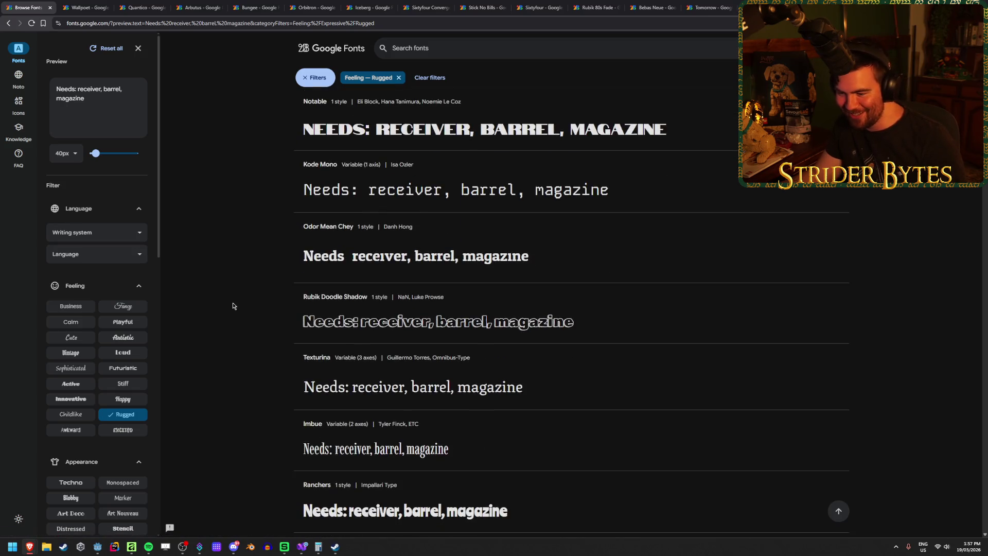
pyautogui.scroll(-5, 227, 298)
pyautogui.scroll(-2, 216, 283)
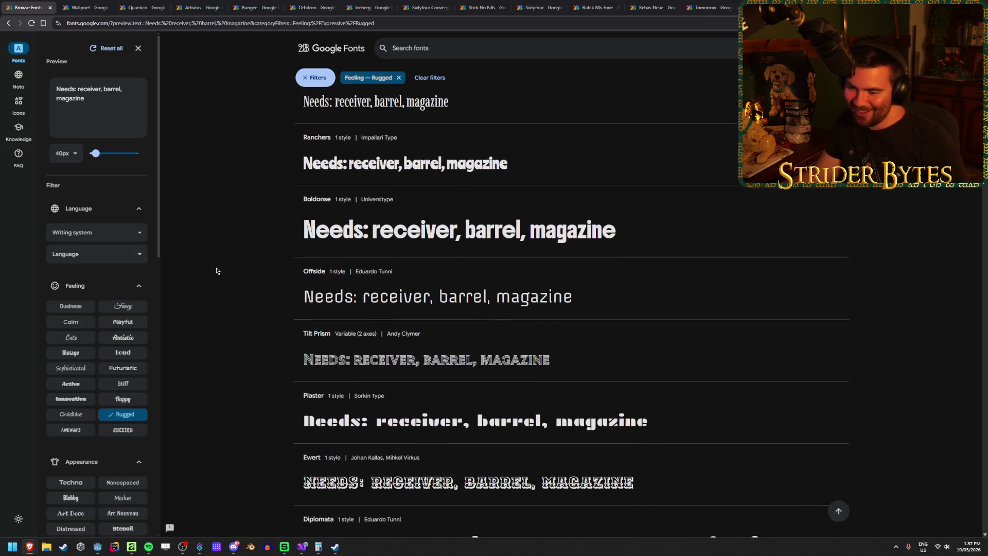
pyautogui.scroll(-8, 211, 268)
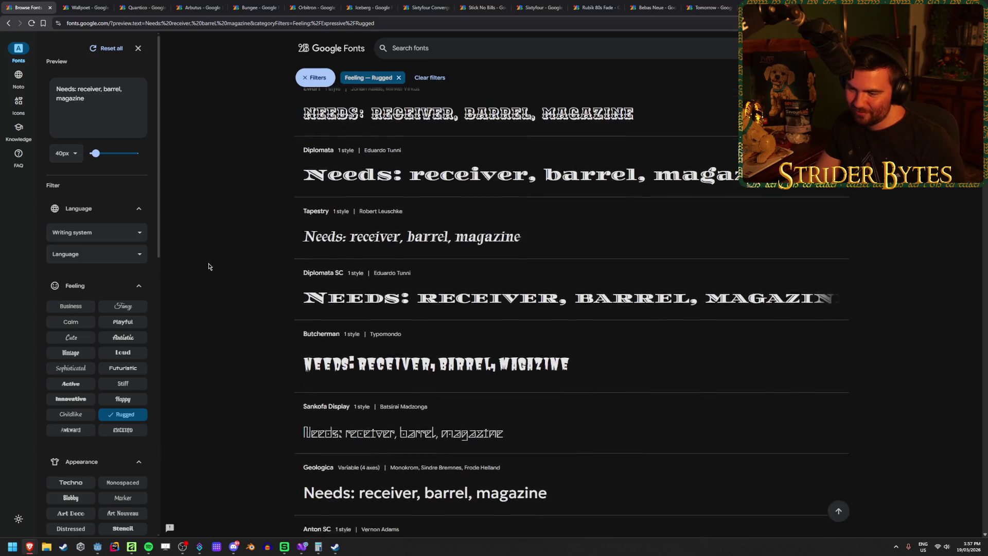
pyautogui.scroll(-4, 208, 266)
pyautogui.scroll(-2, 209, 266)
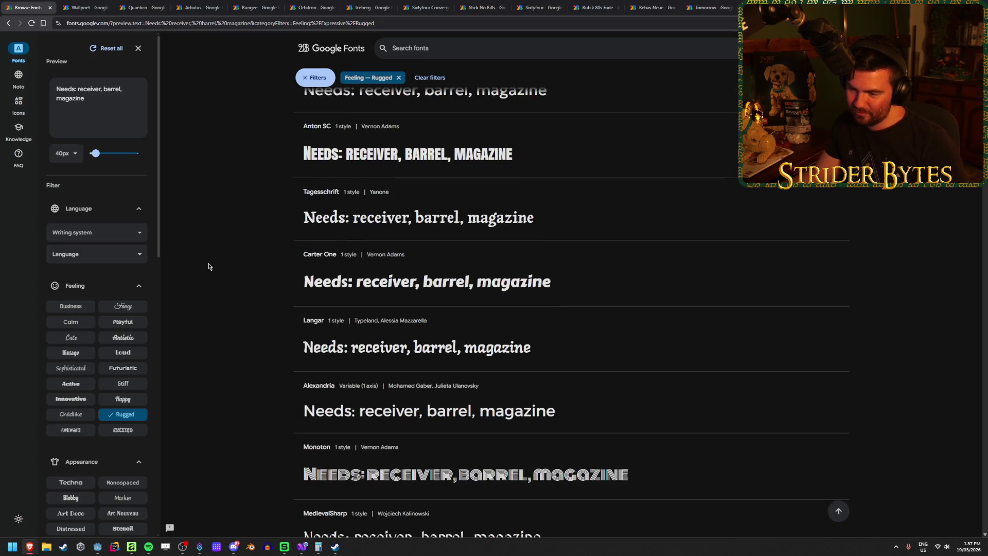
pyautogui.scroll(-2, 208, 266)
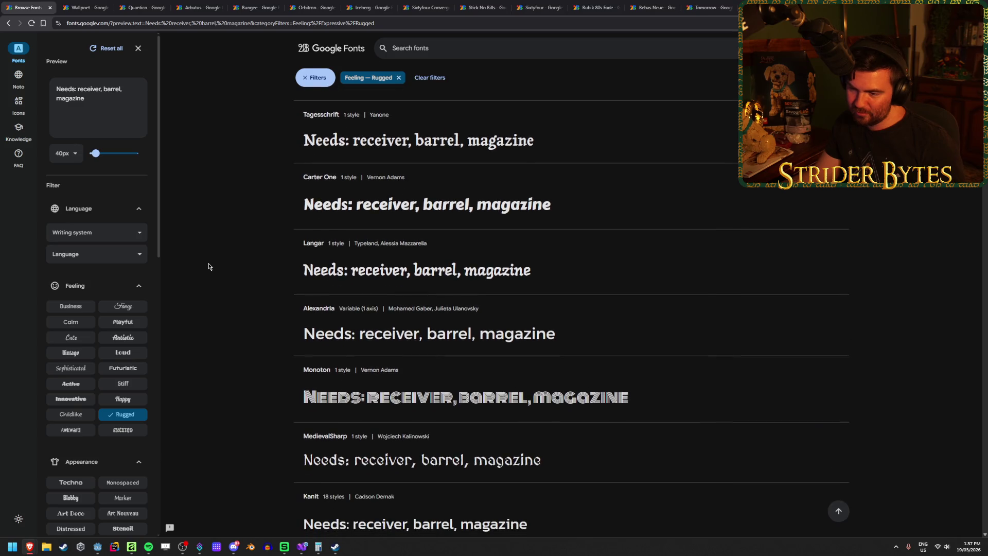
pyautogui.scroll(-8, 209, 266)
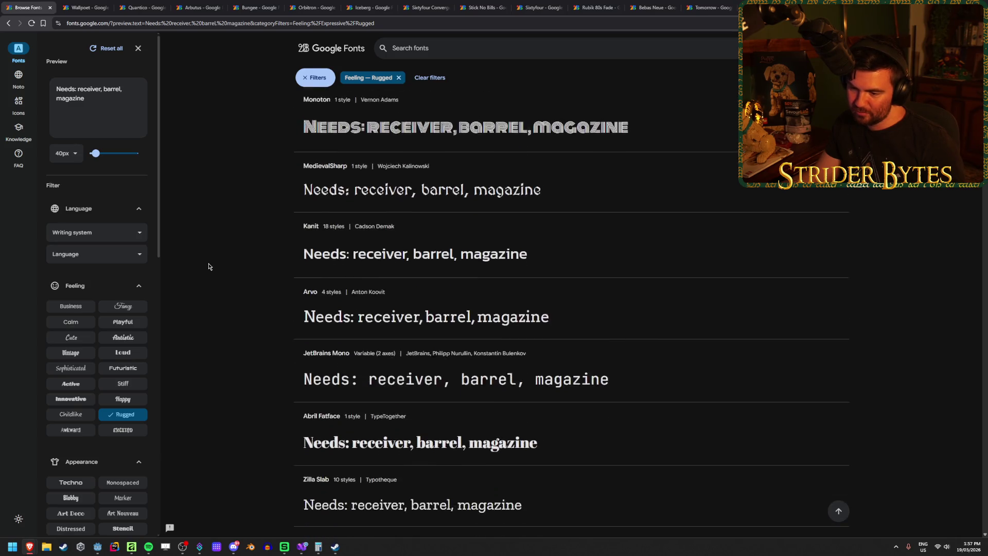
pyautogui.scroll(-2, 208, 266)
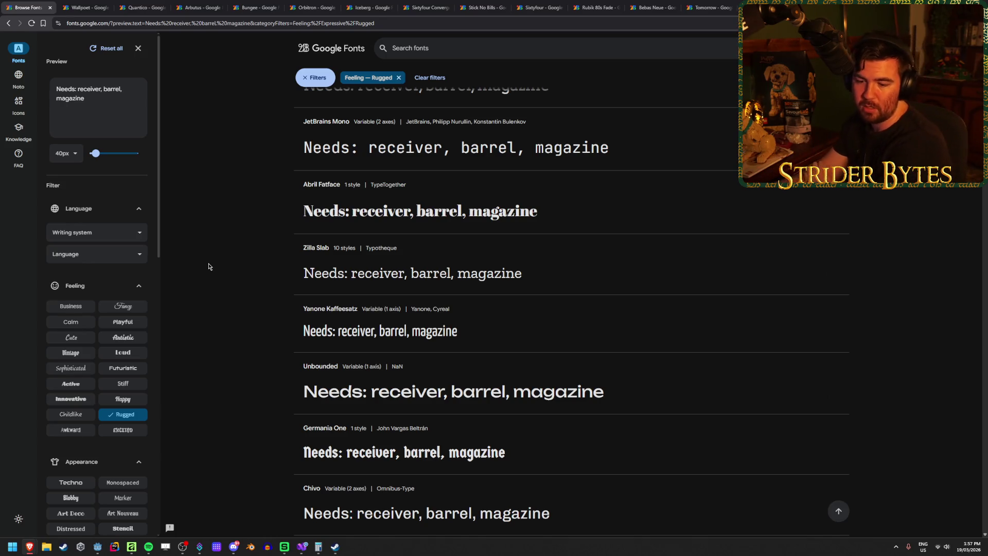
pyautogui.hotkey('alt', 'Tab')
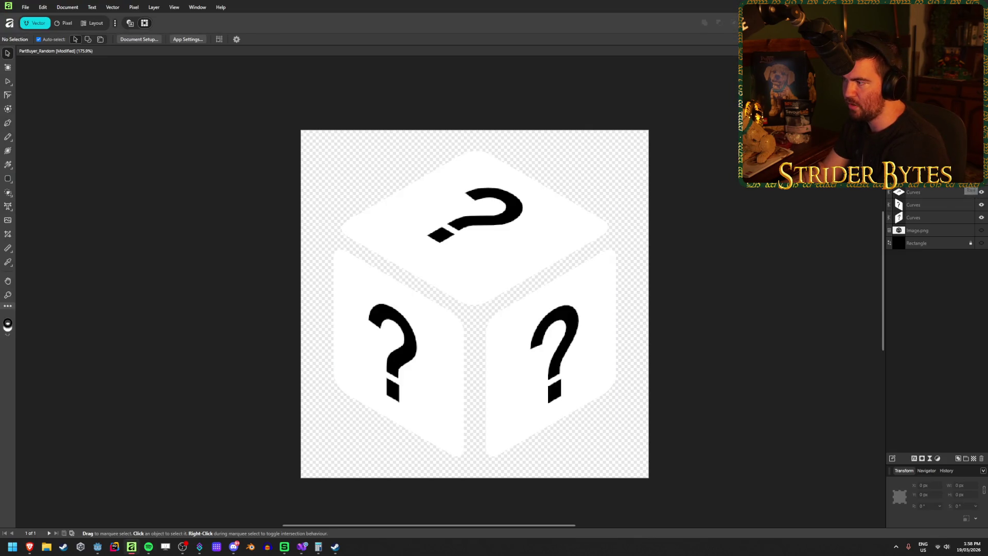
# Undo the stray moves to the dice icon so it returns to its centred position
pyautogui.moveTo(472, 292)
pyautogui.mouseDown()
pyautogui.moveTo(570, 229)
pyautogui.moveTo(230, 278)
pyautogui.moveTo(525, 162)
pyautogui.moveTo(459, 266)
pyautogui.mouseUp()
pyautogui.click(981, 243)
pyautogui.moveTo(519, 273)
pyautogui.mouseDown()
pyautogui.moveTo(611, 241)
pyautogui.moveTo(520, 270)
pyautogui.moveTo(532, 204)
pyautogui.moveTo(563, 276)
pyautogui.mouseUp()
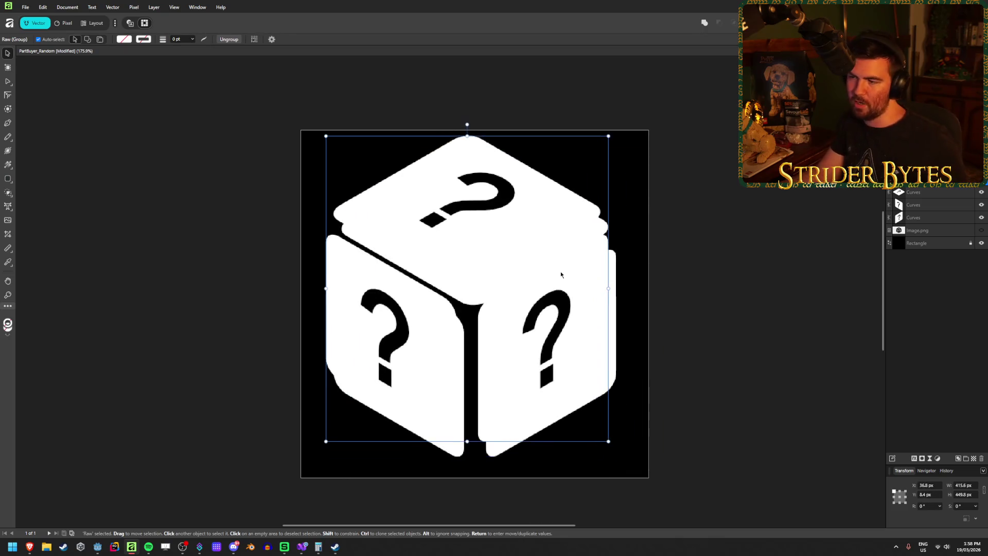
pyautogui.hotkey('ctrl', 'z')
pyautogui.hotkey('ctrl', 'z')
pyautogui.hotkey('ctrl', 'z')
pyautogui.hotkey('ctrl', 'd')
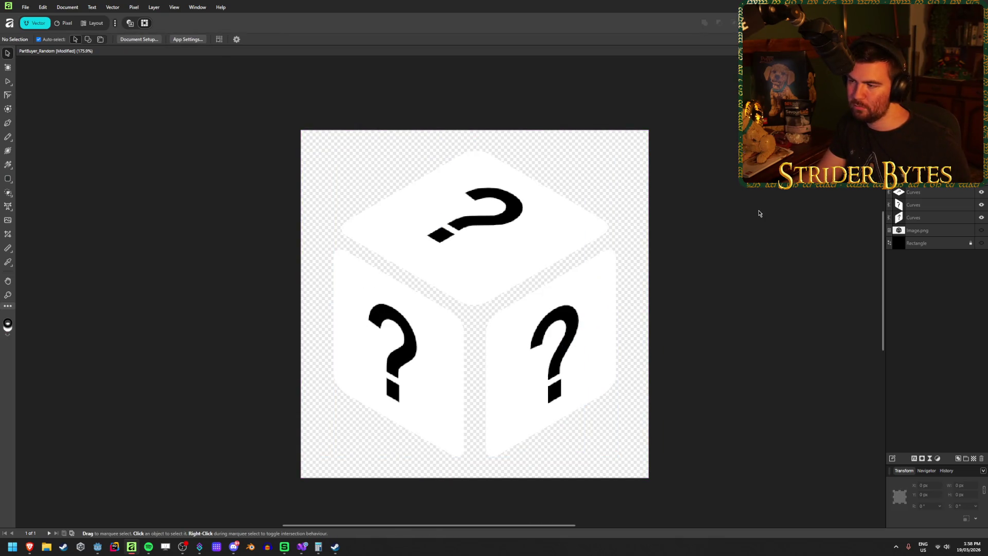
pyautogui.hotkey('ctrl', 'z')
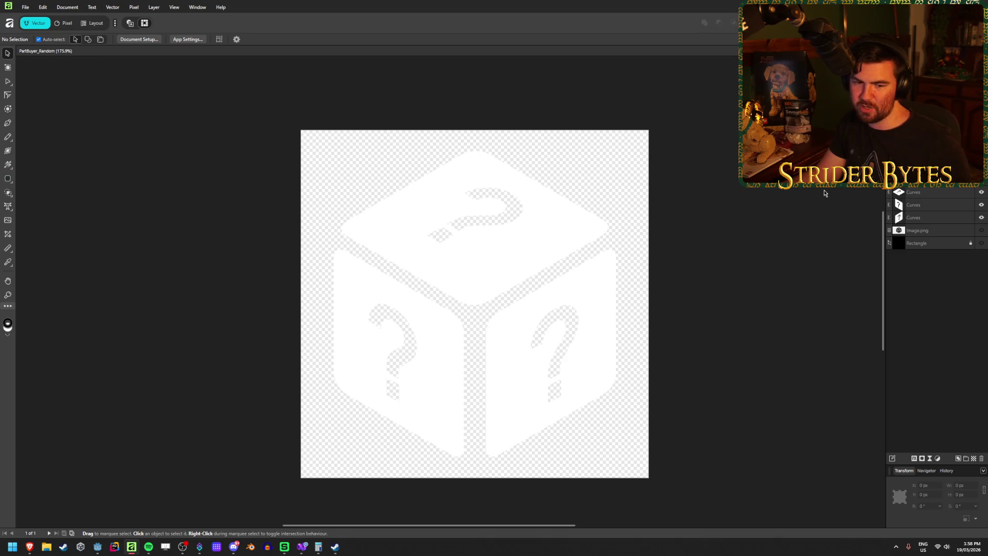
pyautogui.hotkey('ctrl', 'shift', 'z')
pyautogui.hotkey('ctrl', 'z')
# Show the black background rectangle behind the dice, deselect, and return to the browser
pyautogui.click(511, 222)
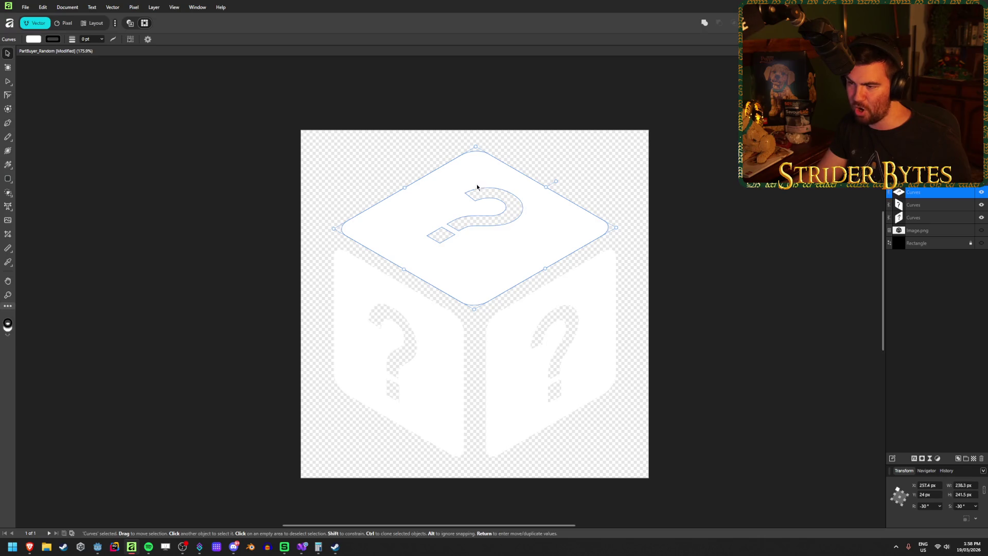
pyautogui.click(978, 243)
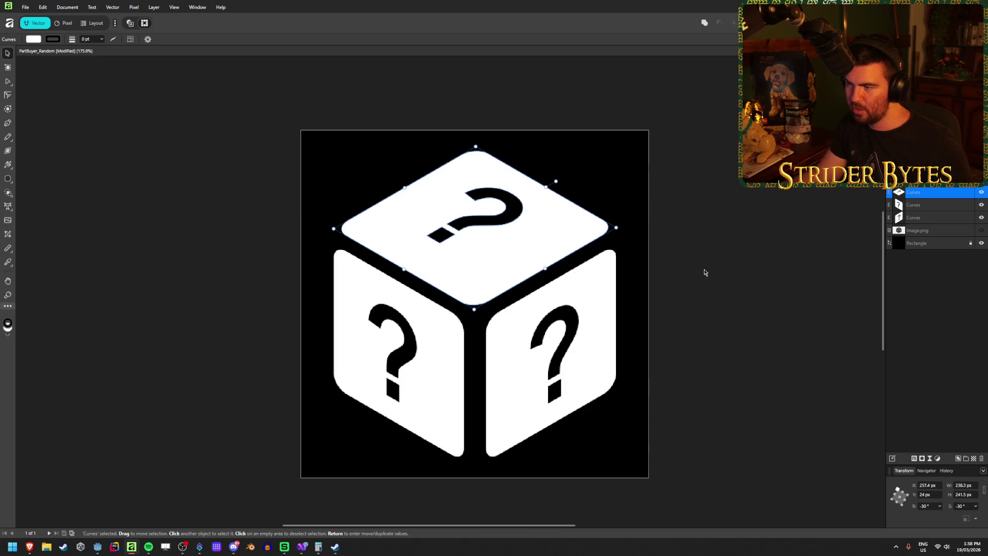
pyautogui.click(484, 225)
pyautogui.click(470, 227)
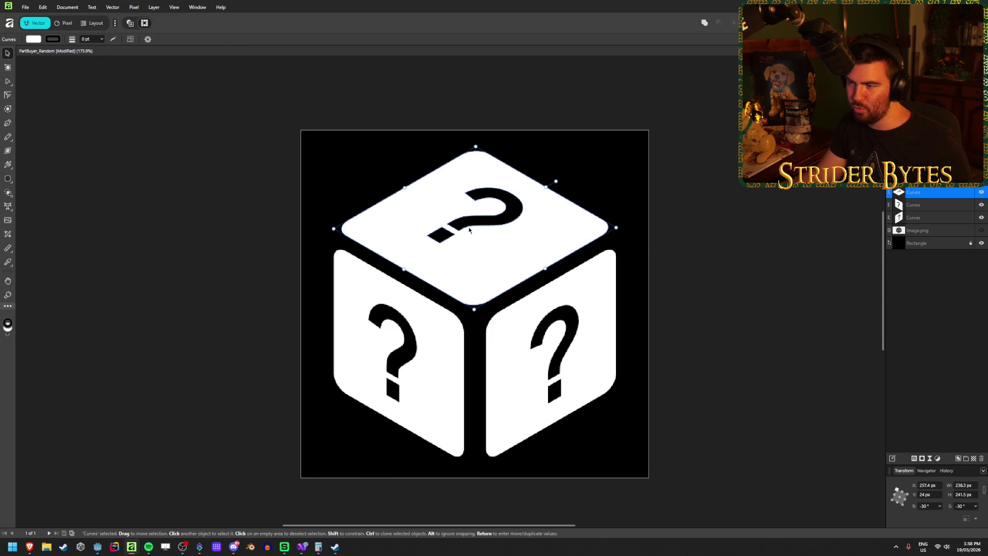
pyautogui.click(750, 221)
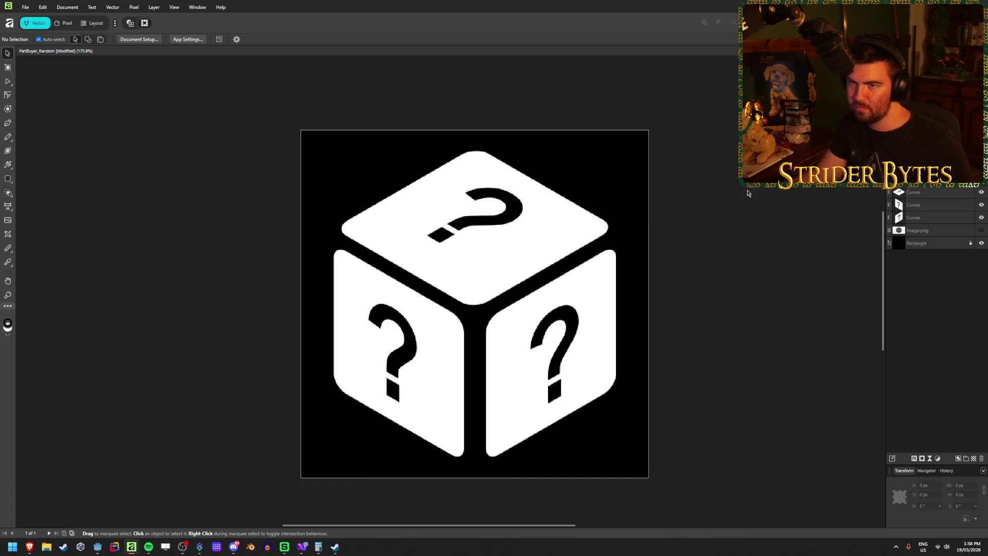
pyautogui.hotkey('alt', 'Tab')
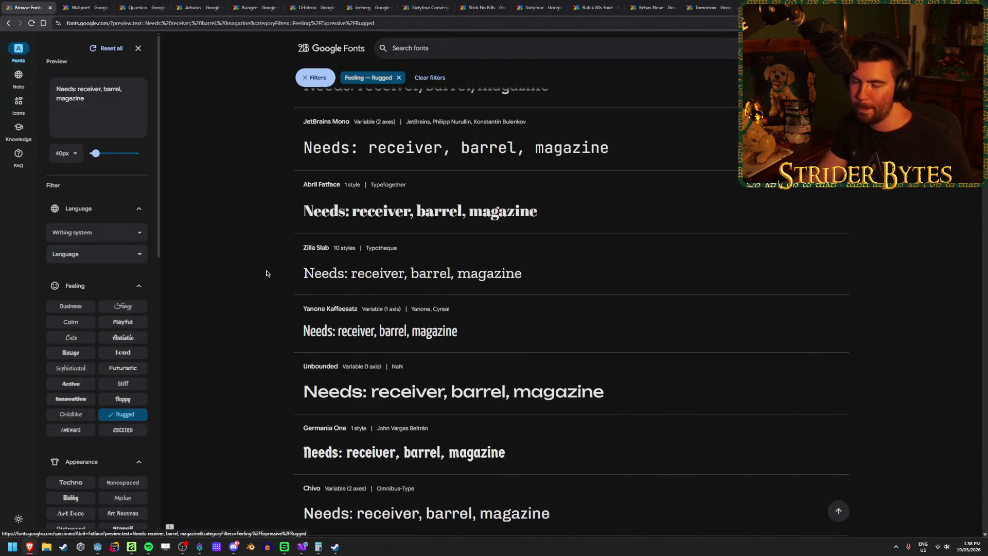
# Scroll deep through the Rugged results to find candidates like Kelly Slab and Gemunu Libre
pyautogui.scroll(-3, 245, 292)
pyautogui.scroll(-5, 242, 289)
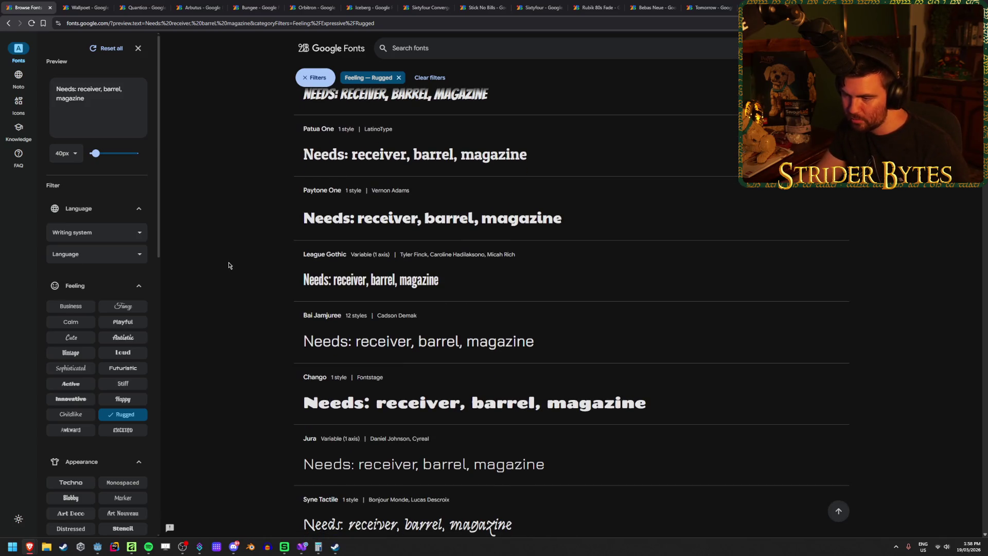
pyautogui.scroll(-3, 229, 265)
pyautogui.scroll(-3, 229, 265)
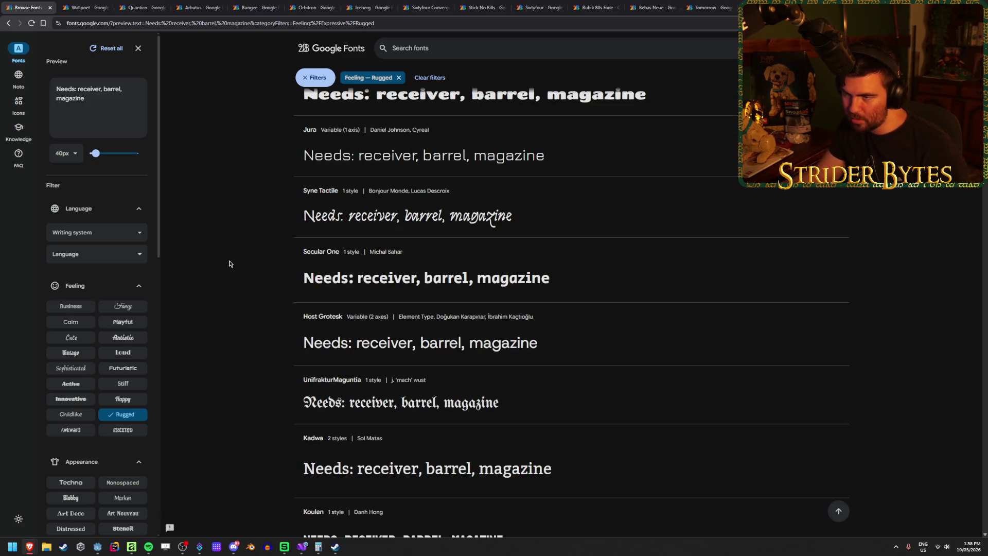
pyautogui.scroll(-4, 214, 298)
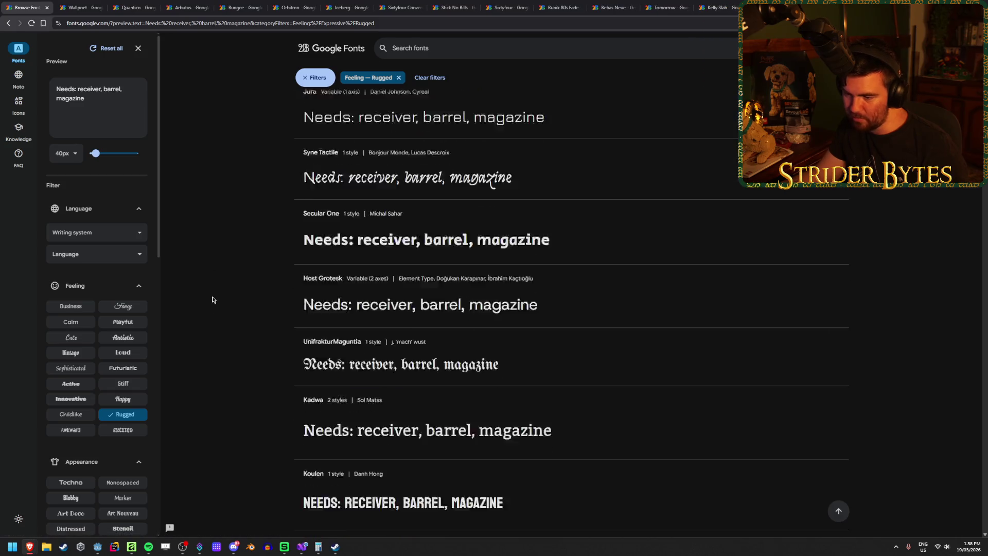
pyautogui.scroll(-3, 214, 299)
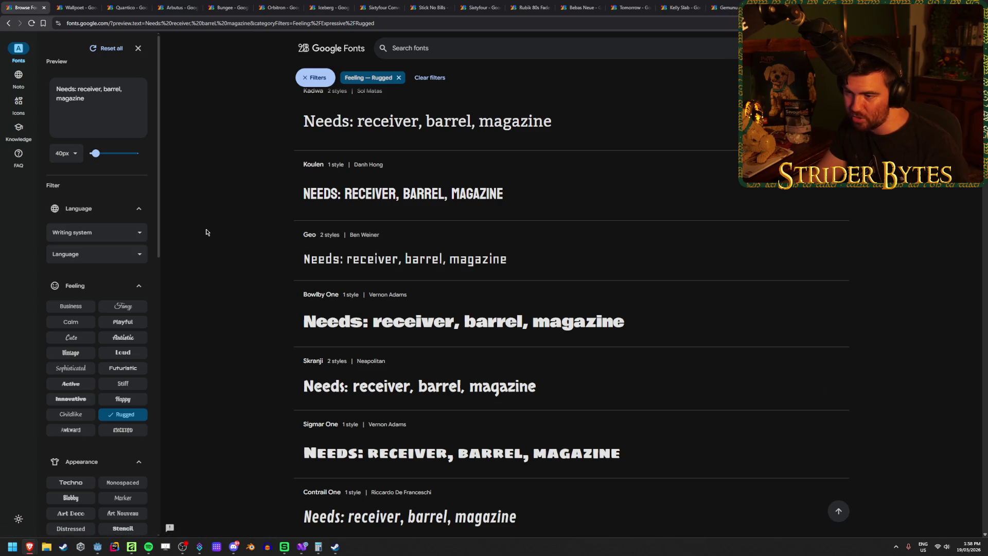
pyautogui.scroll(-3, 206, 231)
pyautogui.scroll(-9, 207, 231)
pyautogui.scroll(-7, 206, 230)
pyautogui.scroll(-7, 206, 230)
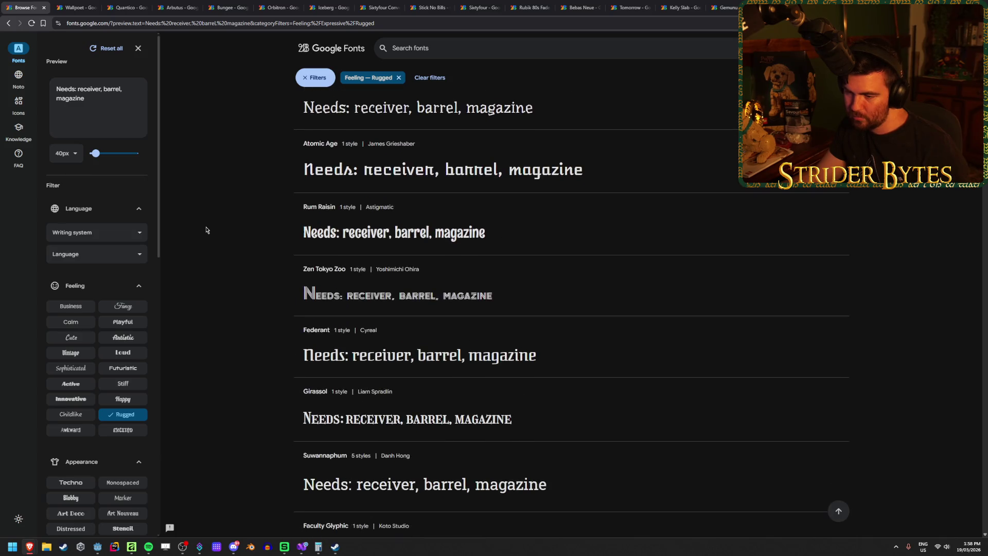
pyautogui.scroll(-3, 206, 230)
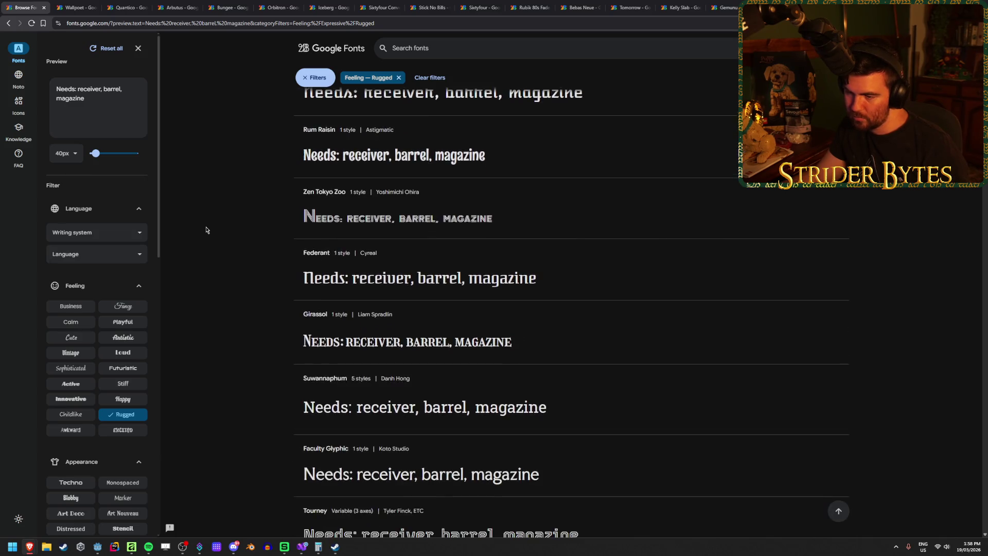
pyautogui.scroll(-3, 206, 230)
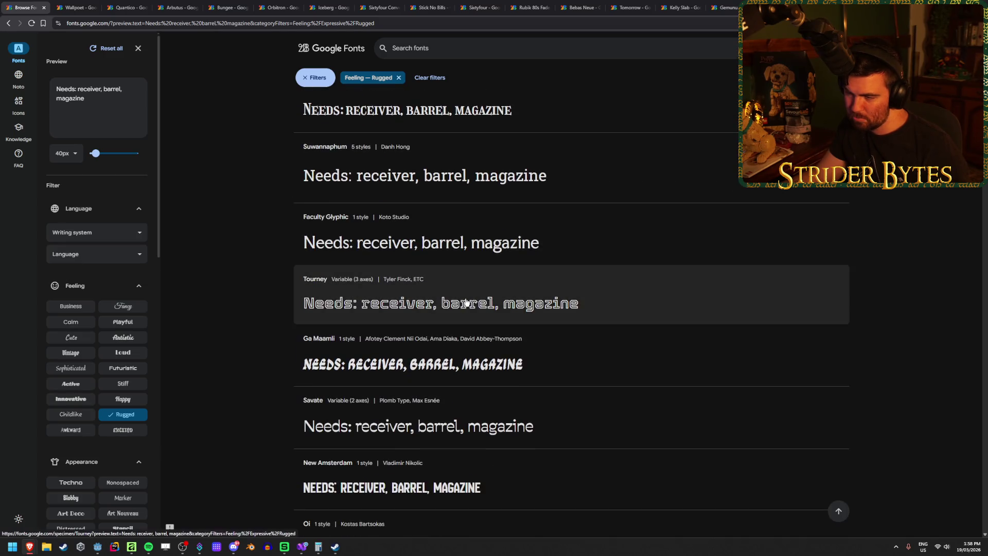
pyautogui.scroll(-2, 307, 244)
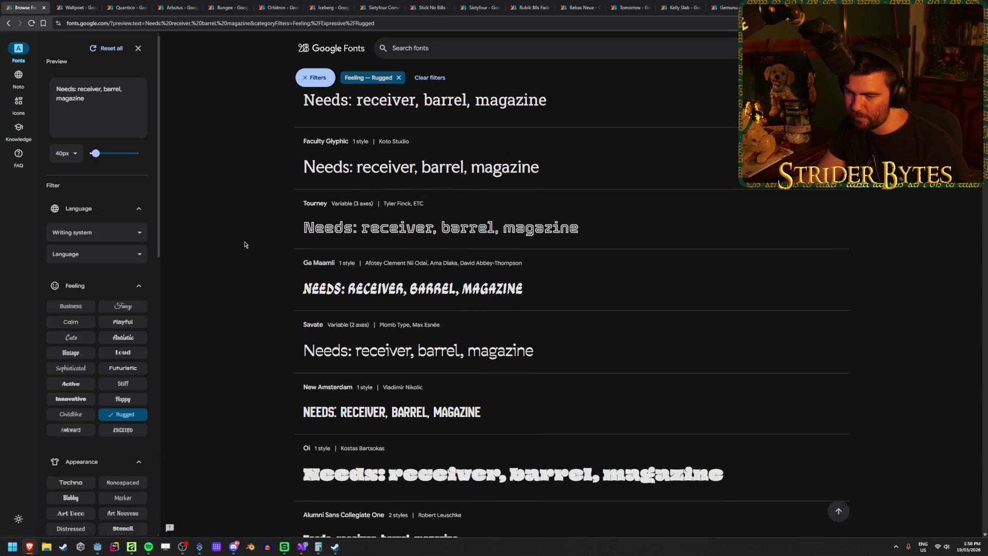
pyautogui.scroll(-2, 238, 242)
pyautogui.scroll(-5, 238, 243)
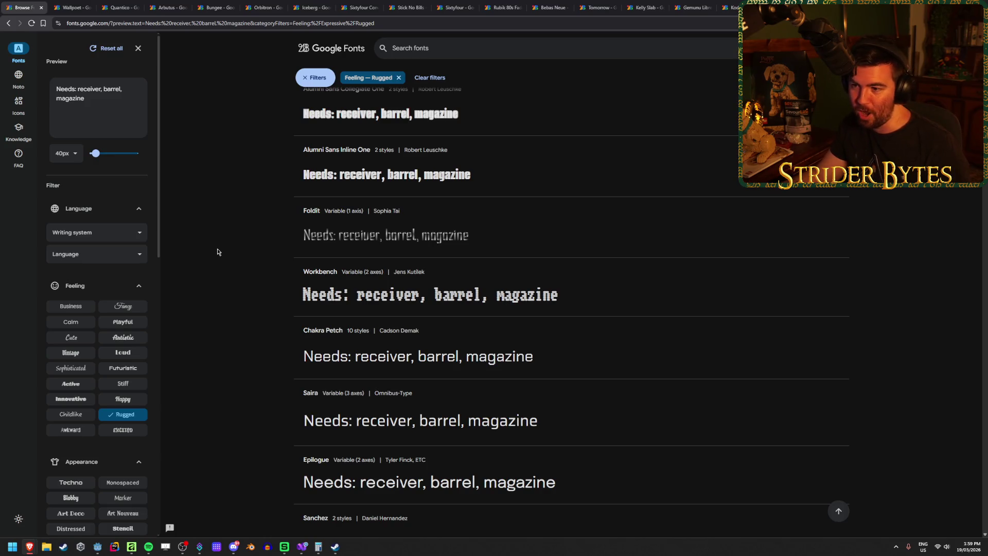
pyautogui.scroll(-4, 217, 252)
pyautogui.scroll(-8, 226, 248)
pyautogui.scroll(-7, 226, 248)
pyautogui.scroll(-15, 229, 245)
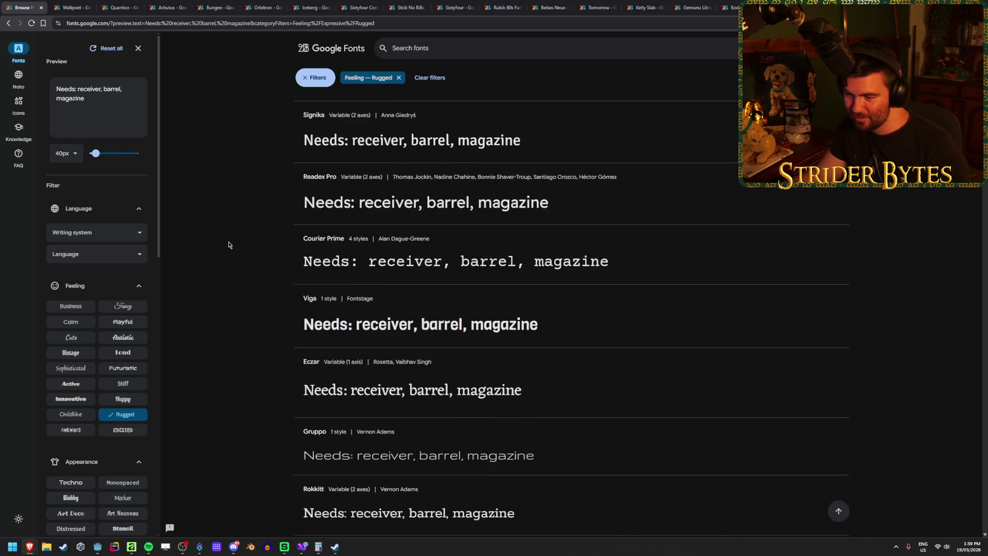
# Review the Wallpoet specimen, close its tab to reveal Quantico, then switch to Godot
pyautogui.click(70, 6)
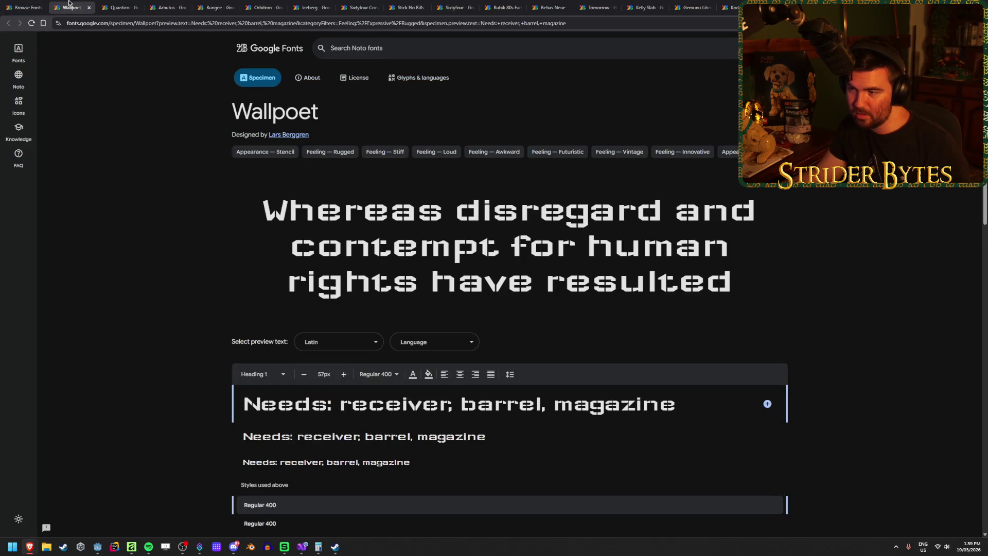
pyautogui.moveTo(733, 282); pyautogui.dragTo(618, 282)
pyautogui.click(329, 229)
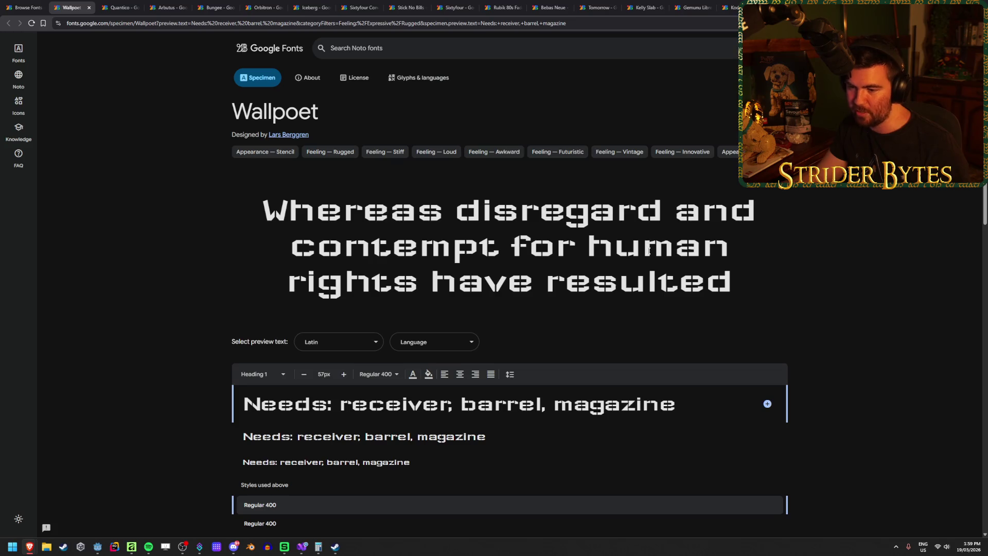
pyautogui.moveTo(547, 406); pyautogui.dragTo(621, 406)
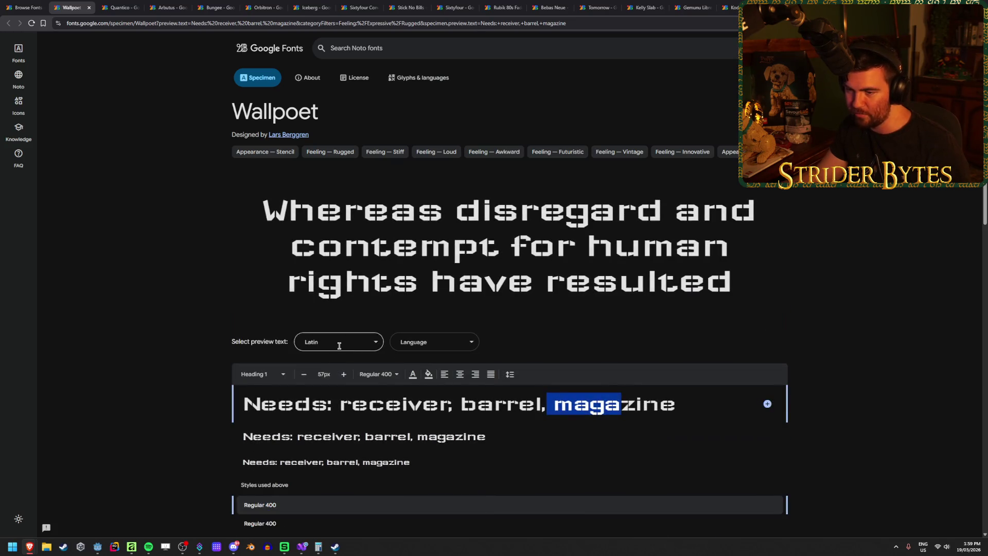
pyautogui.click(289, 366)
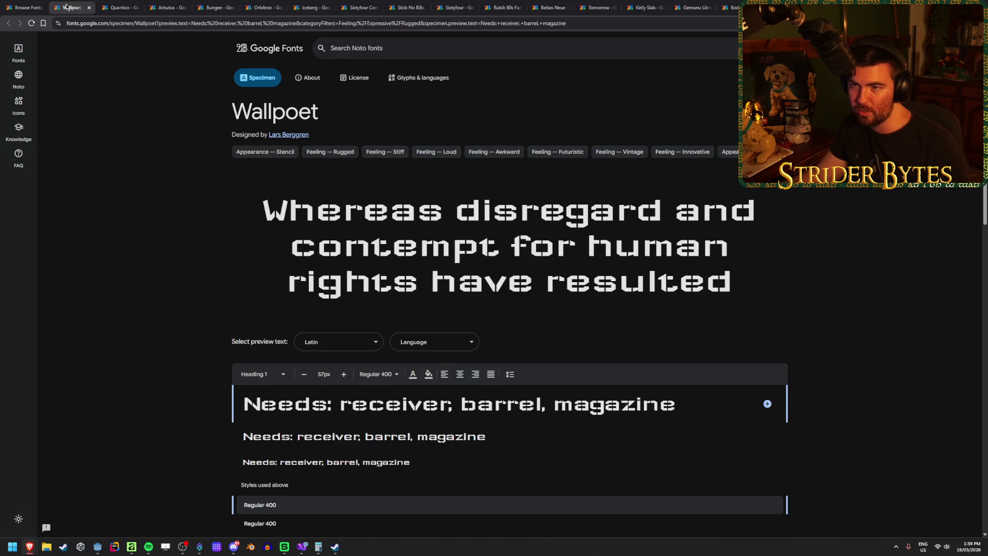
pyautogui.middleClick(66, 7)
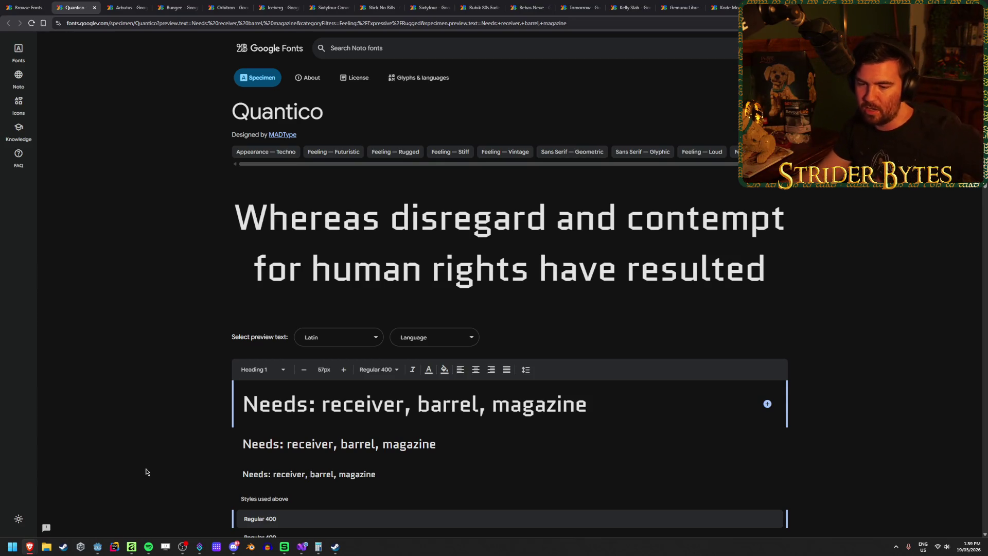
pyautogui.click(99, 546)
pyautogui.moveTo(447, 326)
pyautogui.mouseDown()
pyautogui.moveTo(330, 322)
pyautogui.moveTo(545, 323)
pyautogui.mouseUp()
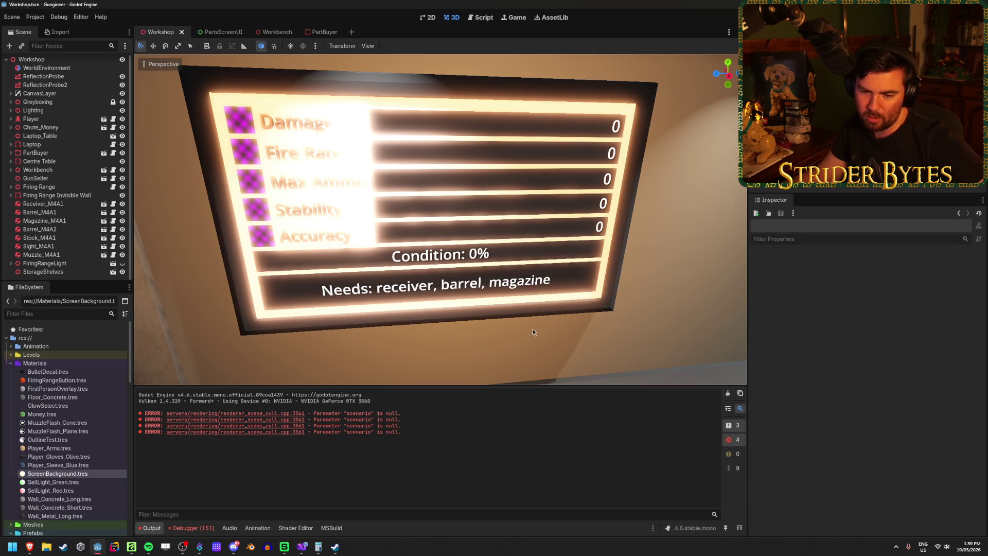
pyautogui.moveTo(561, 322)
pyautogui.mouseDown()
pyautogui.moveTo(422, 326)
pyautogui.moveTo(551, 328)
pyautogui.mouseUp()
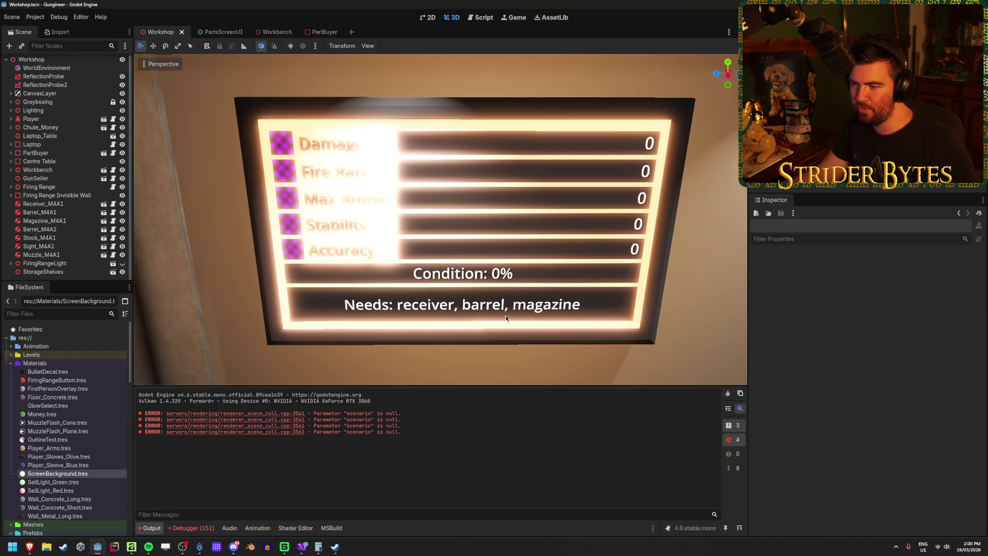
pyautogui.scroll(-5, 504, 318)
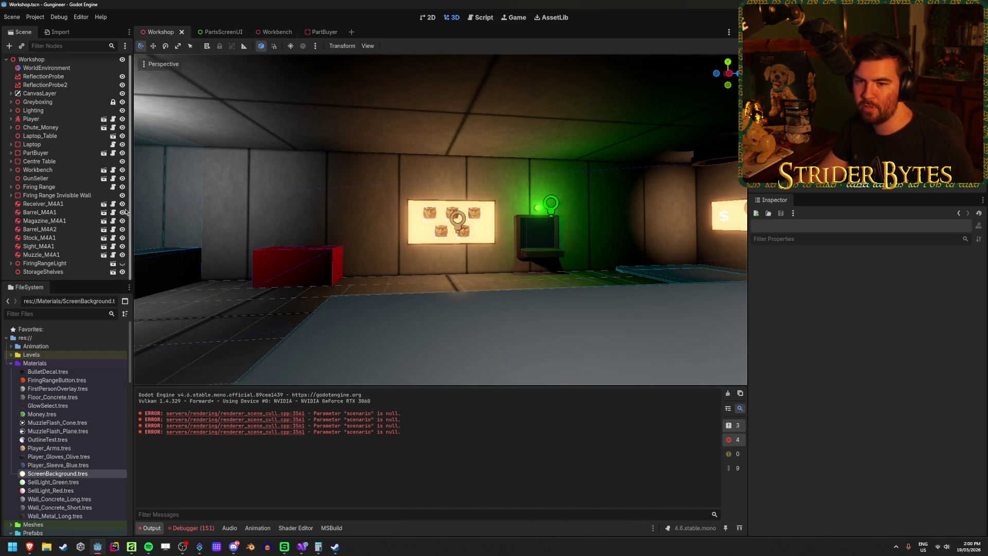
pyautogui.scroll(5, 452, 216)
# Run the game and walk to the portrait wall to read the Gas Snake contract
pyautogui.press('F5')
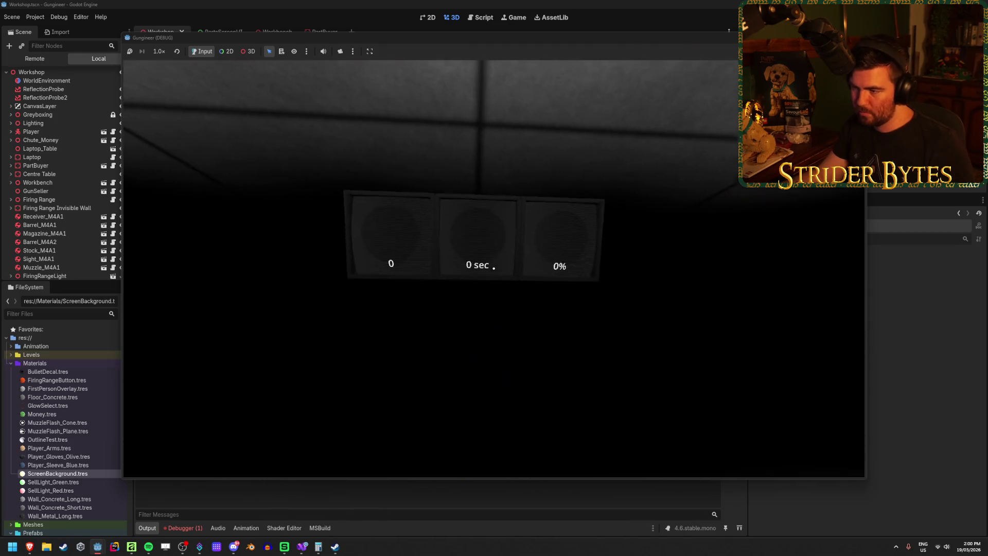
pyautogui.press('w')
pyautogui.press('s')
pyautogui.press('w')
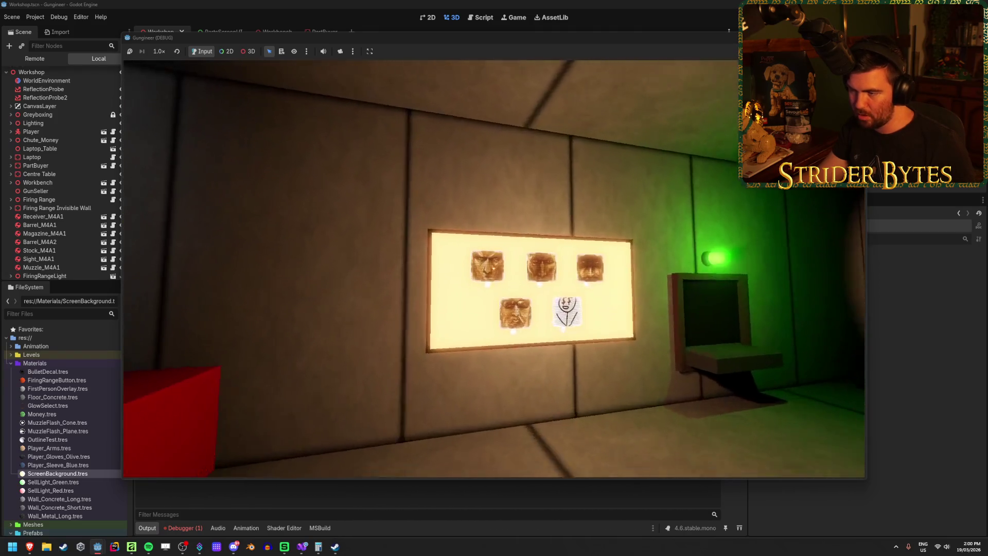
pyautogui.press('w')
pyautogui.press('e')
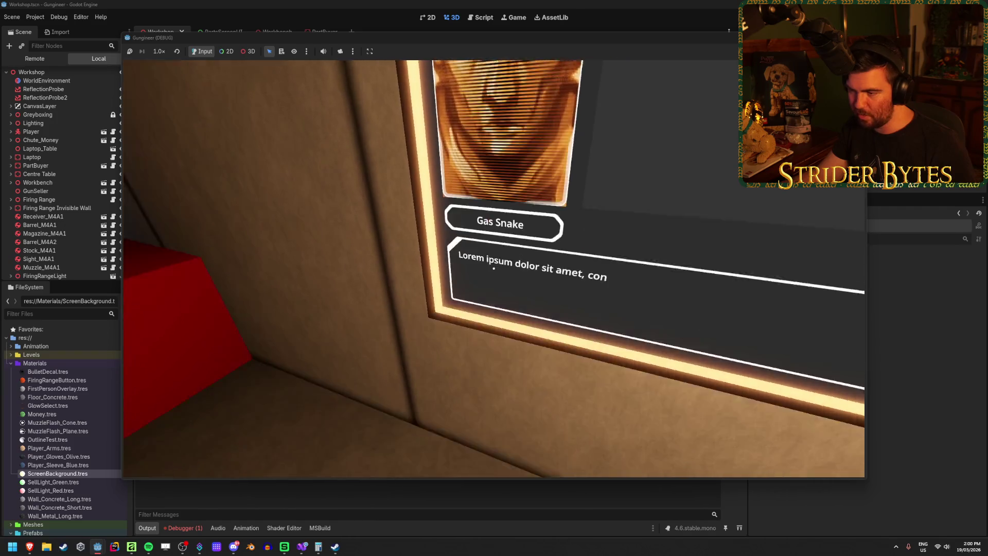
pyautogui.press('s')
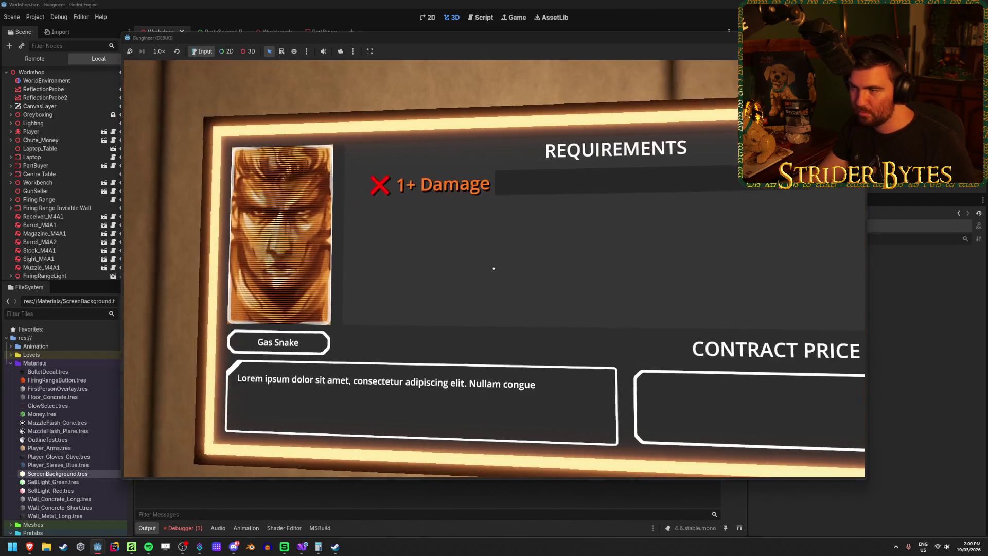
pyautogui.press('s')
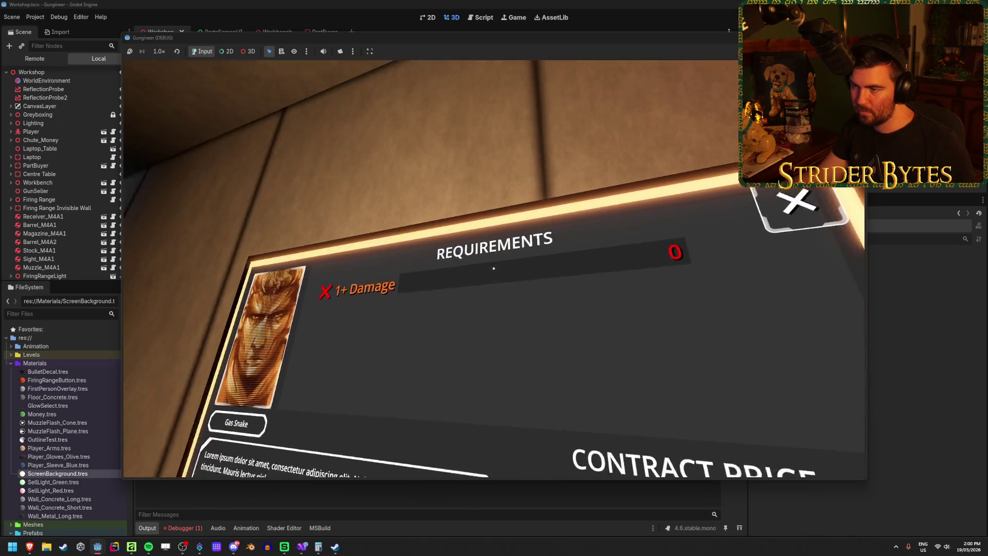
pyautogui.press('w')
pyautogui.press('w')
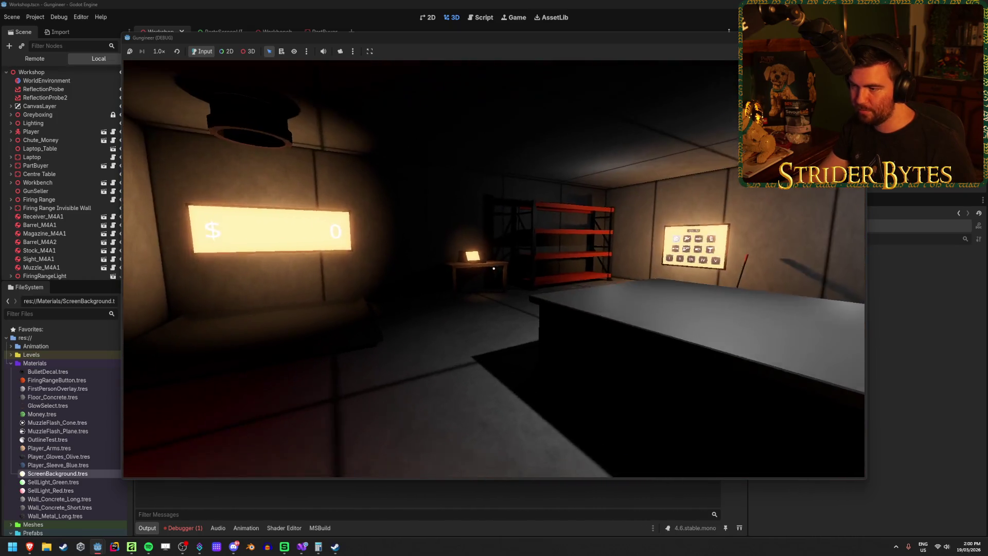
# Check the laptop UPGRADES screen, stop the game, and return to the Quantico specimen
pyautogui.press('e')
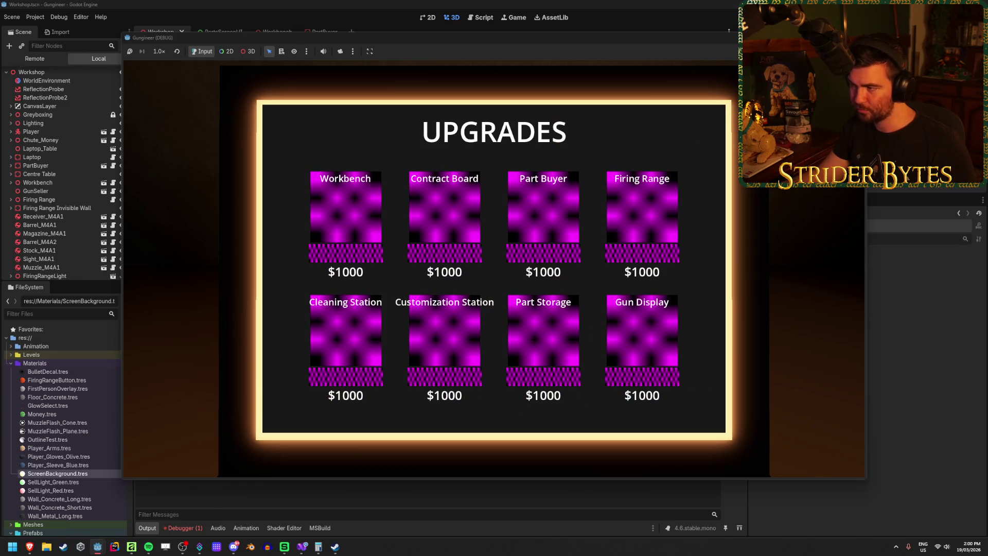
pyautogui.press('e')
pyautogui.press('w')
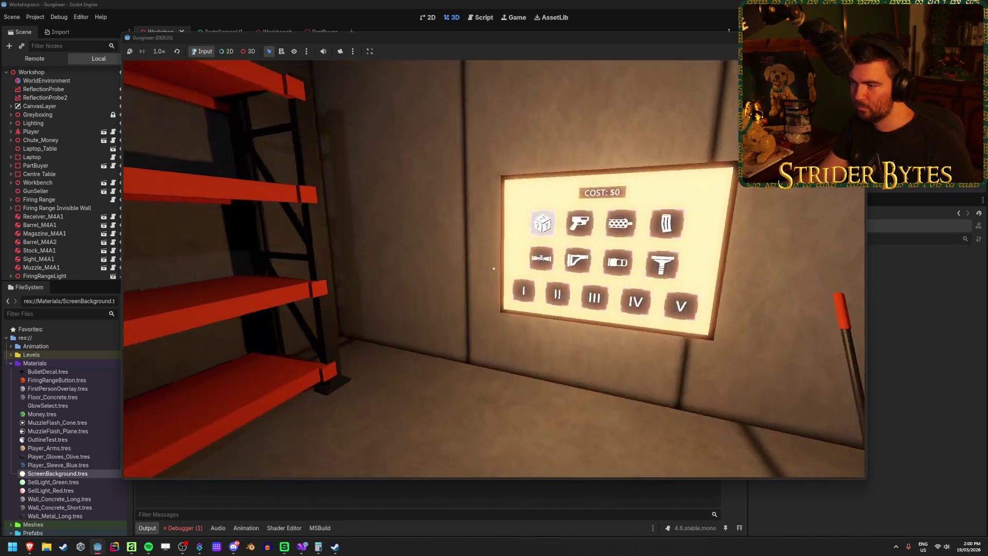
pyautogui.press('w')
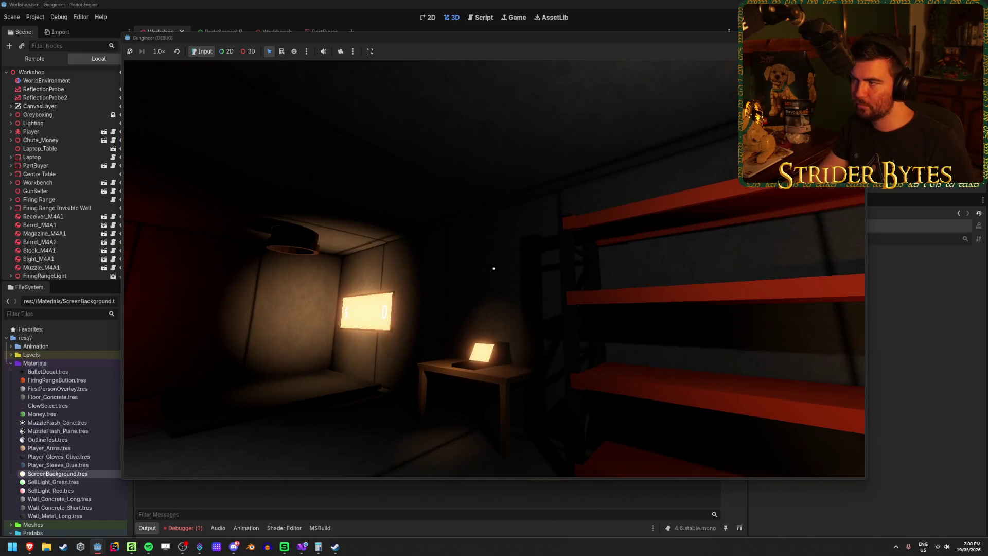
pyautogui.press('F8')
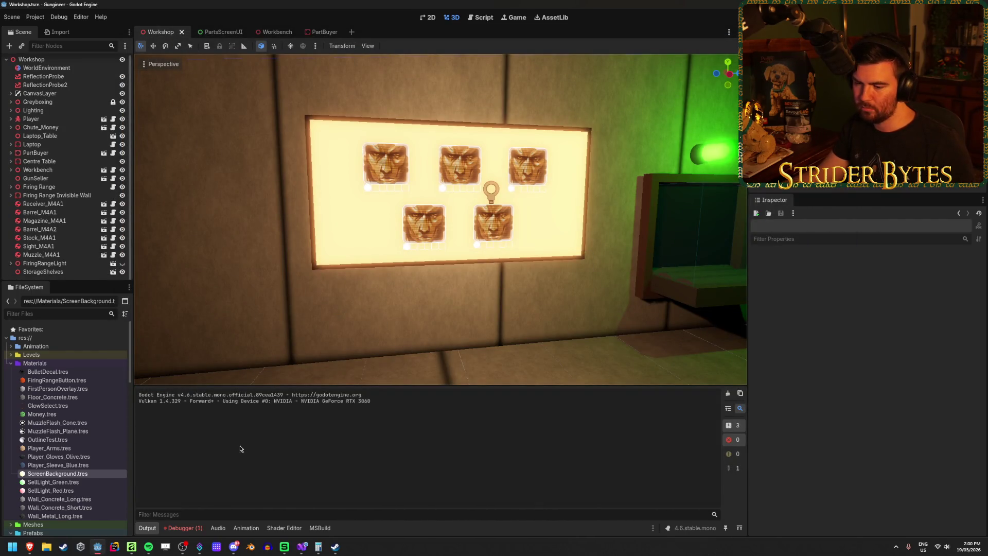
pyautogui.moveTo(31, 550)
pyautogui.click(334, 504)
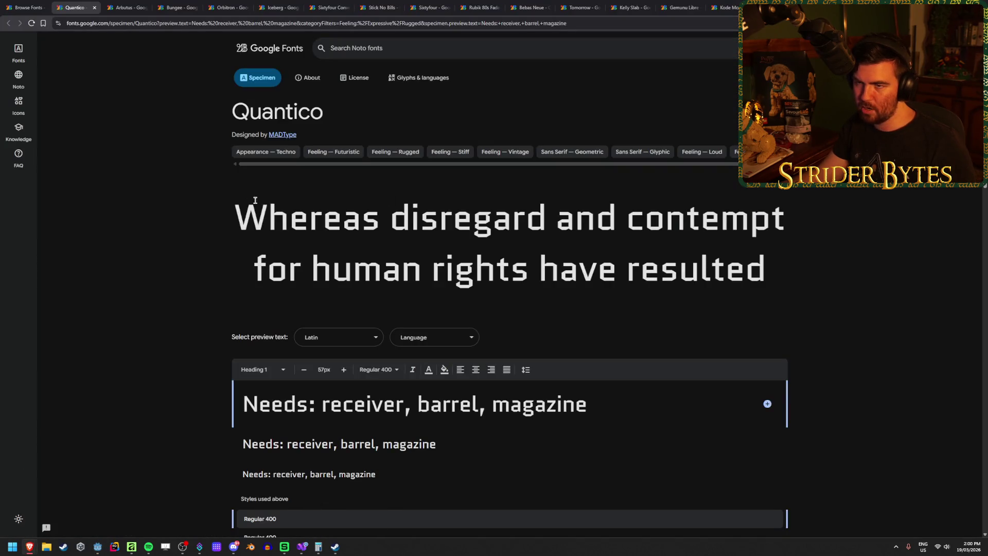
# Close the Arbutus and Bungee candidate font tabs
pyautogui.moveTo(762, 278); pyautogui.dragTo(538, 272)
pyautogui.click(713, 274)
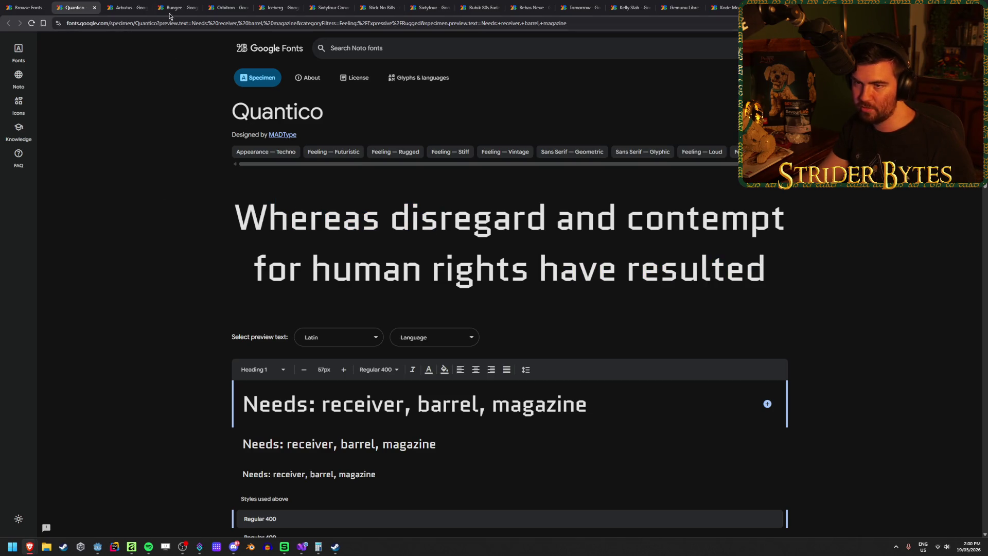
pyautogui.click(128, 4)
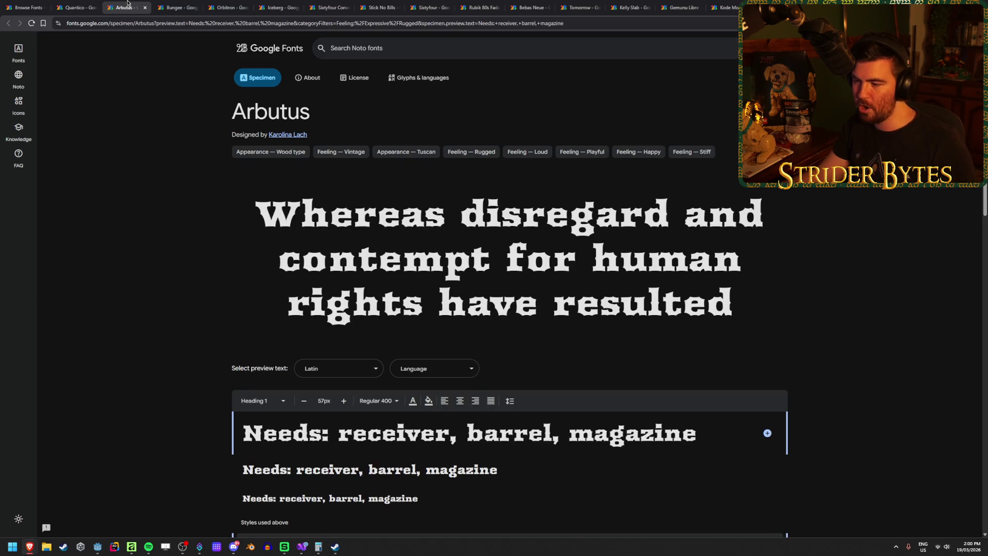
pyautogui.middleClick(126, 5)
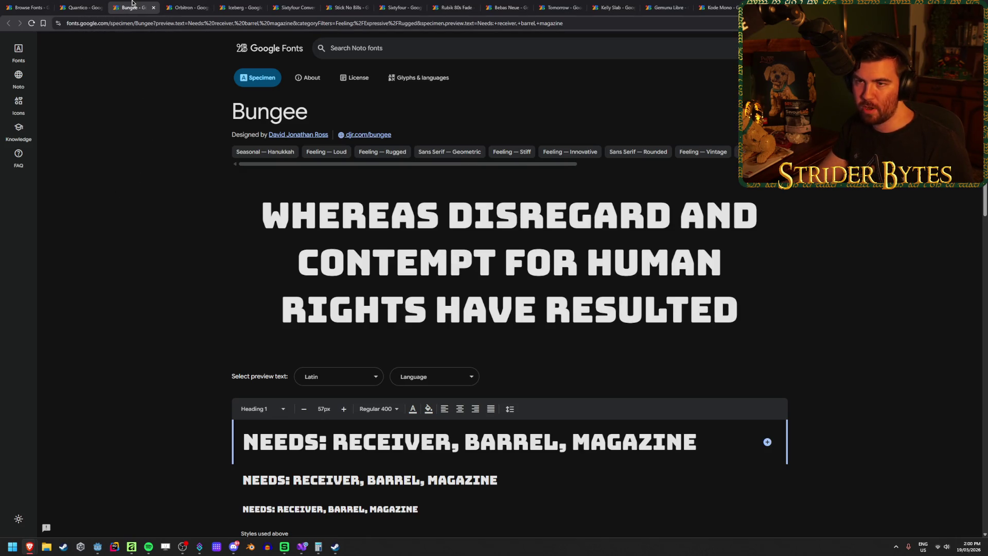
pyautogui.middleClick(132, 2)
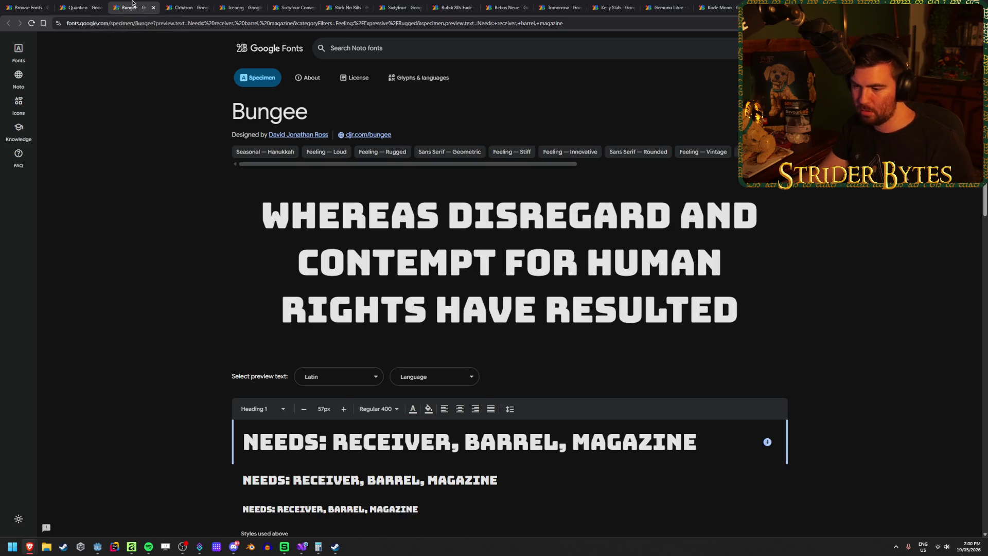
# Compare the Quantico and Orbitron specimens by switching between their tabs
pyautogui.click(85, 7)
pyautogui.click(142, 2)
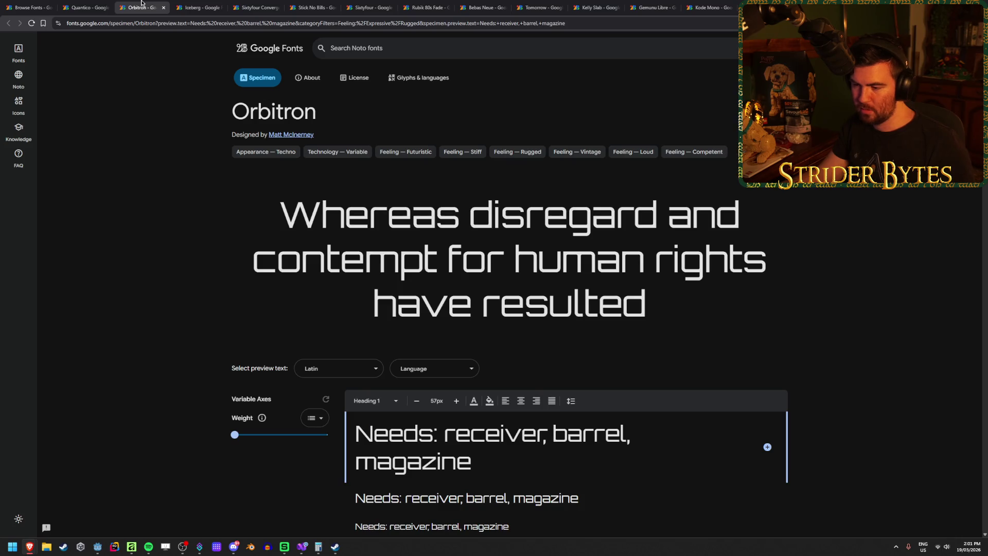
pyautogui.click(85, 6)
pyautogui.click(151, 3)
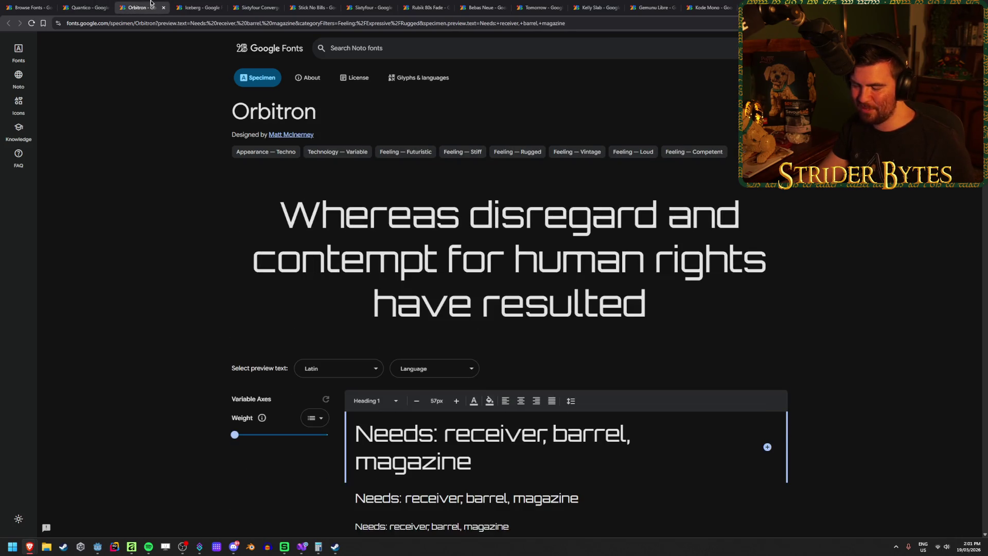
pyautogui.scroll(-2, 128, 226)
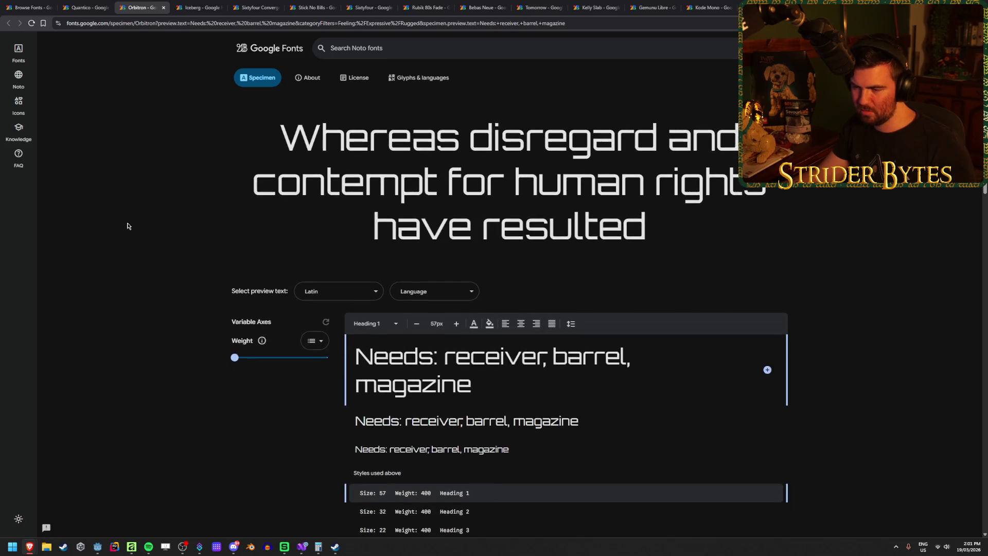
pyautogui.scroll(2, 144, 229)
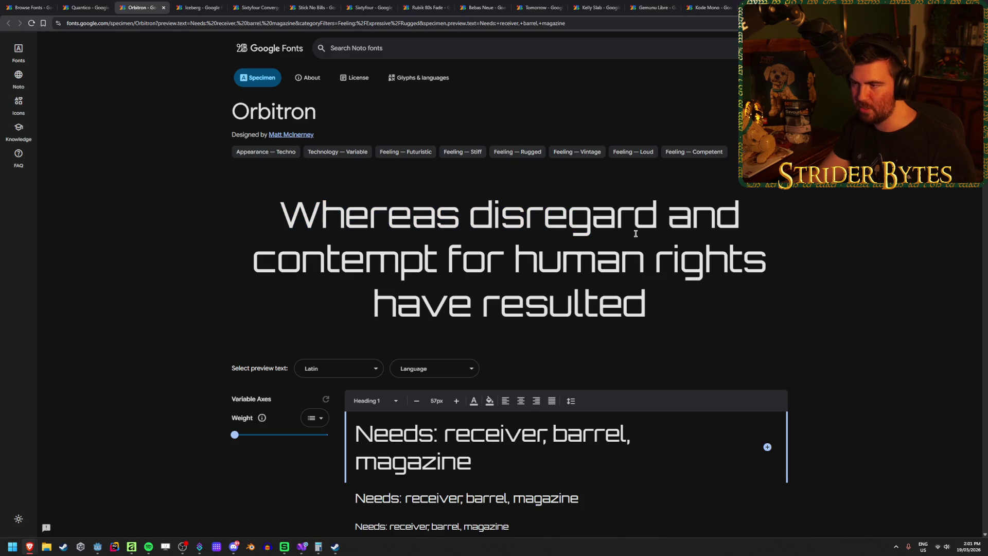
pyautogui.moveTo(269, 207)
pyautogui.mouseDown()
pyautogui.moveTo(810, 214)
pyautogui.moveTo(346, 213)
pyautogui.moveTo(777, 223)
pyautogui.mouseUp()
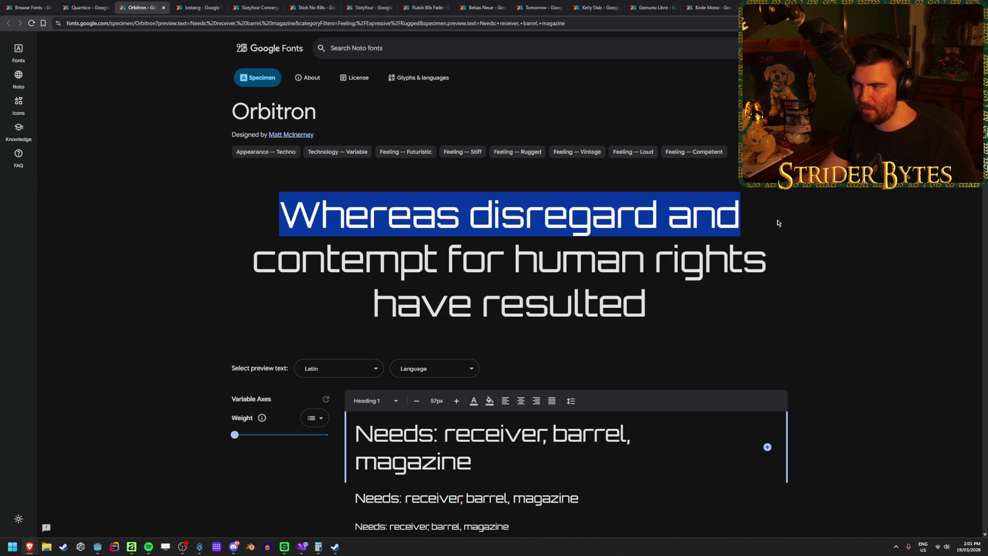
pyautogui.click(368, 210)
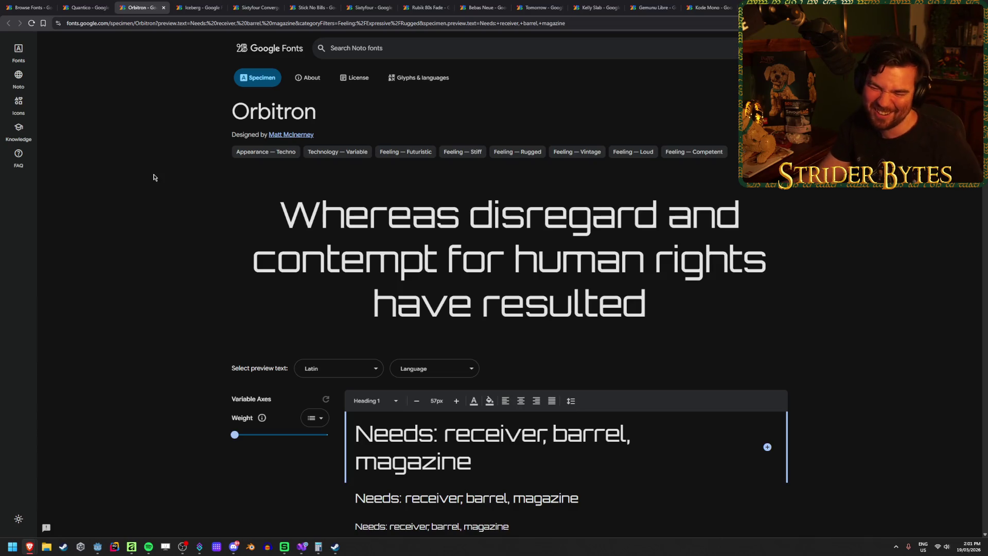
# Check Quantico once more, then close the Orbitron tab
pyautogui.click(85, 7)
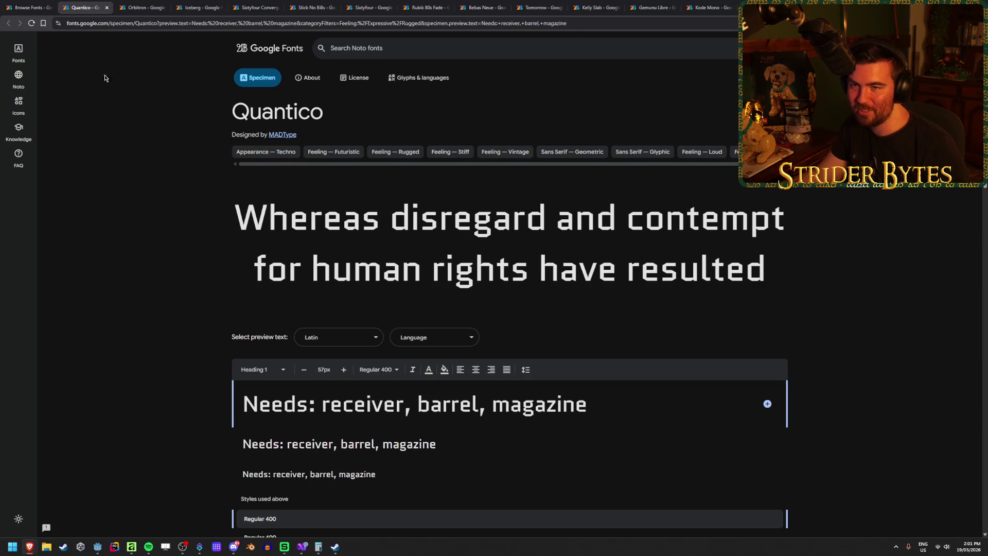
pyautogui.click(151, 4)
pyautogui.middleClick(146, 5)
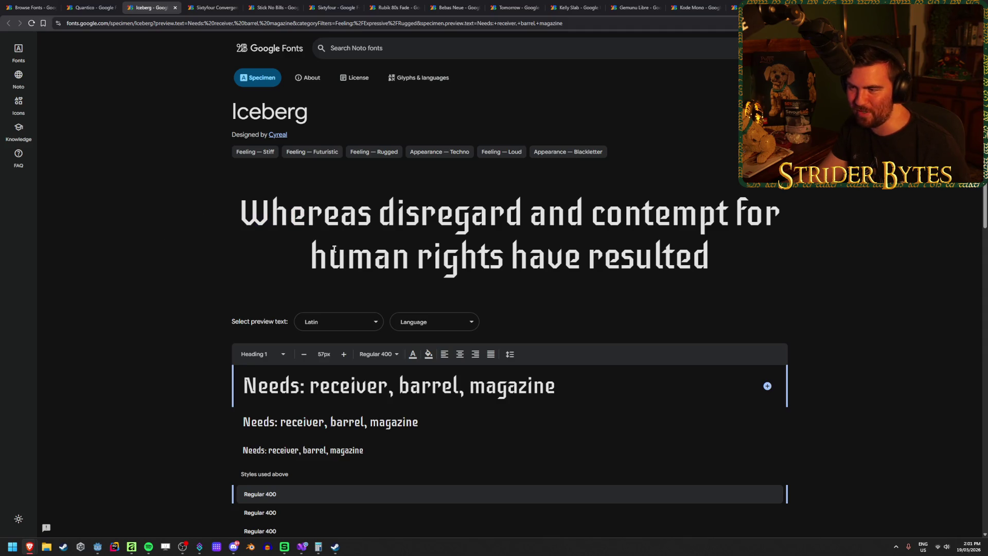
# Compare Iceberg against Quantico, then close the rejected Iceberg font
pyautogui.click(85, 7)
pyautogui.click(138, 3)
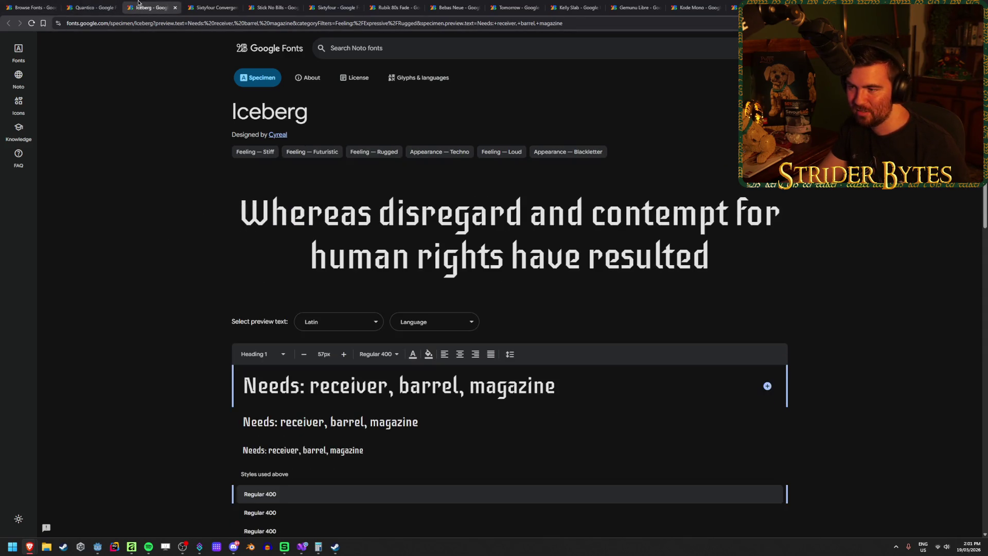
pyautogui.click(104, 4)
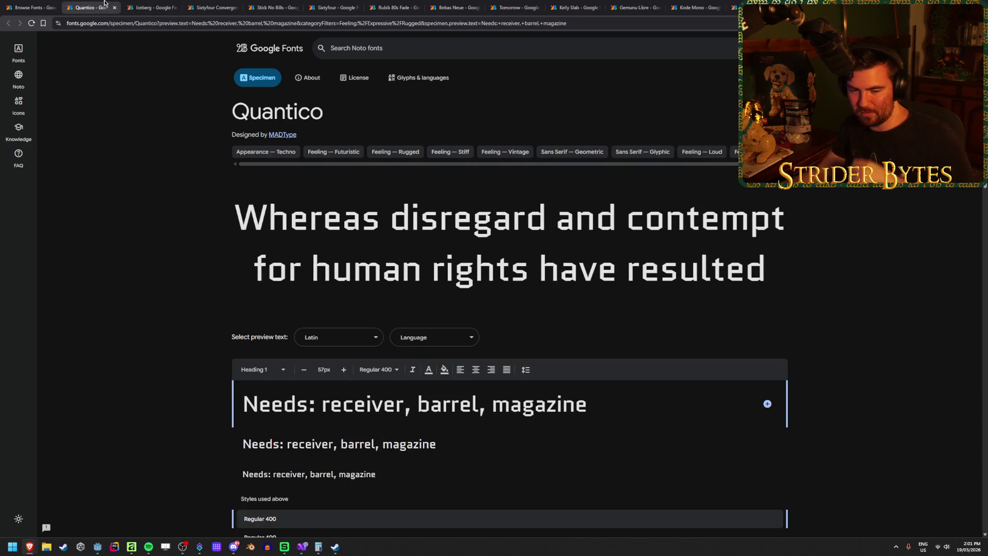
pyautogui.click(149, 3)
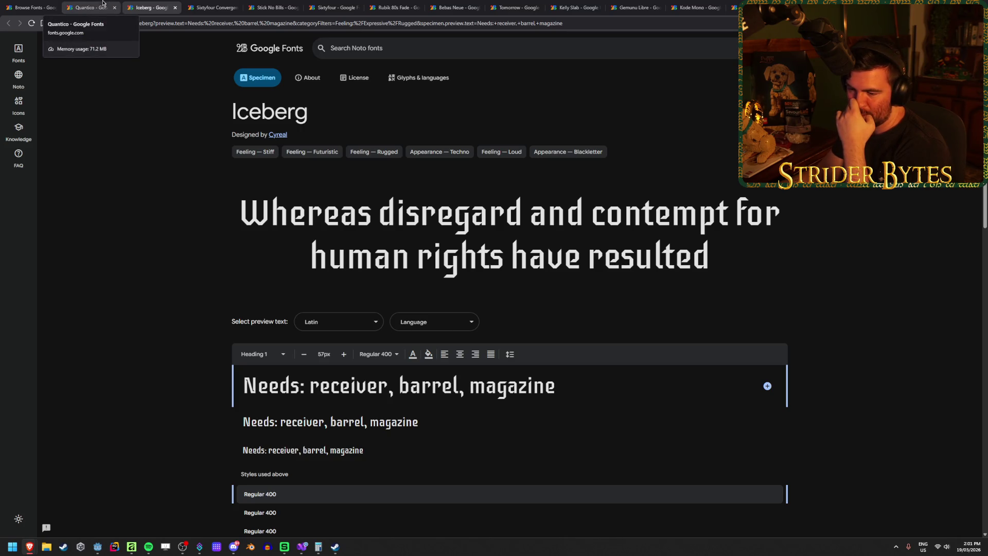
pyautogui.click(103, 3)
pyautogui.click(142, 4)
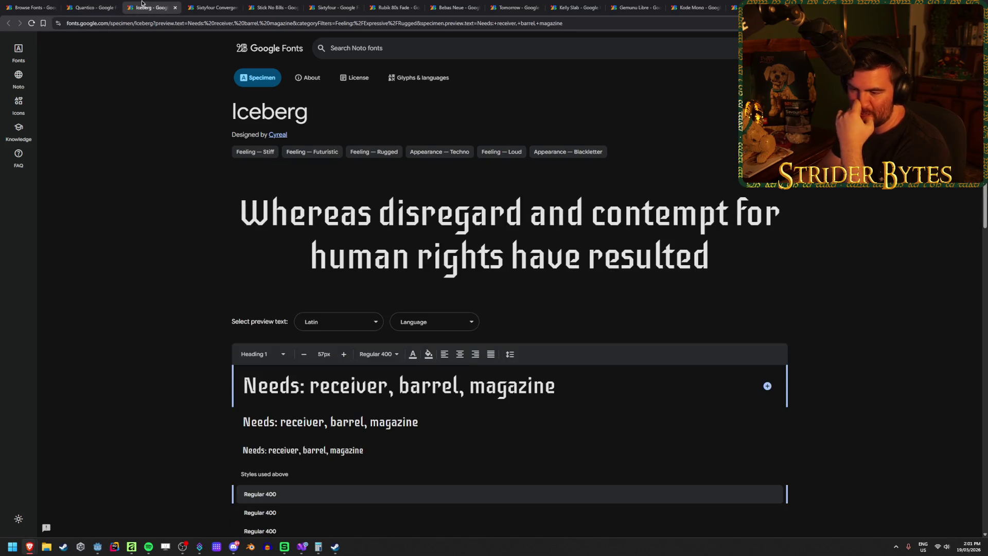
pyautogui.hotkey('ctrl', 'Tab')
pyautogui.middleClick(142, 4)
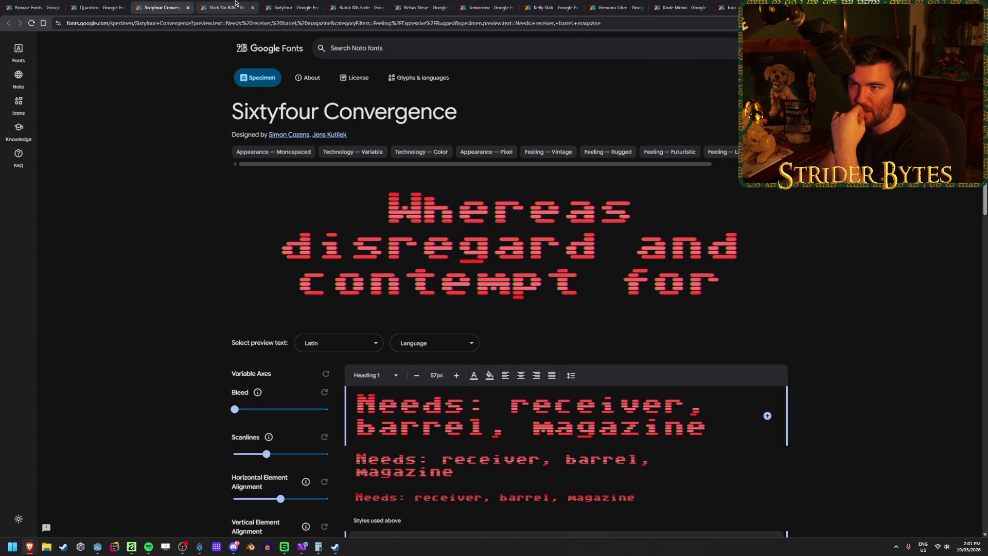
# Drop Sixtyfour Convergence and review the Sixtyfour specimen, leaving its preview language unchanged
pyautogui.click(288, 3)
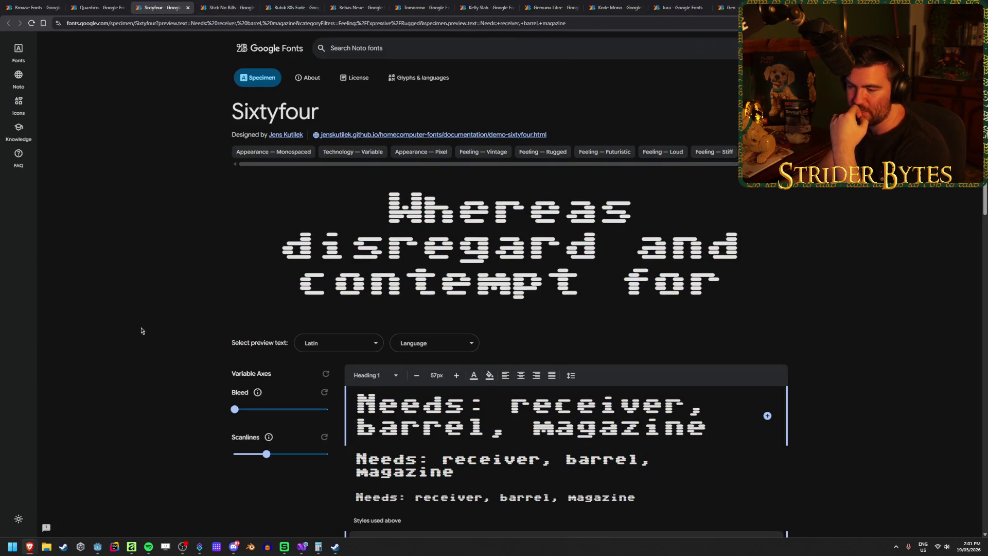
pyautogui.scroll(-1, 141, 323)
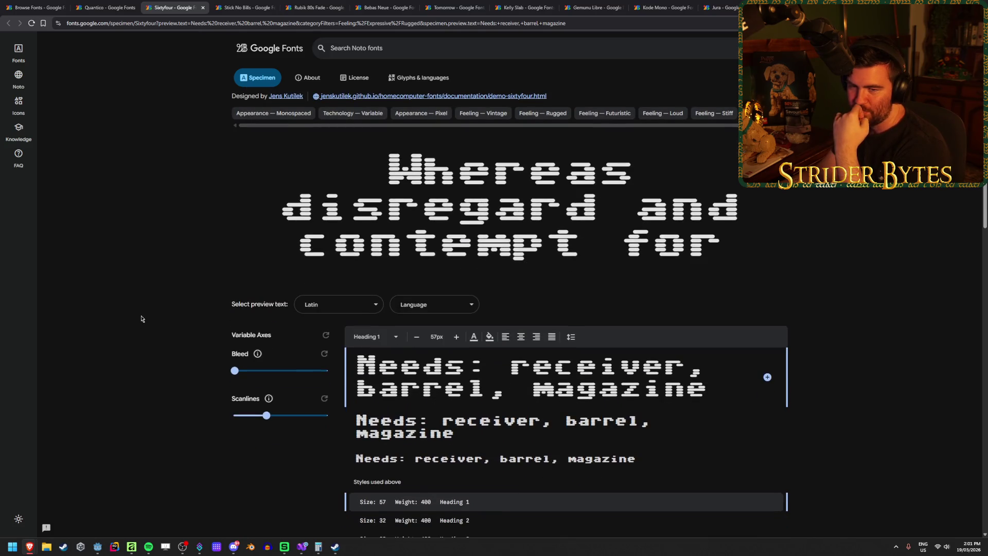
pyautogui.scroll(2, 141, 316)
pyautogui.scroll(-2, 142, 313)
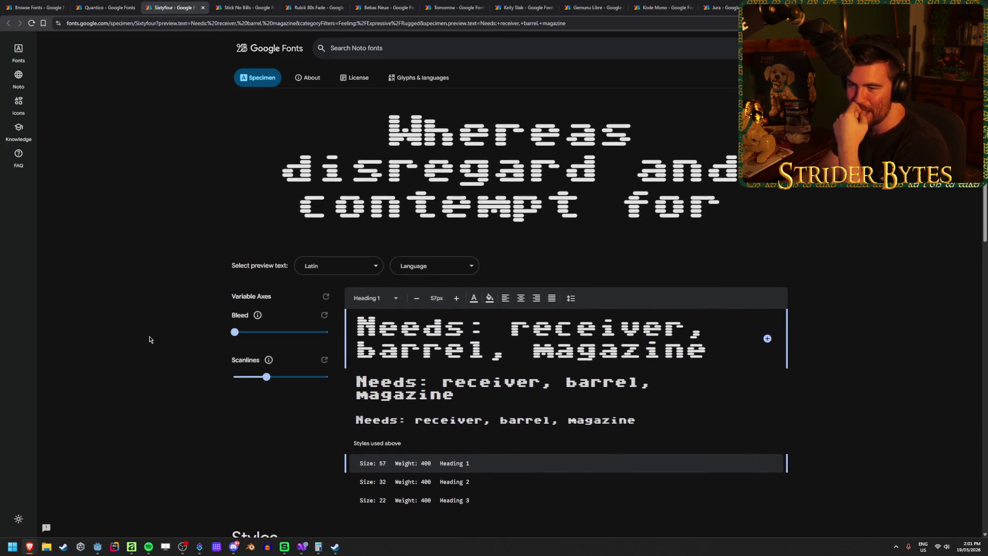
pyautogui.scroll(1, 149, 339)
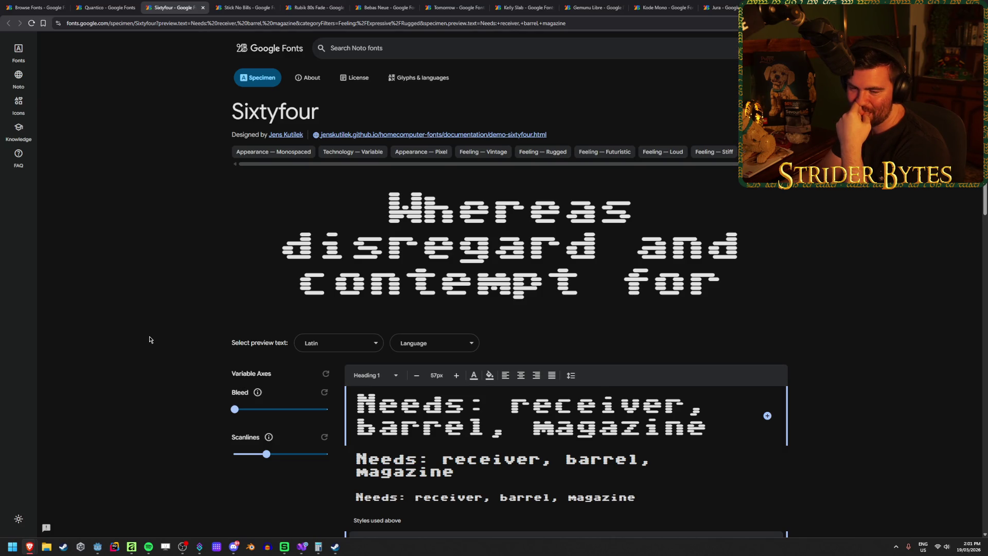
pyautogui.click(320, 343)
pyautogui.click(167, 326)
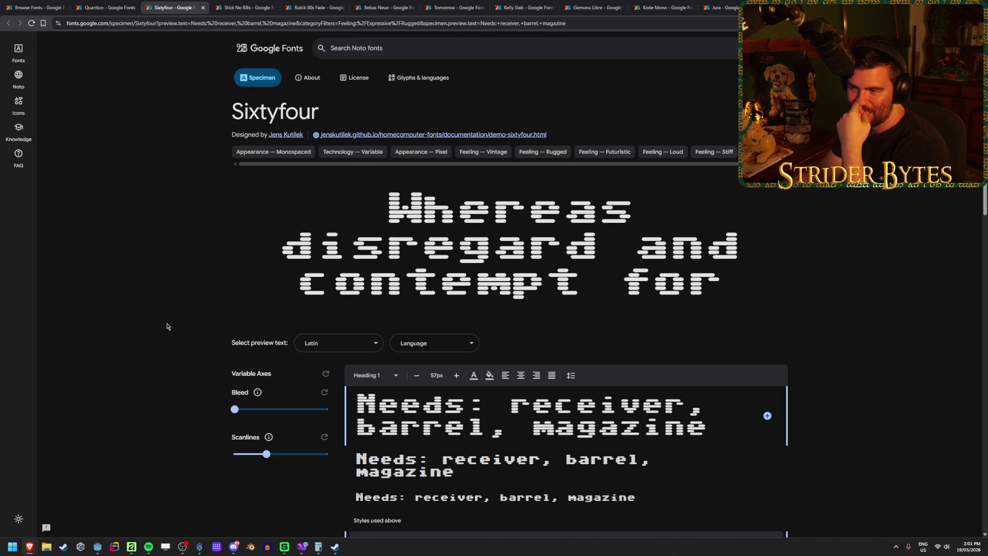
pyautogui.scroll(-1, 168, 320)
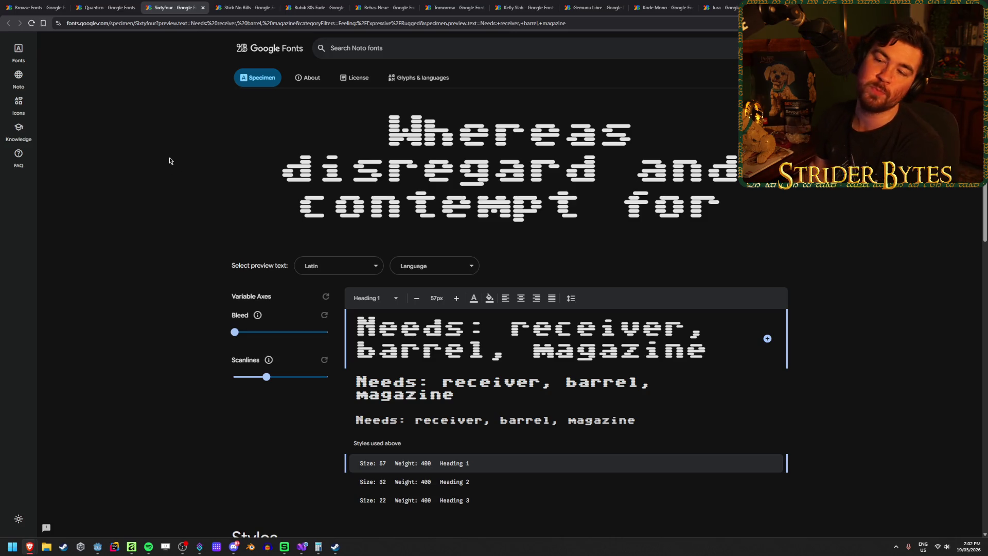
# Glance at Quantico again, then bring up the Stick No Bills specimen
pyautogui.click(88, 6)
pyautogui.click(155, 7)
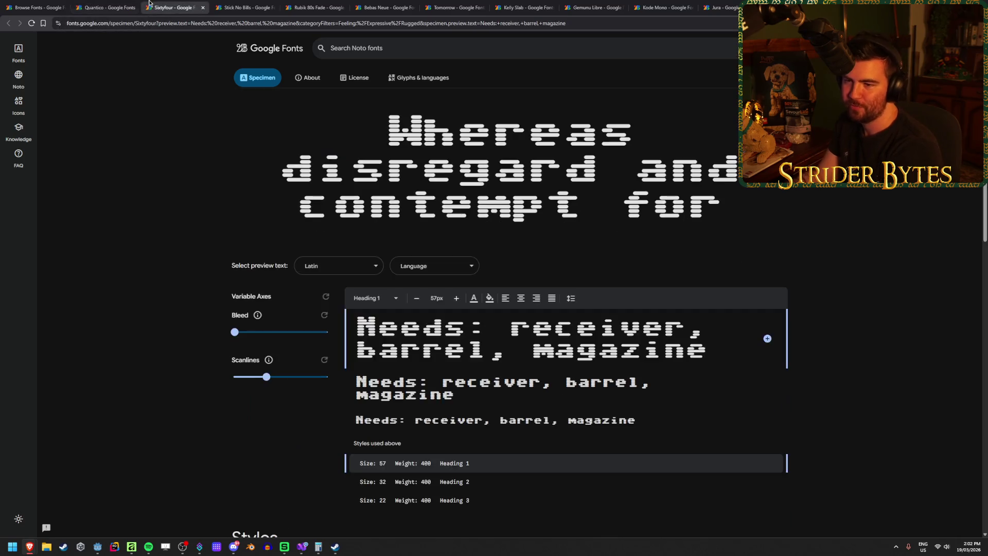
pyautogui.click(238, 5)
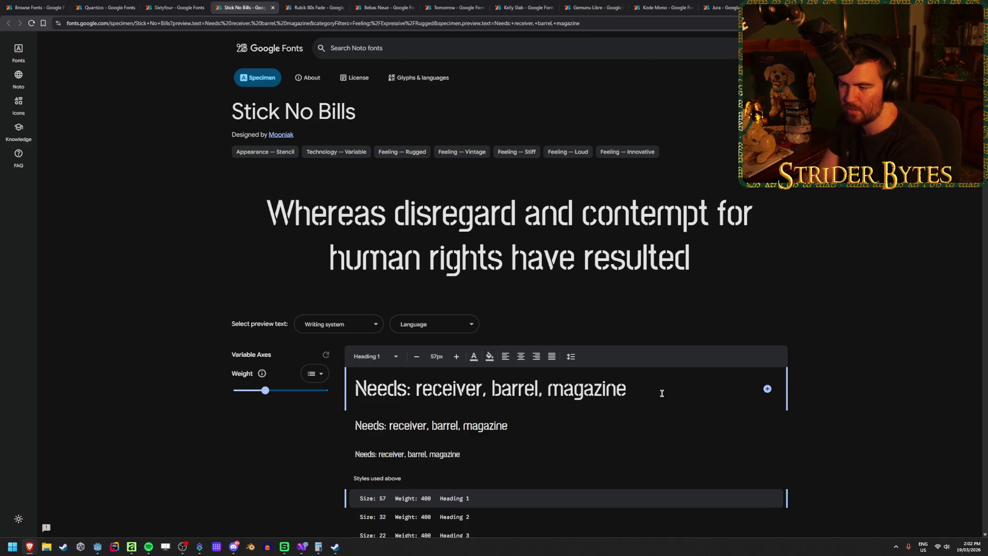
# Compare Stick No Bills against Quantico and close the rejected Stick No Bills font
pyautogui.click(123, 3)
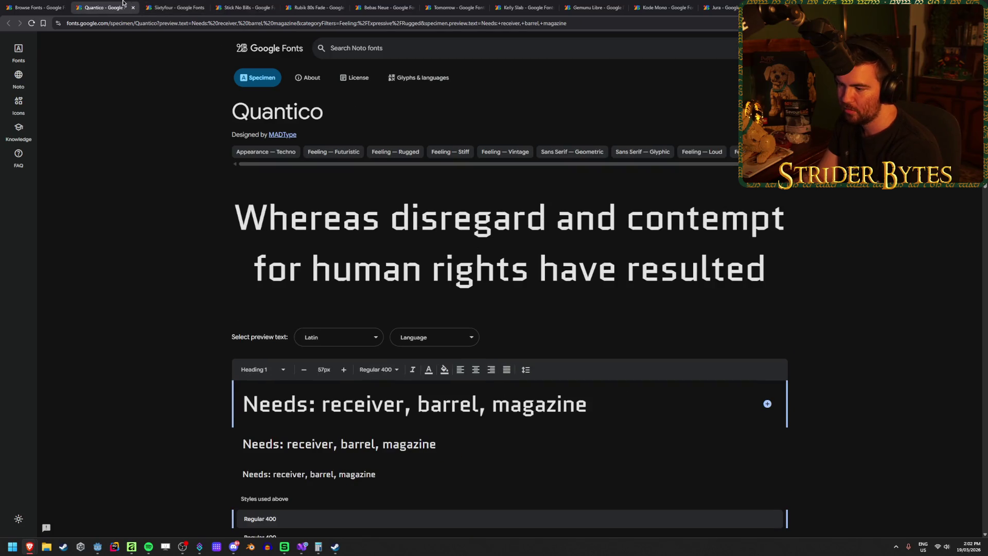
pyautogui.click(248, 4)
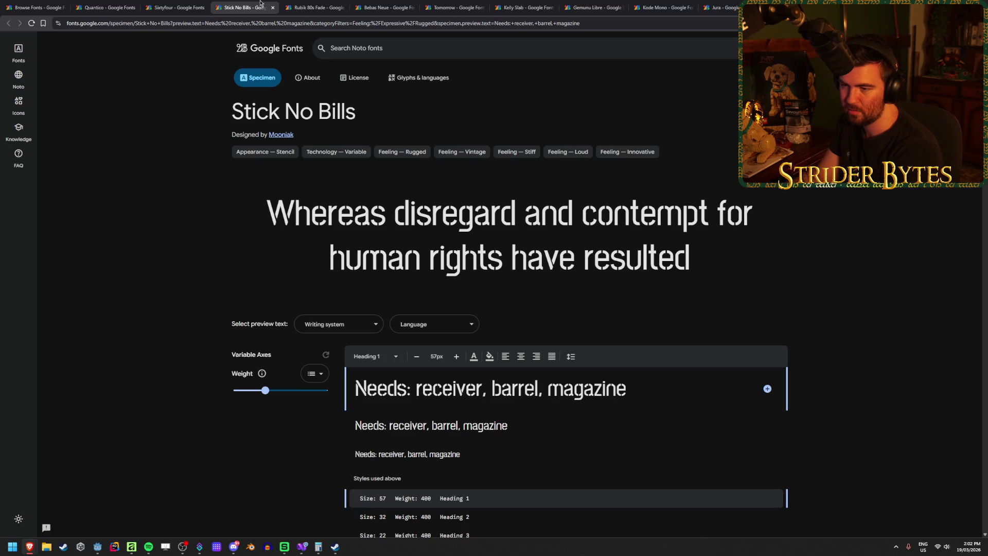
pyautogui.click(117, 4)
pyautogui.click(233, 3)
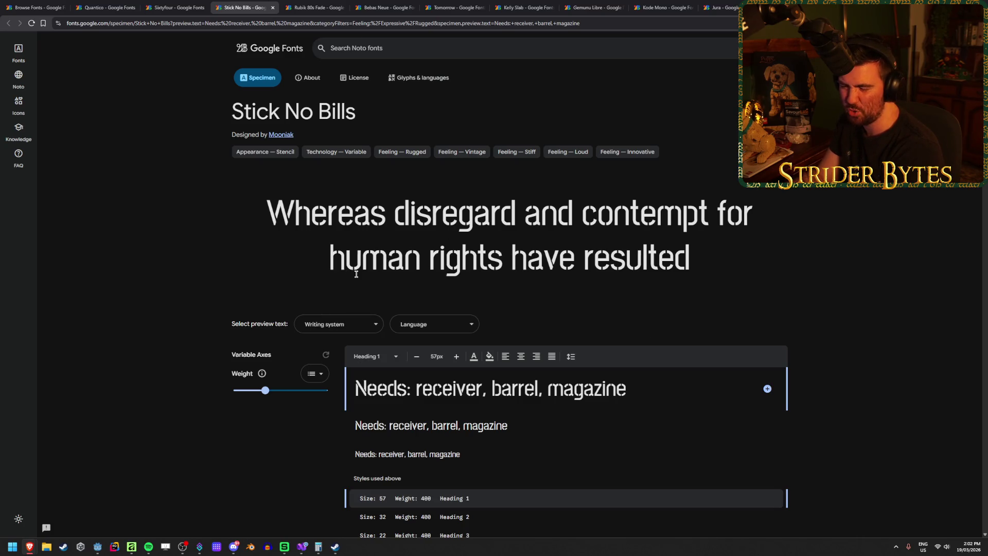
pyautogui.click(123, 7)
pyautogui.click(235, 5)
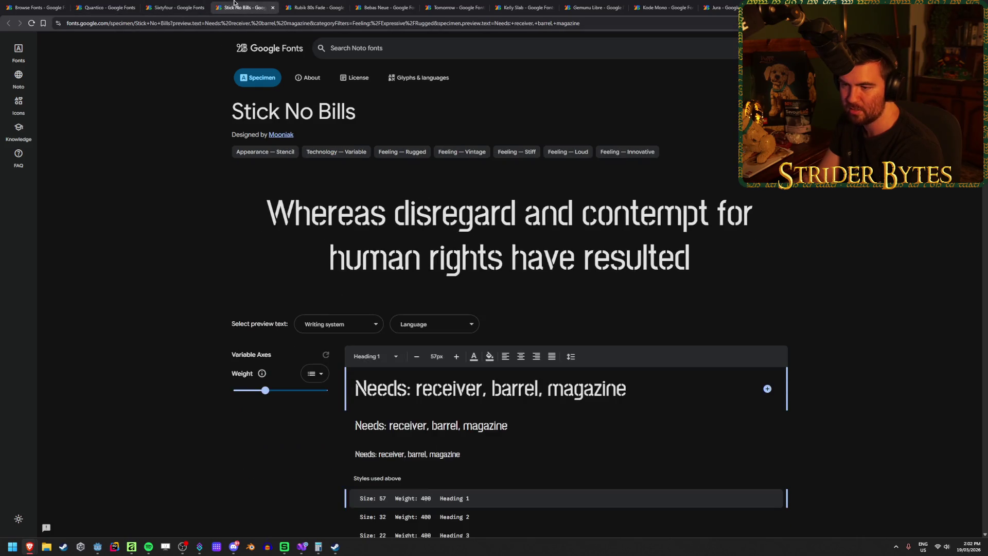
pyautogui.middleClick(234, 5)
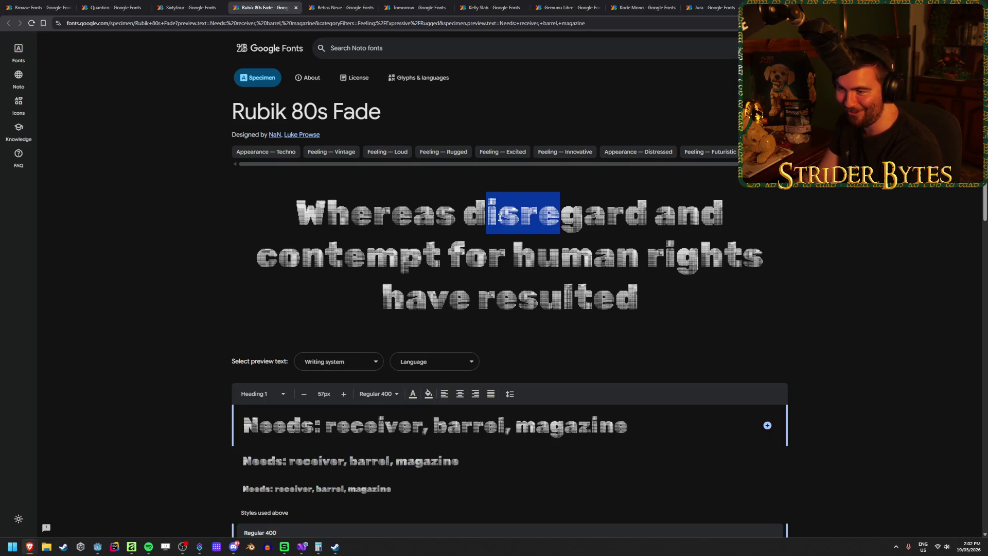
# Close Rubik 80s Fade and compare Bebas Neue against Quantico
pyautogui.middleClick(262, 3)
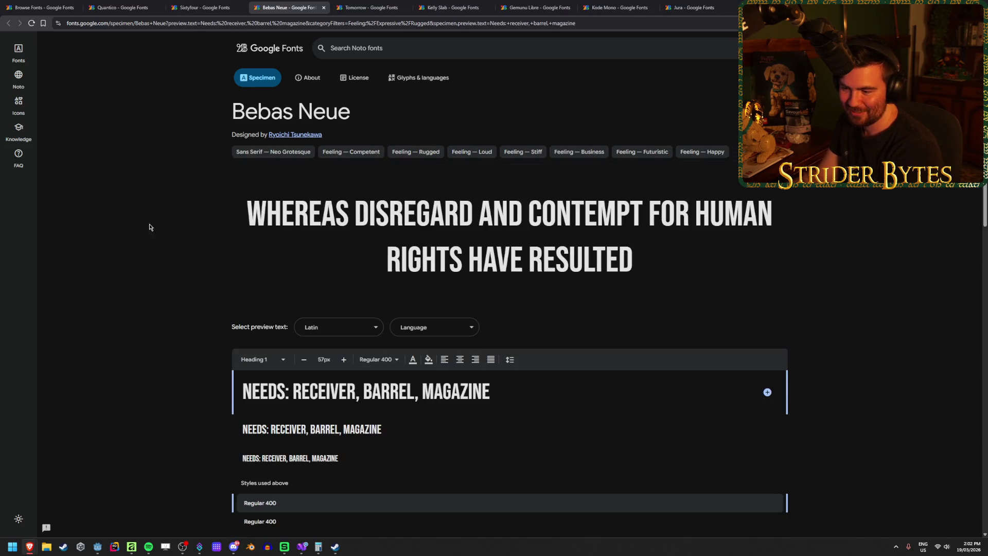
pyautogui.click(139, 8)
pyautogui.click(303, 4)
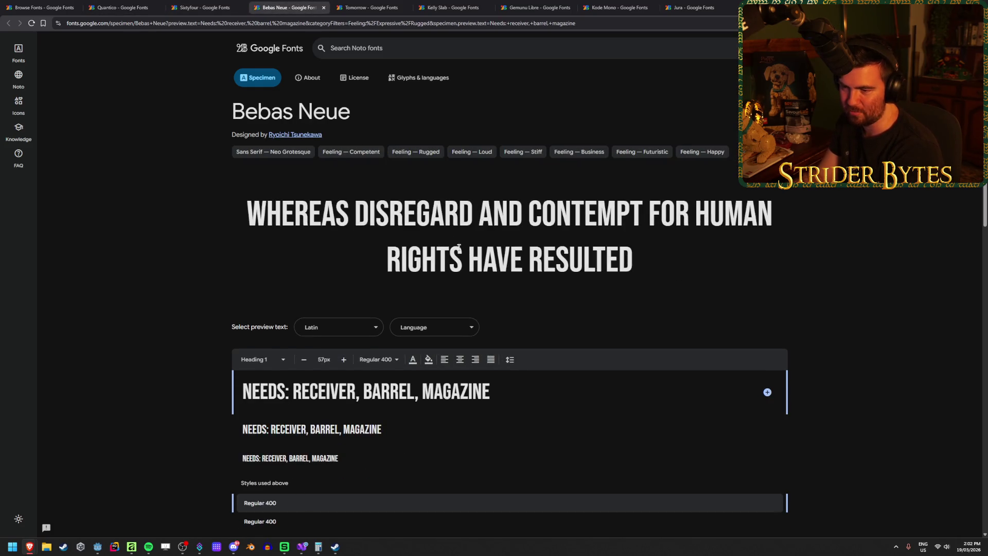
pyautogui.click(133, 4)
pyautogui.click(297, 4)
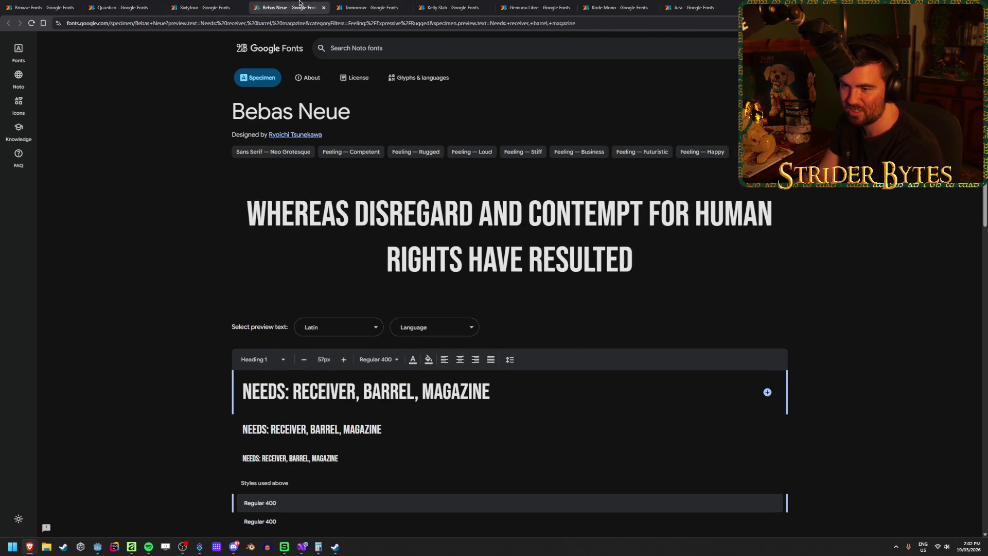
# Close Bebas Neue and move Tomorrow right beside Quantico
pyautogui.middleClick(290, 4)
pyautogui.click(123, 7)
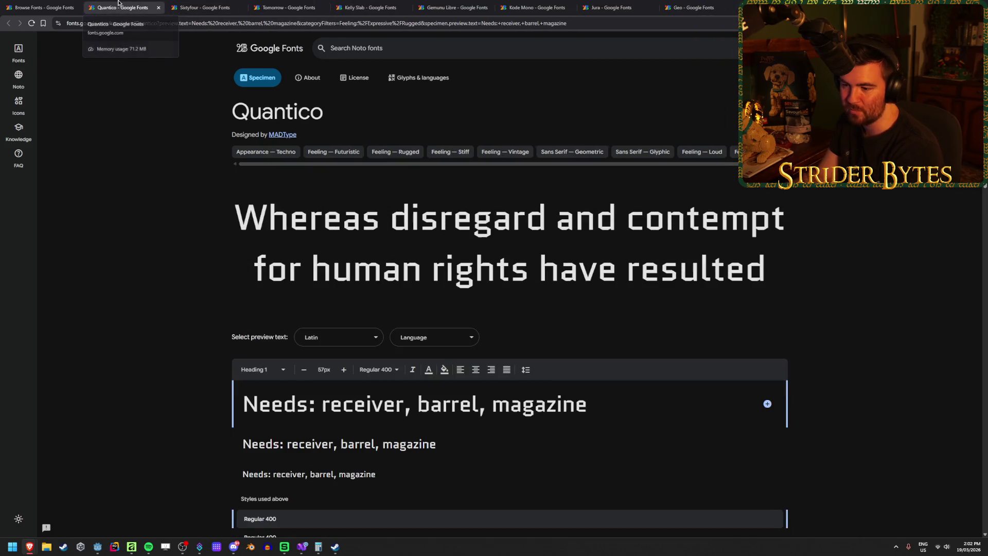
pyautogui.click(276, 5)
pyautogui.click(205, 7)
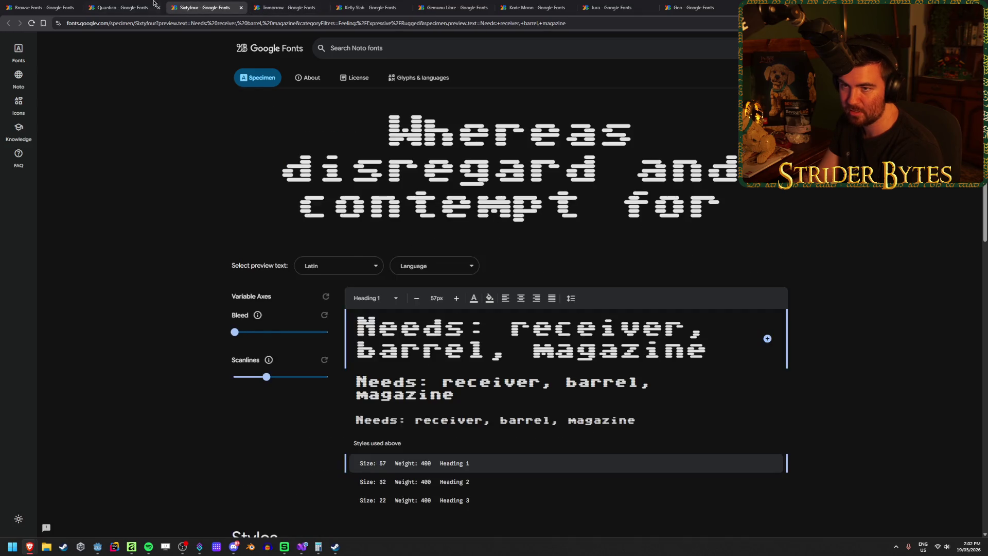
pyautogui.click(123, 7)
pyautogui.moveTo(313, 3); pyautogui.dragTo(229, 4)
# Flip back and forth between the Quantico and Tomorrow specimens
pyautogui.click(120, 2)
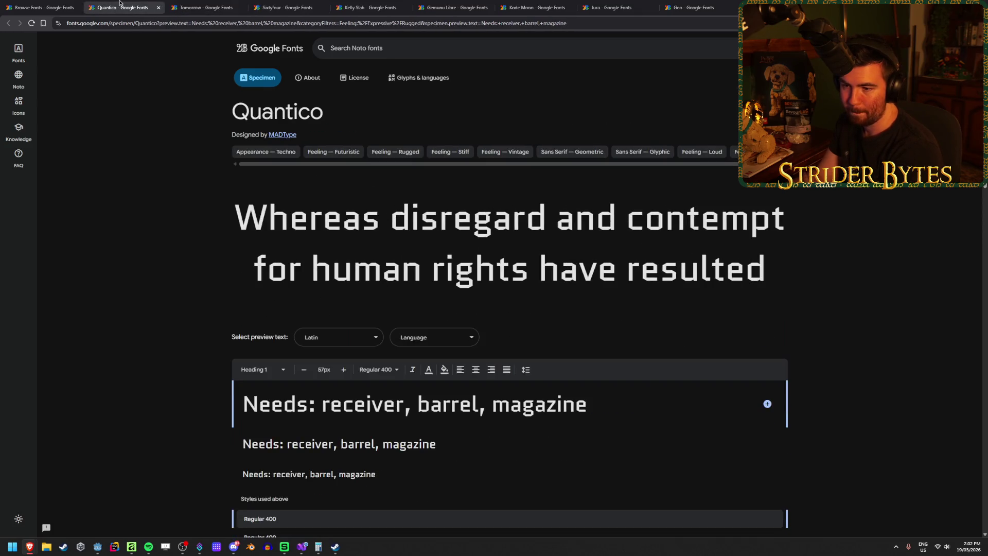
pyautogui.click(208, 7)
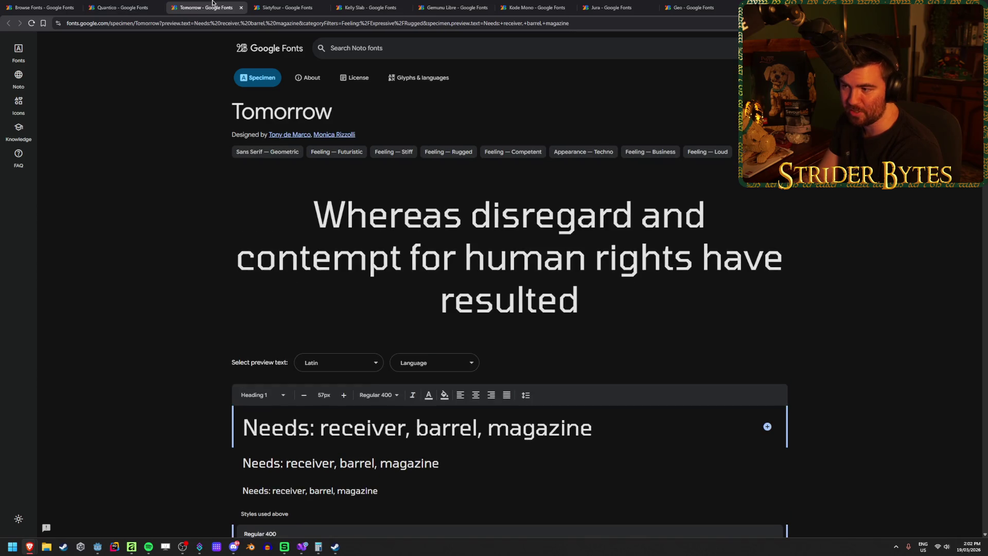
pyautogui.click(135, 3)
pyautogui.click(230, 6)
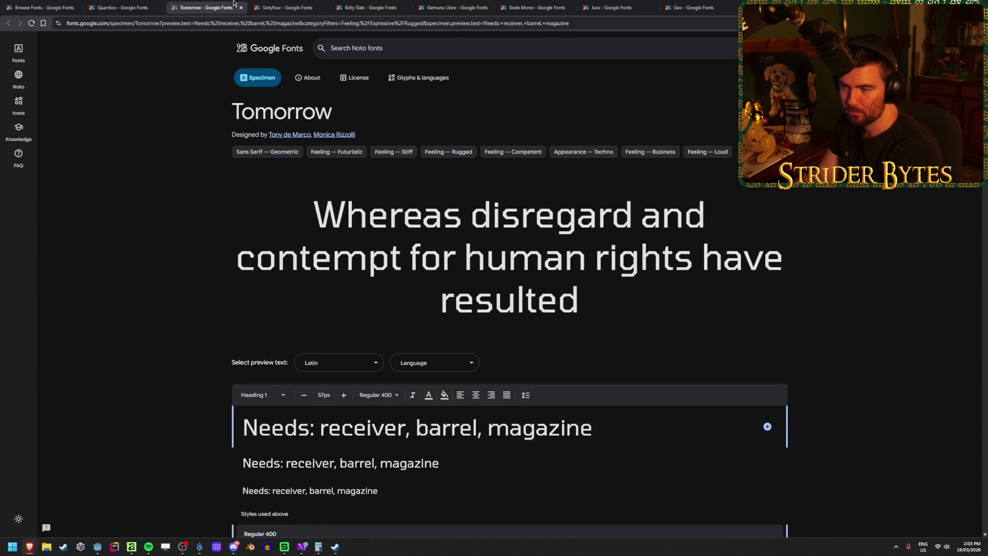
pyautogui.click(148, 3)
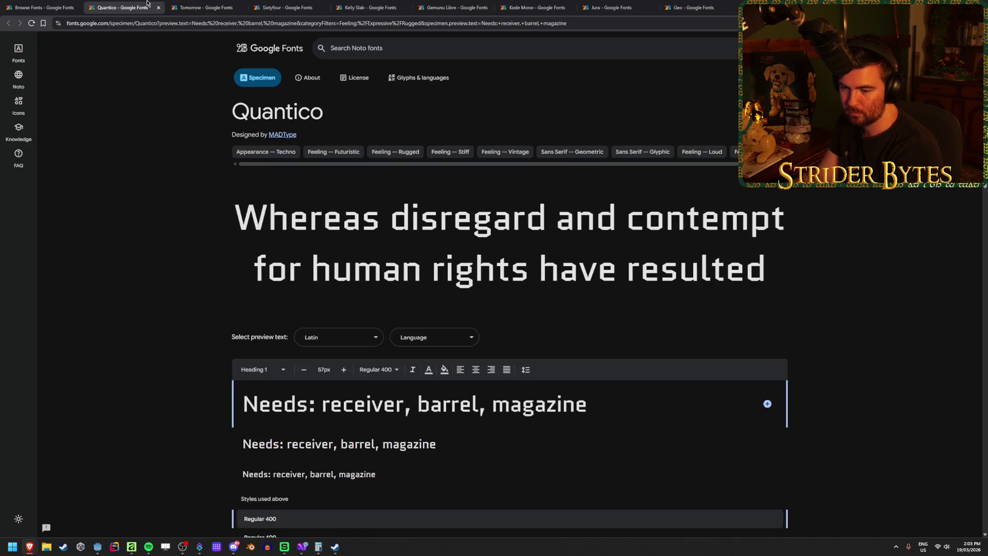
pyautogui.click(233, 3)
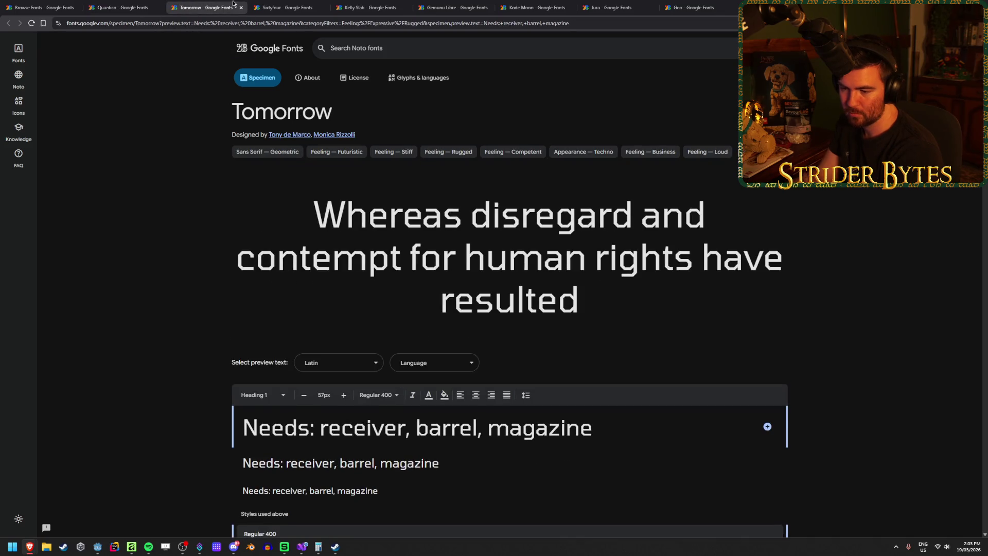
pyautogui.hotkey('ctrl', 'shift', 'Tab')
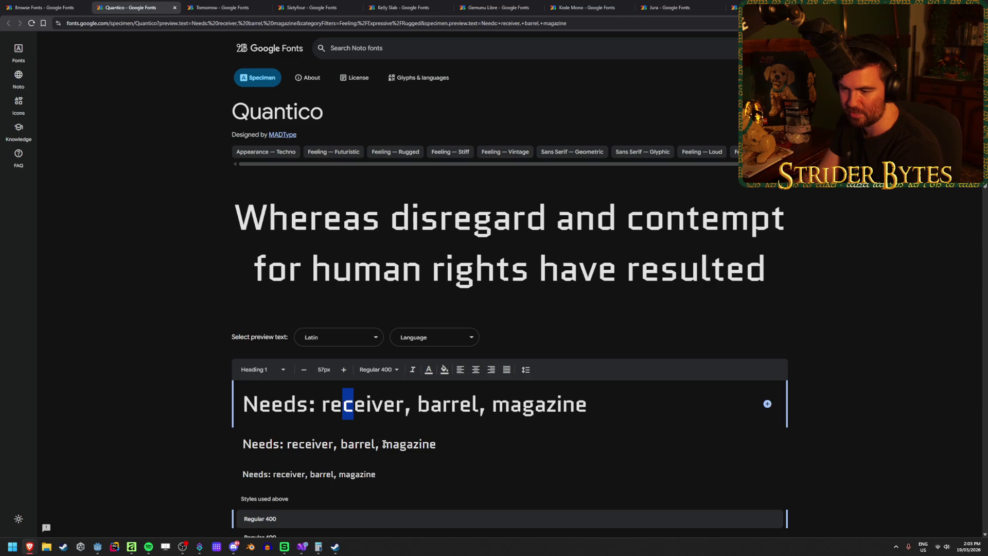
pyautogui.hotkey('ctrl', 'Tab')
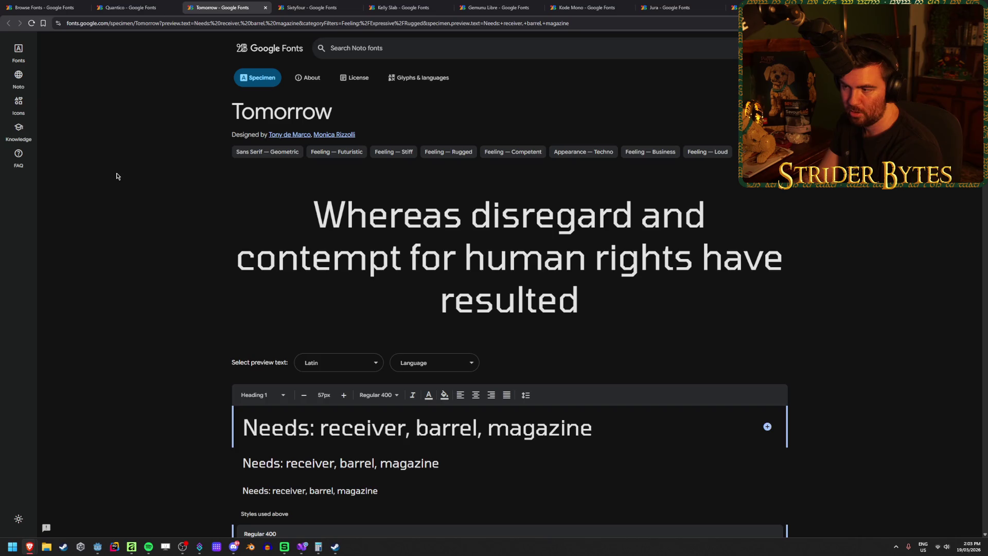
pyautogui.hotkey('ctrl', 'shift', 'Tab')
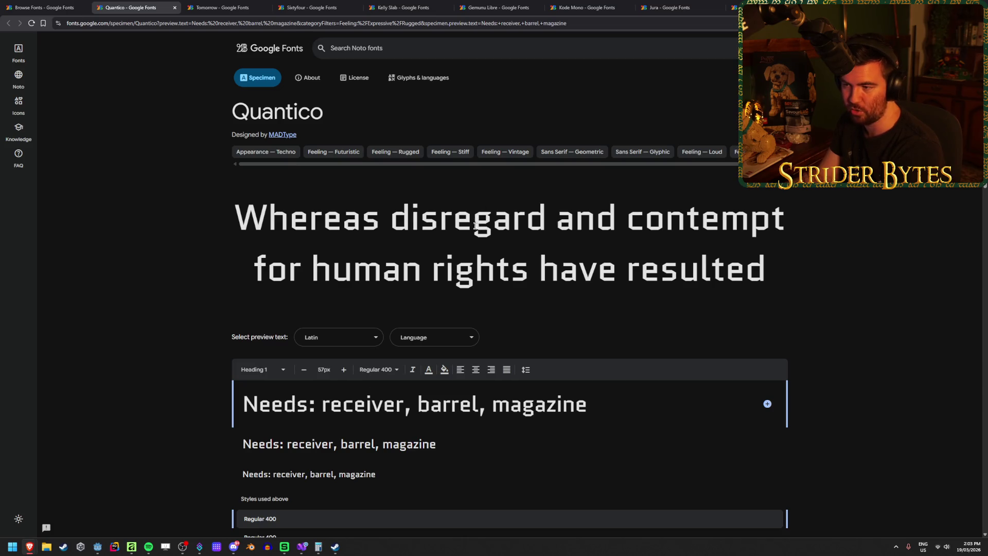
# Keep weighing Tomorrow against Quantico, settling on the Tomorrow specimen
pyautogui.click(205, 5)
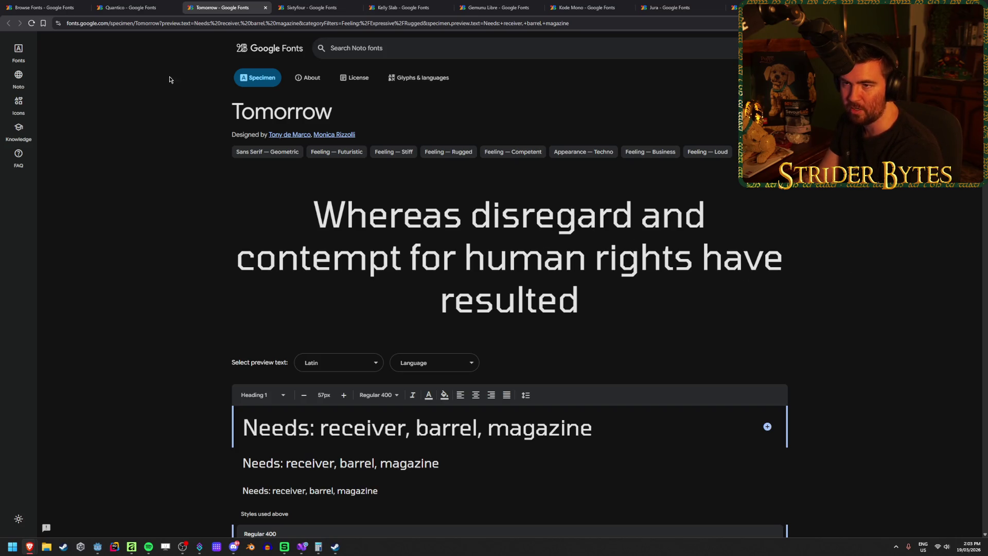
pyautogui.click(133, 7)
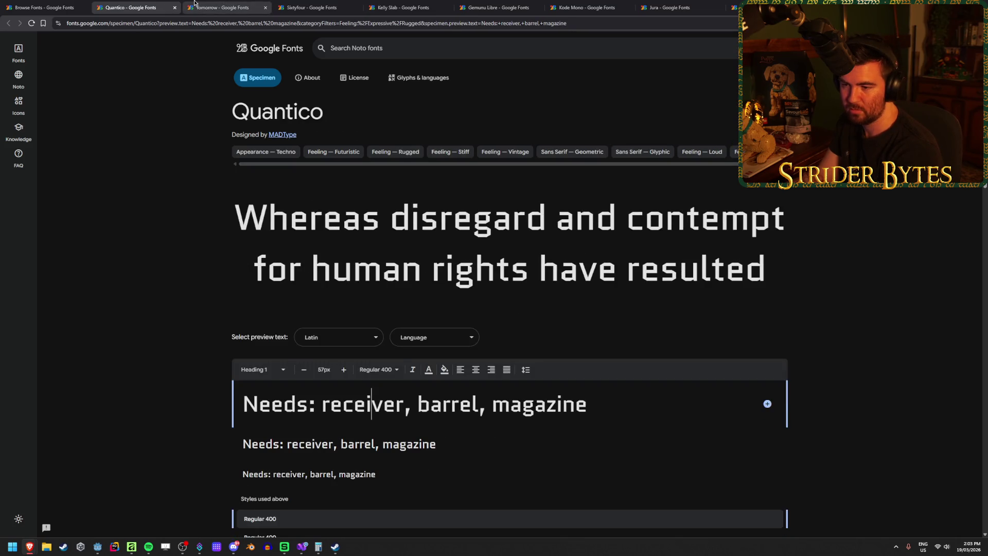
pyautogui.click(195, 3)
pyautogui.click(152, 5)
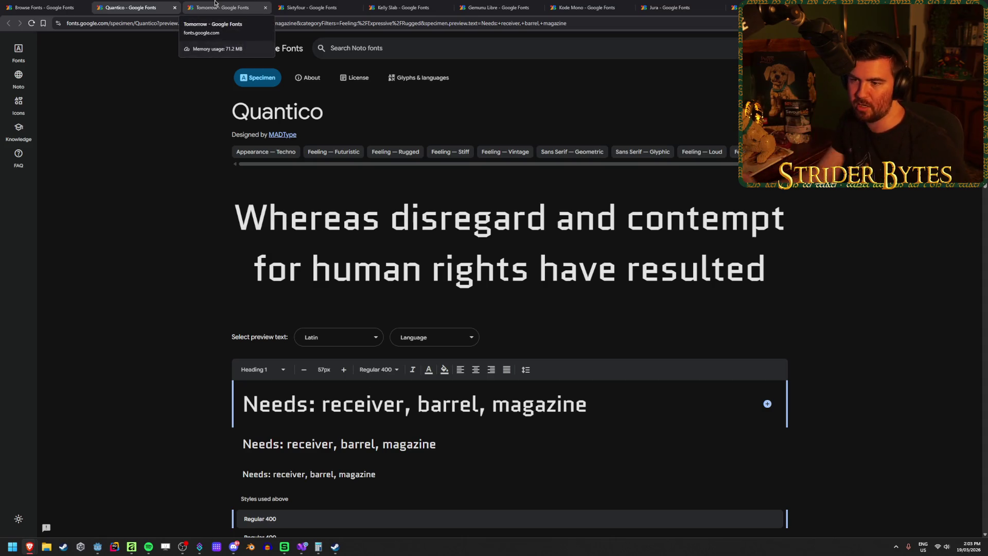
pyautogui.click(215, 4)
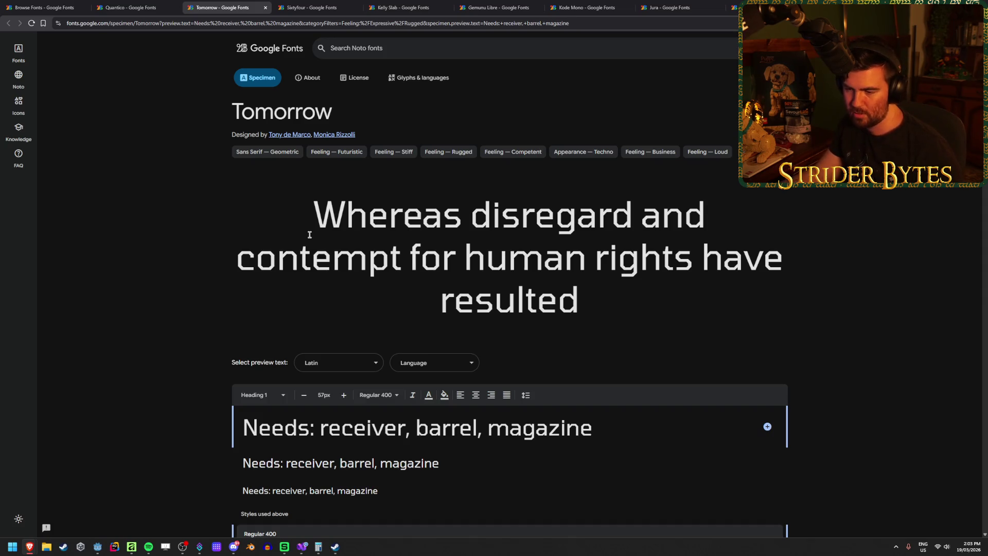
pyautogui.click(154, 5)
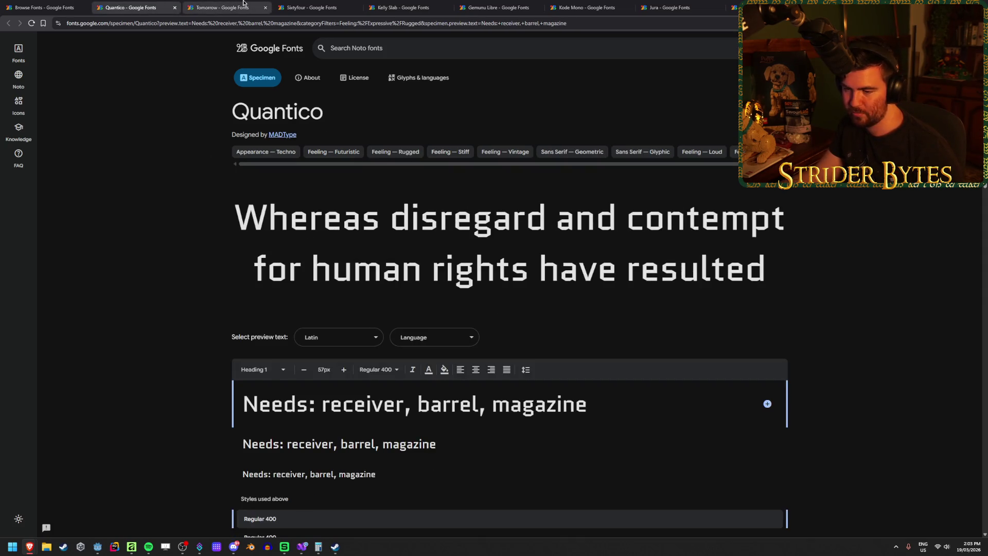
pyautogui.click(236, 7)
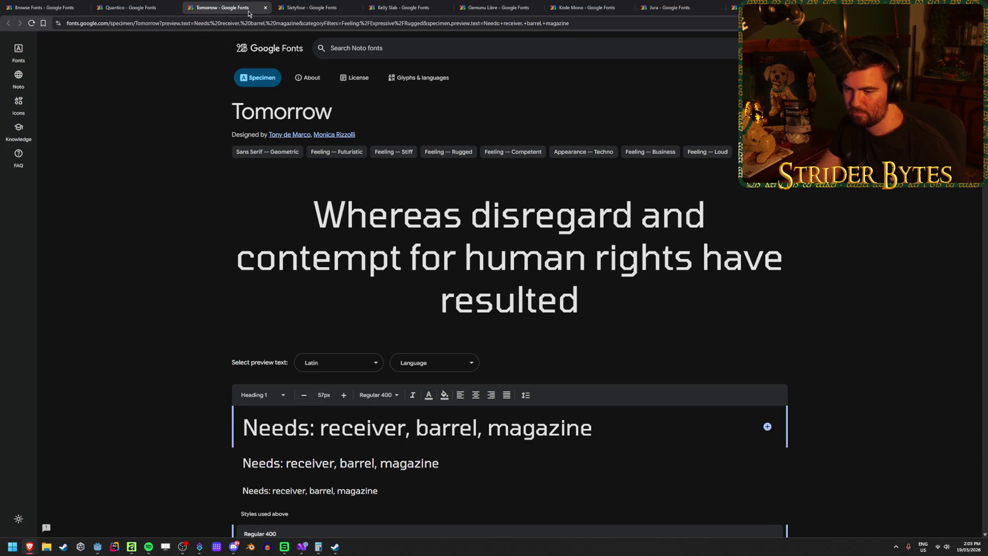
# Review Sixtyfour and Kelly Slab, then close Kelly Slab after comparing it with Tomorrow
pyautogui.click(337, 6)
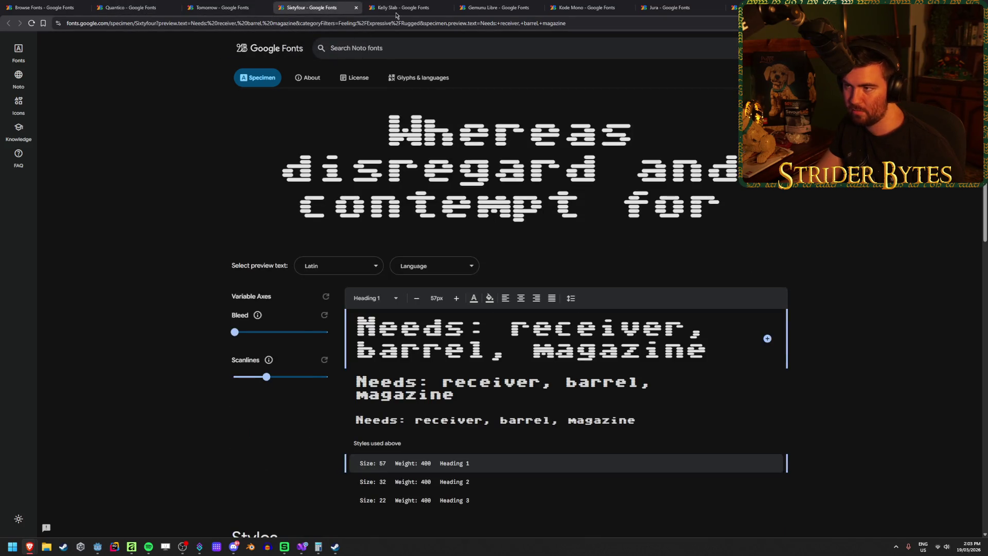
pyautogui.click(425, 4)
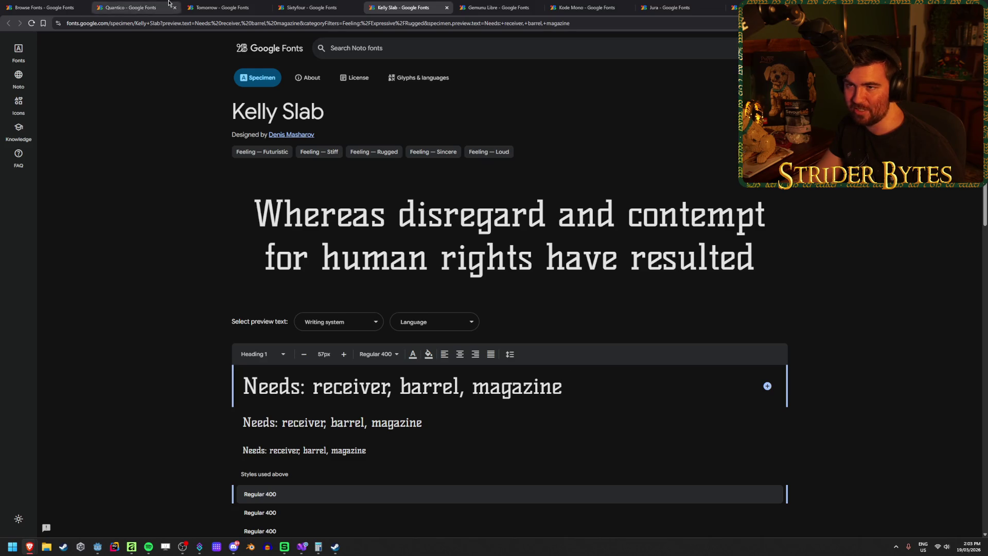
pyautogui.click(229, 4)
pyautogui.click(381, 4)
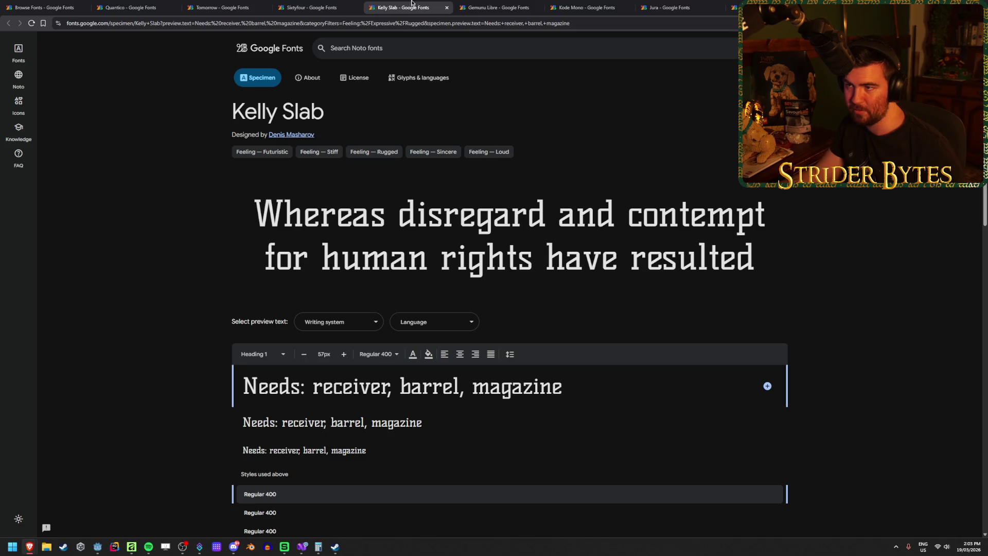
pyautogui.middleClick(381, 5)
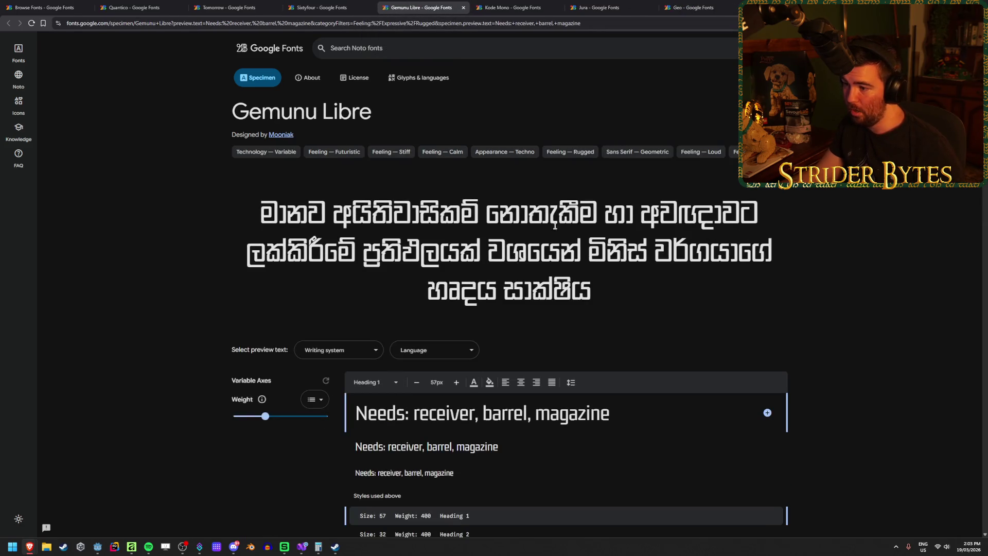
# Show Gemunu Libre's preview in Latin script and compare it with Tomorrow
pyautogui.click(337, 350)
pyautogui.click(353, 376)
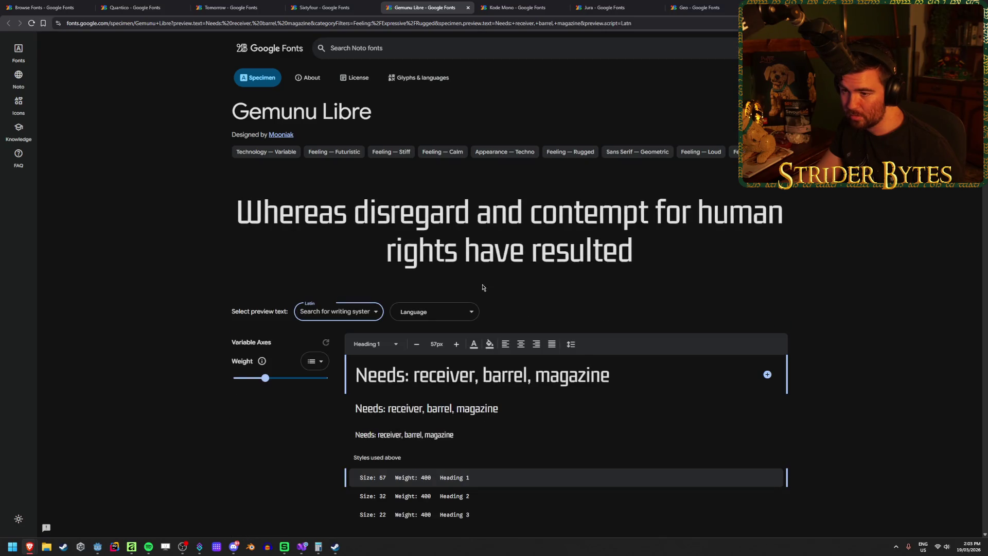
pyautogui.click(144, 273)
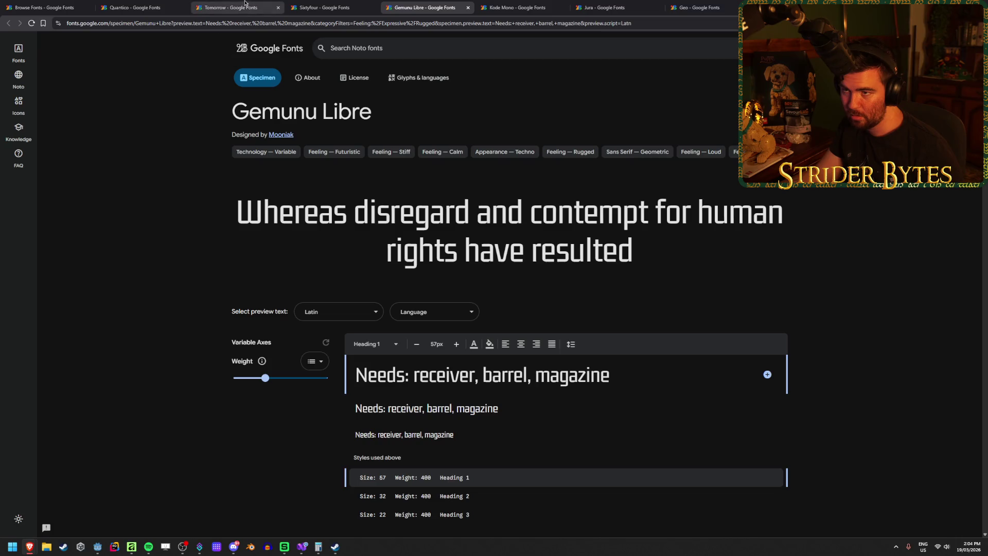
pyautogui.click(238, 4)
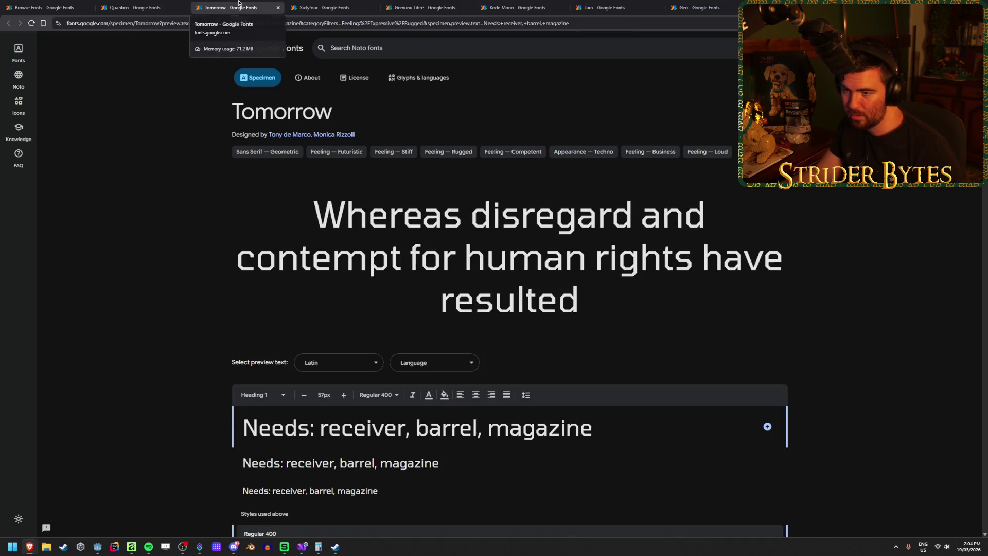
pyautogui.click(145, 7)
pyautogui.click(412, 7)
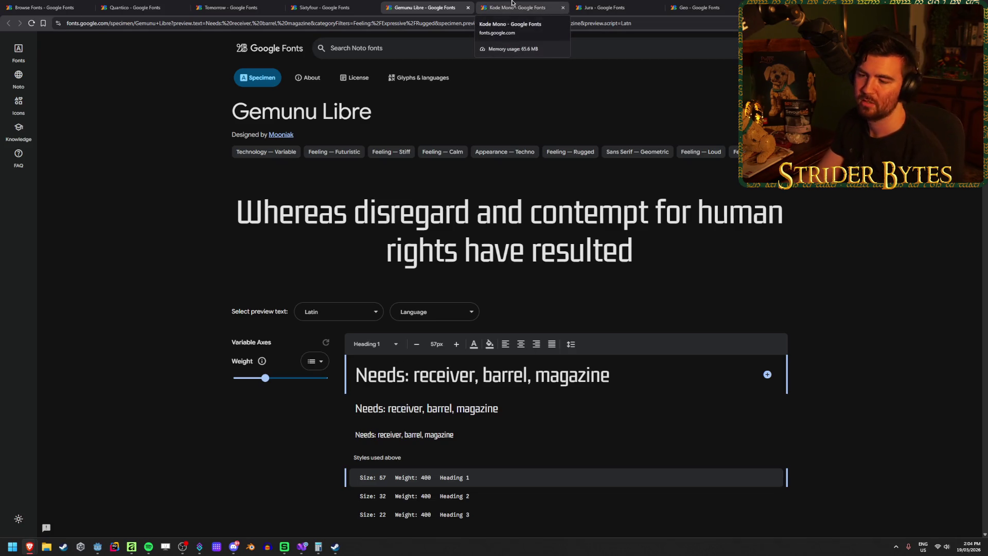
# Compare Kode Mono with Tomorrow and Gemunu Libre, then view and close Jura
pyautogui.click(512, 5)
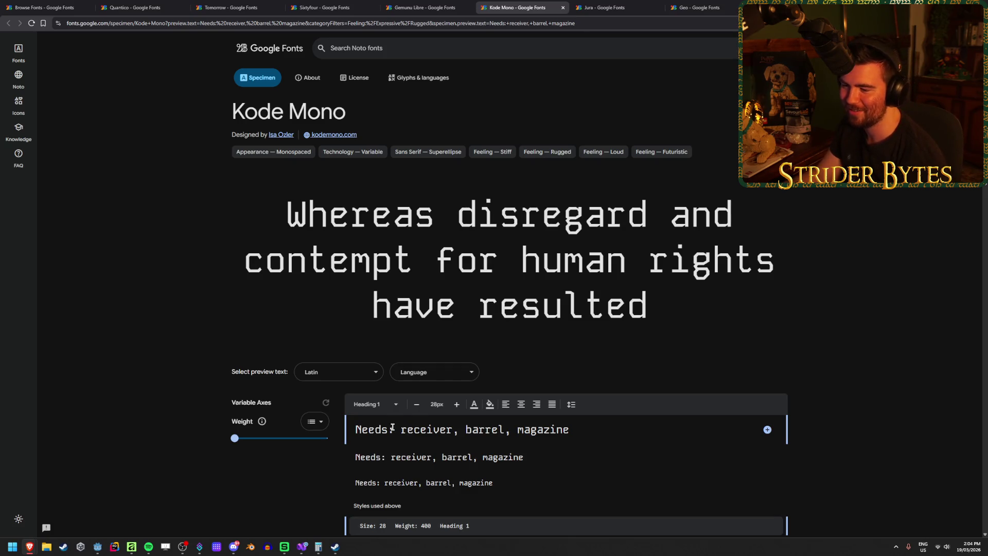
pyautogui.click(229, 7)
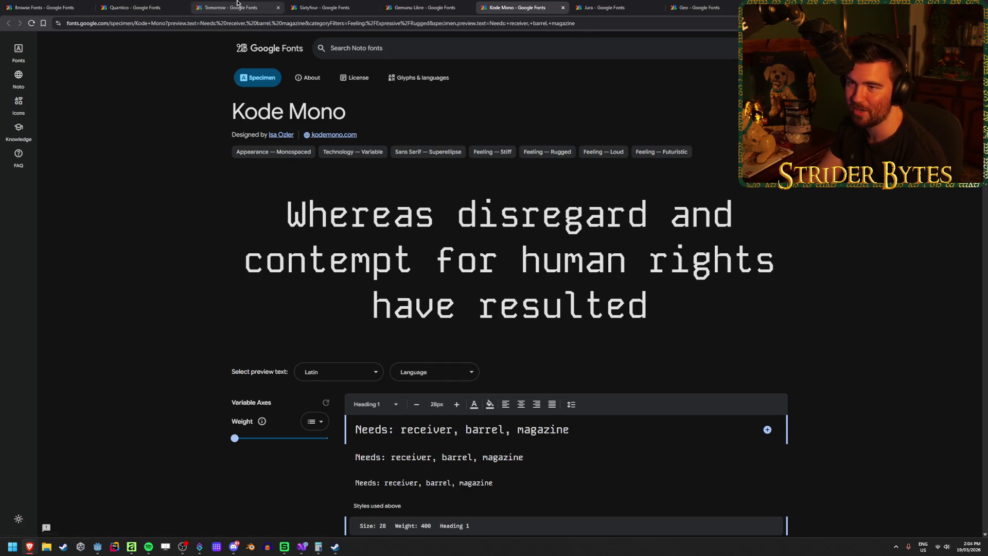
pyautogui.click(167, 7)
pyautogui.click(231, 7)
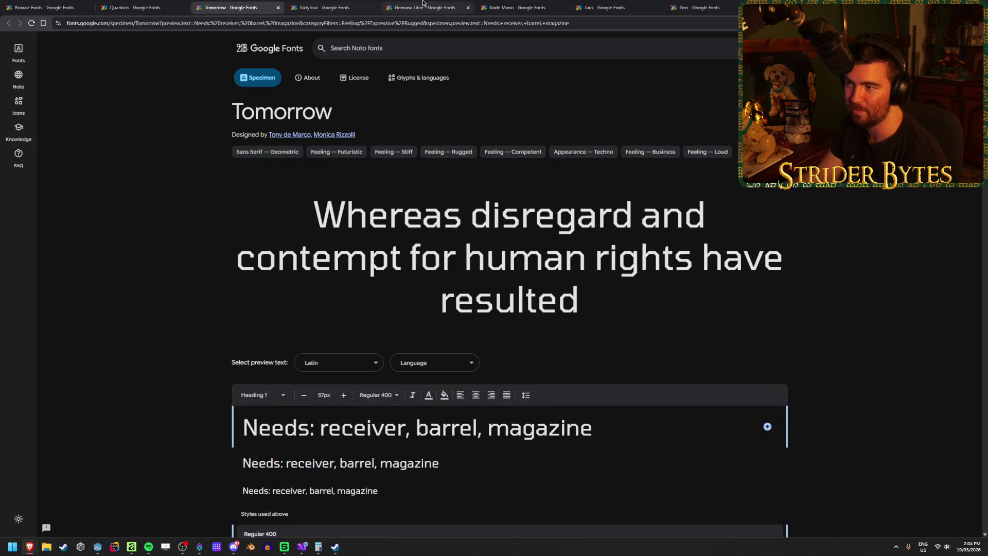
pyautogui.click(424, 8)
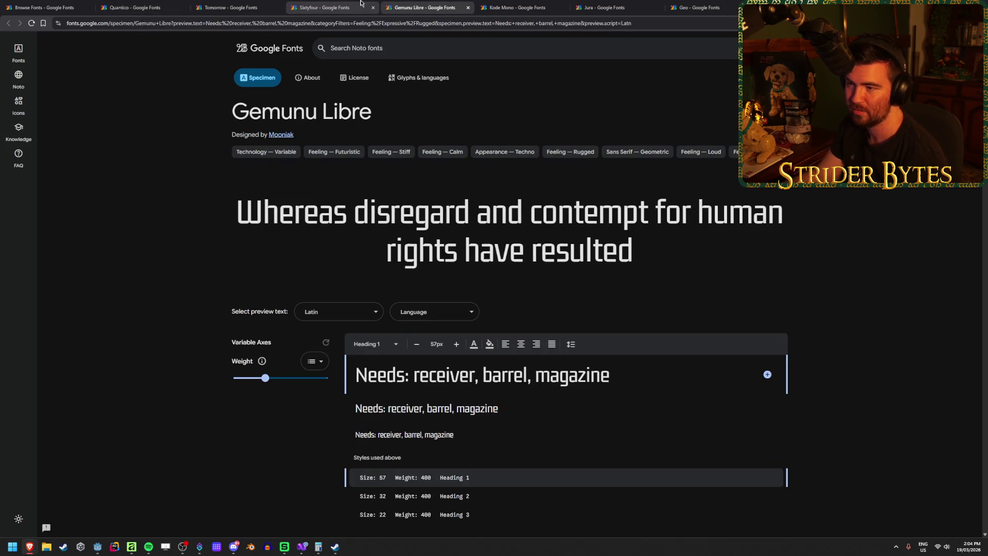
pyautogui.click(494, 8)
pyautogui.click(424, 8)
pyautogui.click(517, 6)
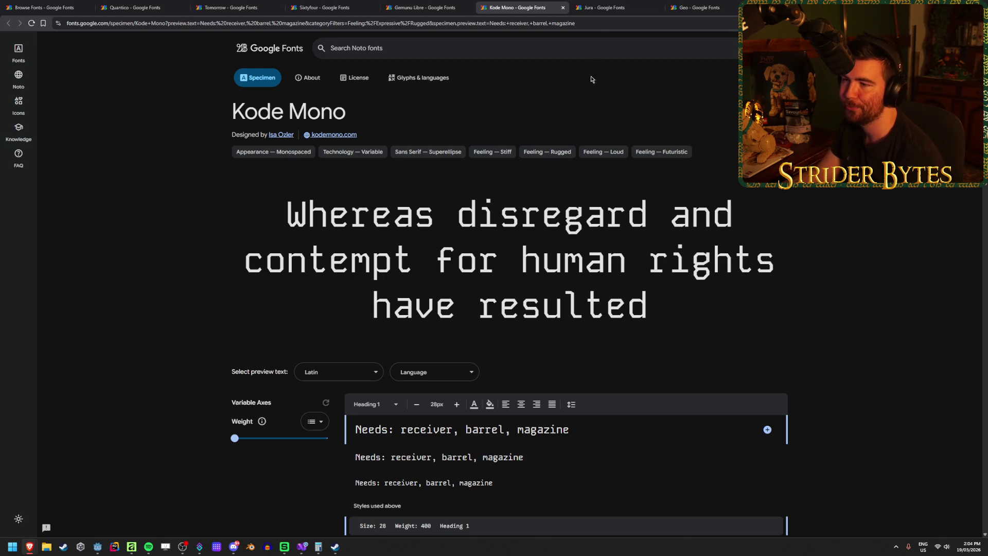
pyautogui.click(630, 6)
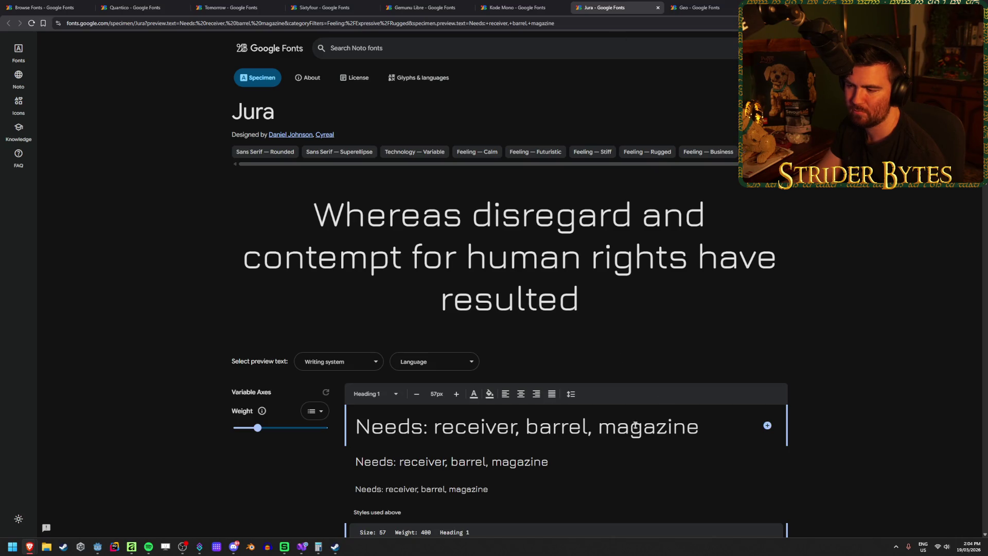
pyautogui.click(658, 8)
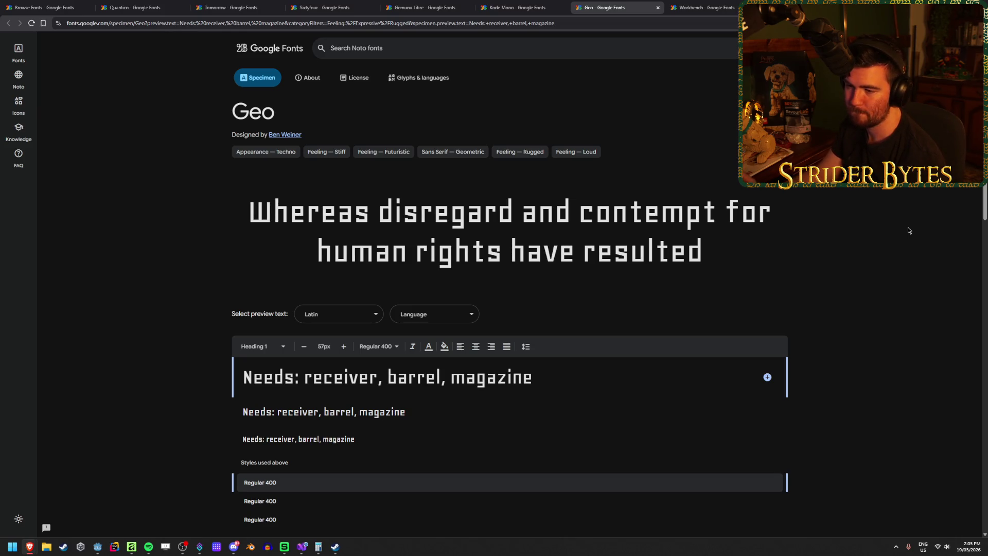
pyautogui.scroll(-6, 908, 230)
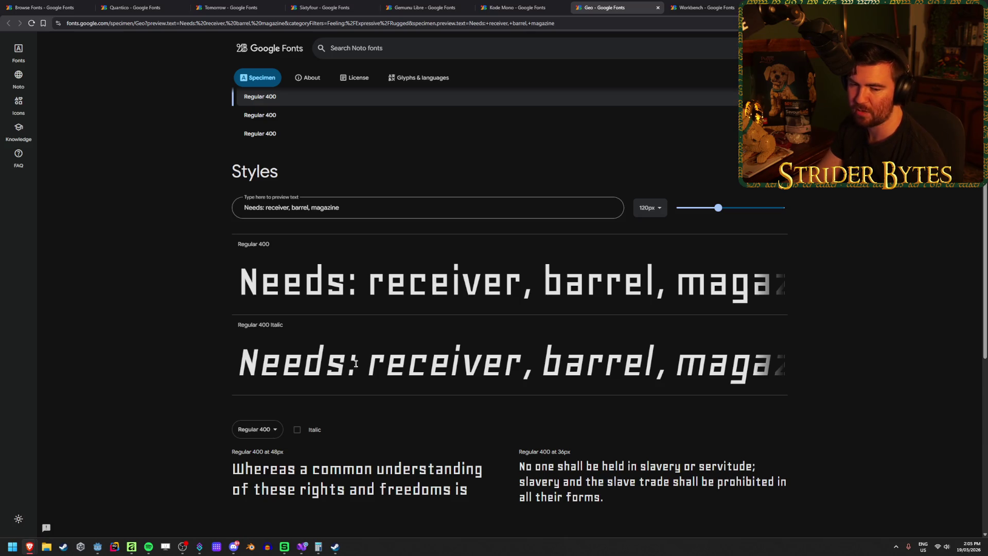
pyautogui.scroll(7, 586, 388)
pyautogui.hotkey('ctrl', 'shift', 'Tab')
pyautogui.hotkey('ctrl', 'shift', 'Tab')
pyautogui.hotkey('ctrl', 'Tab')
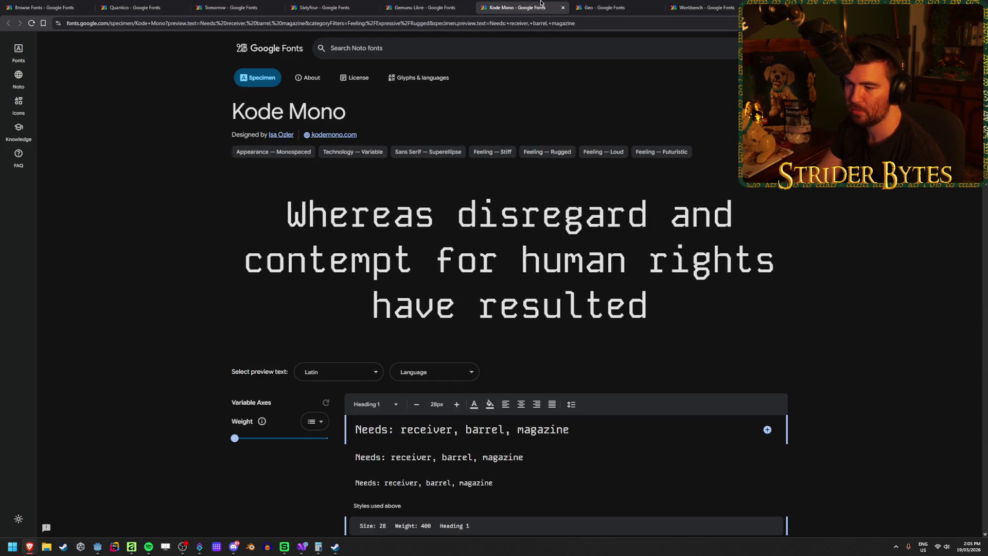
pyautogui.scroll(-2, 496, 266)
pyautogui.scroll(-6, 496, 266)
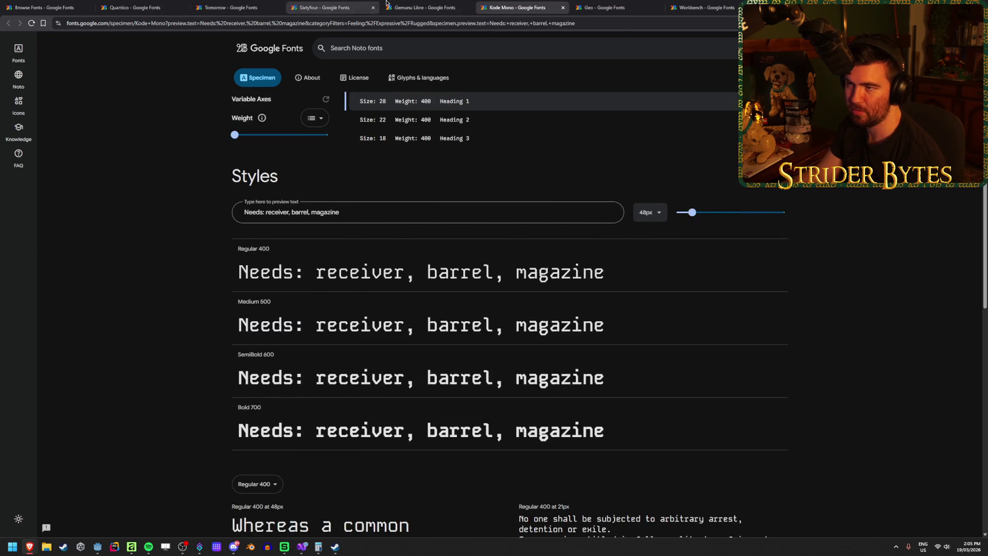
pyautogui.hotkey('ctrl', 'shift', 'Tab')
pyautogui.scroll(-9, 169, 277)
pyautogui.scroll(-5, 161, 281)
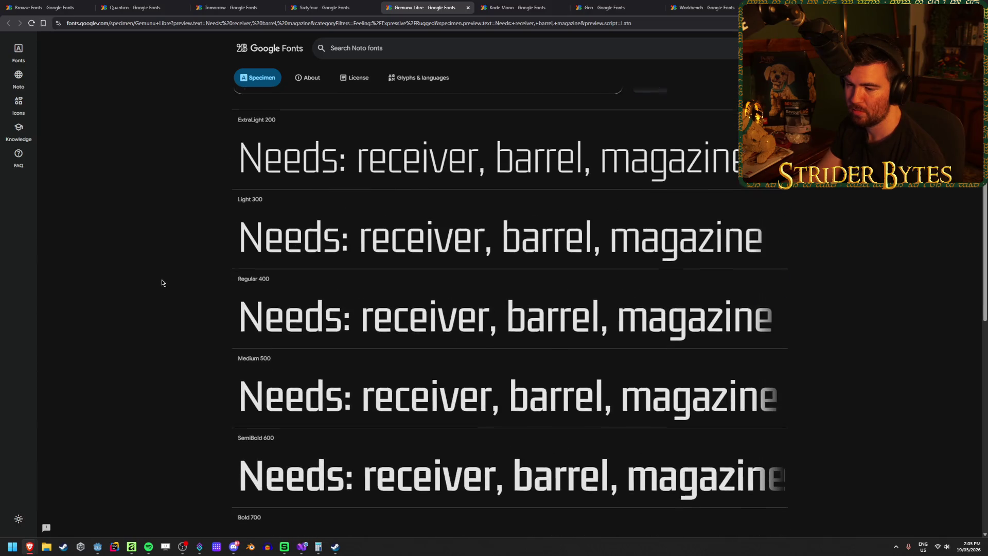
pyautogui.scroll(4, 332, 390)
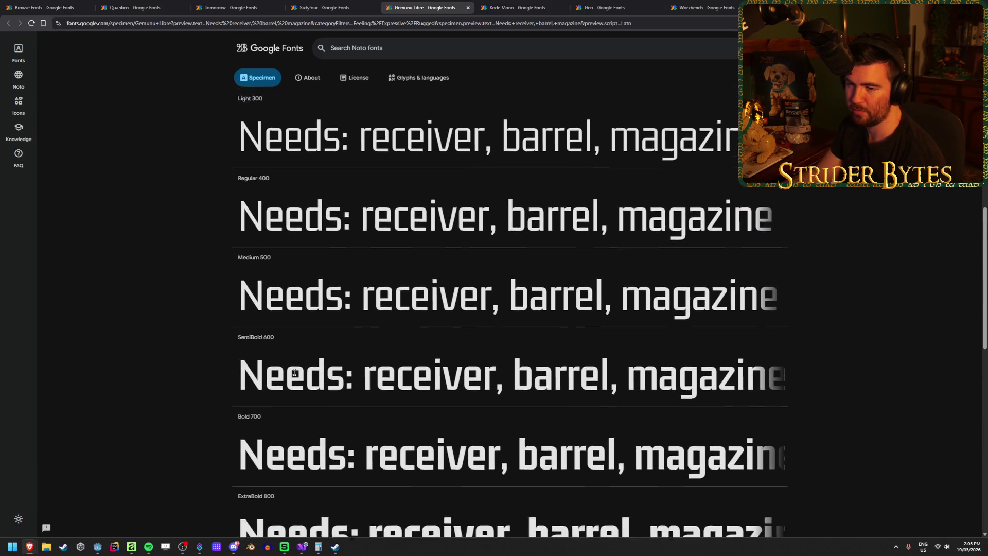
pyautogui.scroll(3, 158, 285)
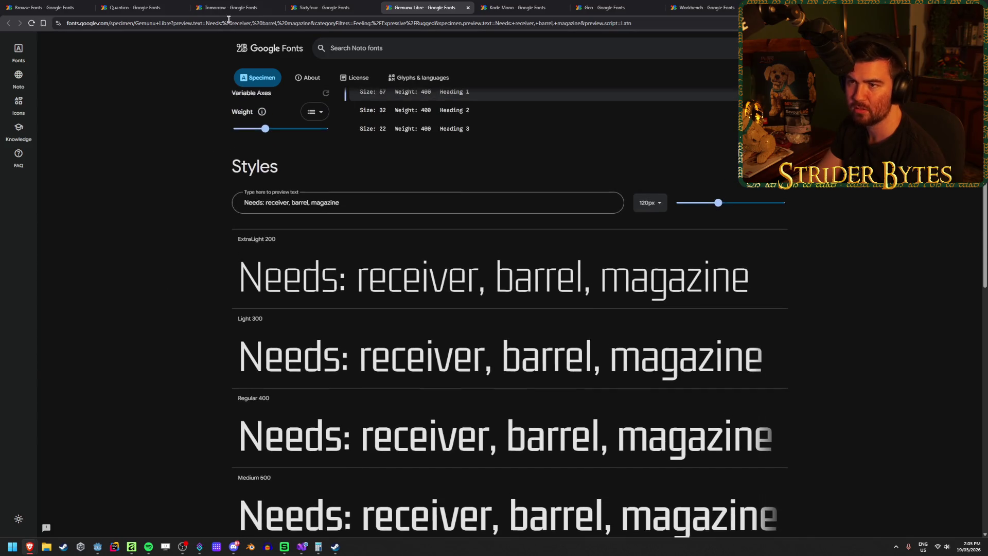
pyautogui.scroll(-3, 335, 315)
pyautogui.scroll(3, 254, 390)
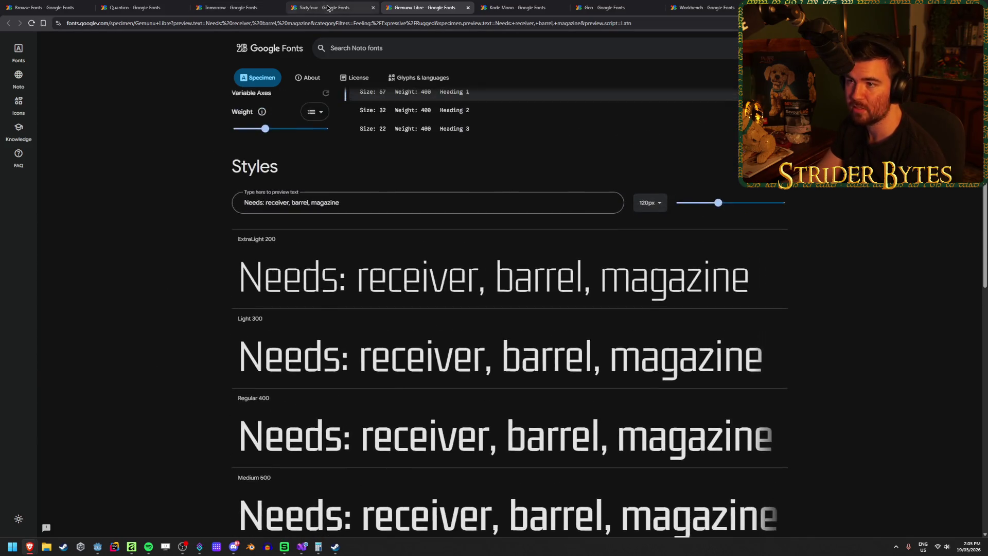
pyautogui.hotkey('ctrl', 'shift', 'Tab')
pyautogui.scroll(-6, 115, 328)
pyautogui.scroll(-2, 114, 328)
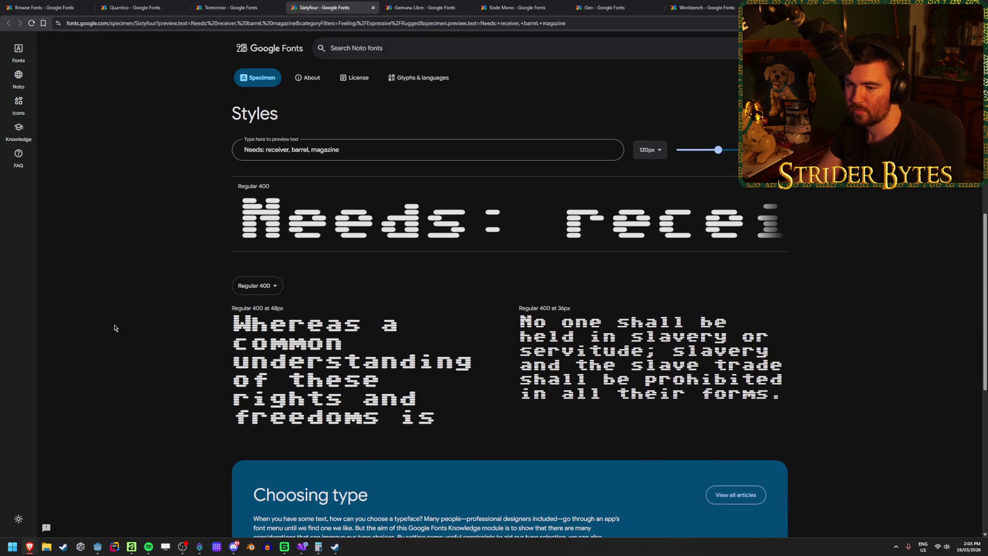
pyautogui.scroll(5, 203, 338)
pyautogui.hotkey('ctrl', 'shift', 'Tab')
pyautogui.hotkey('ctrl', 'Tab')
pyautogui.click(599, 7)
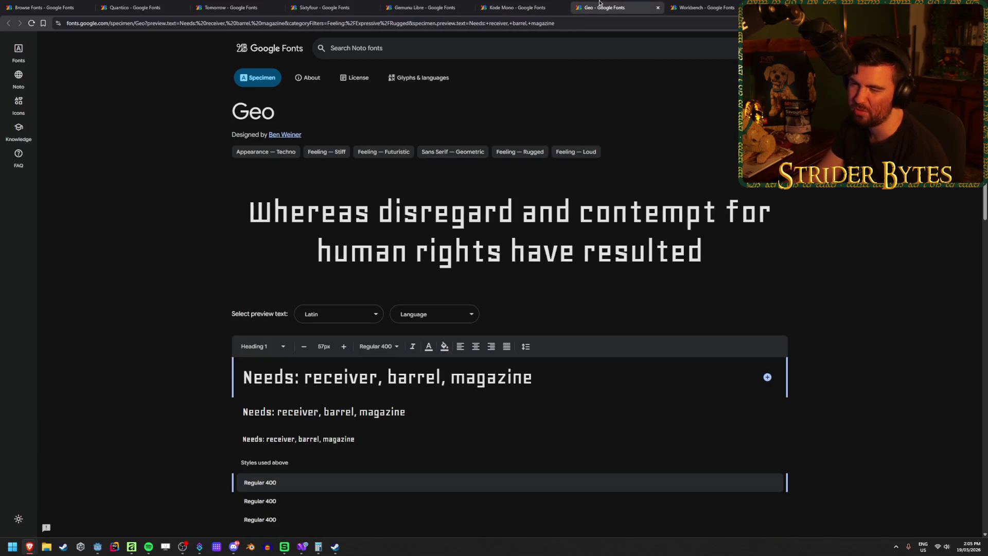
# Place Sixtyfour beside Workbench and compare them repeatedly, ending on Sixtyfour
pyautogui.click(699, 4)
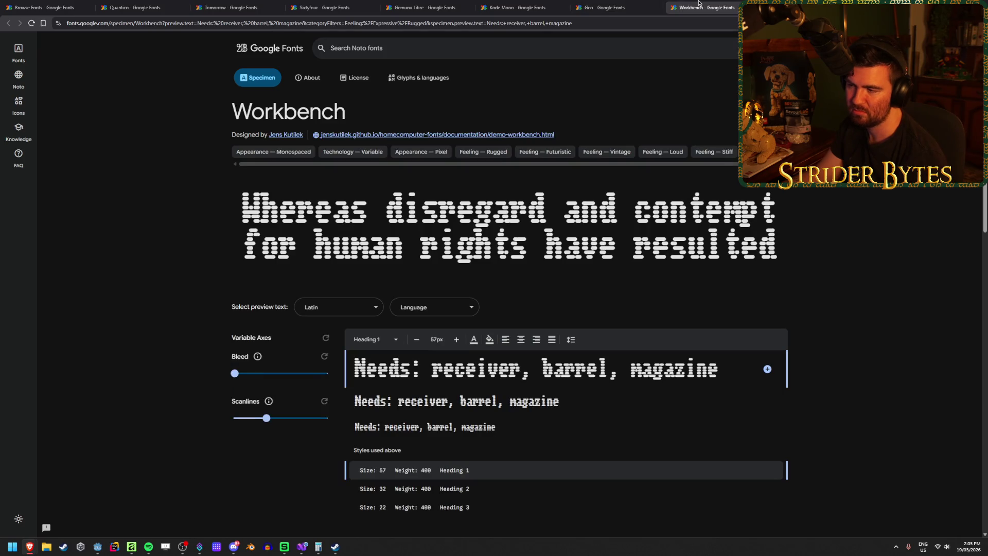
pyautogui.moveTo(342, 3); pyautogui.dragTo(661, 3)
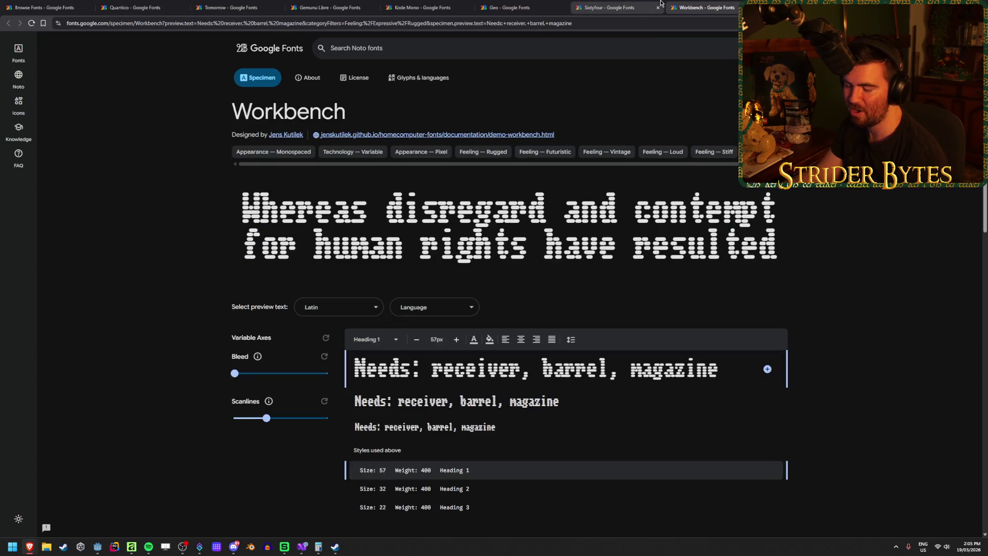
pyautogui.click(660, 4)
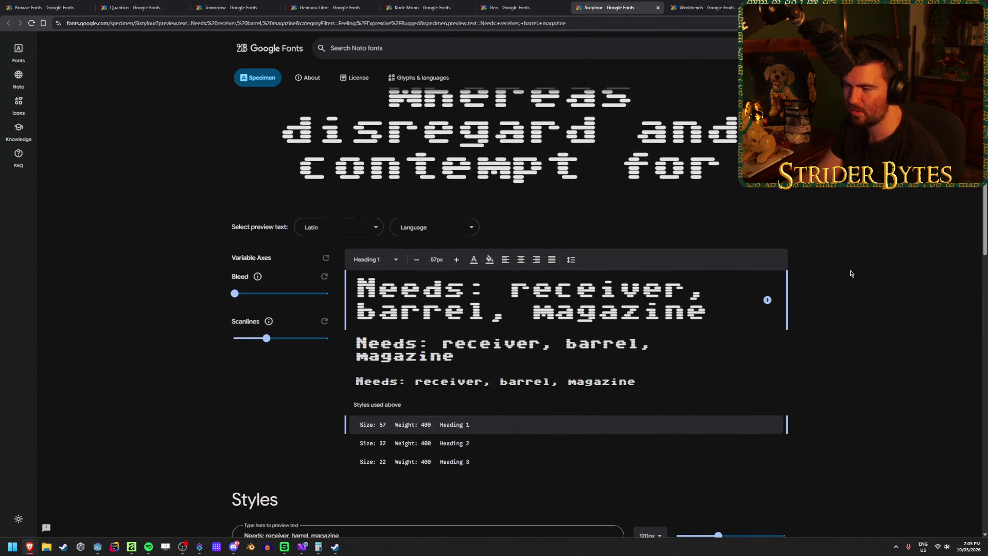
pyautogui.click(705, 7)
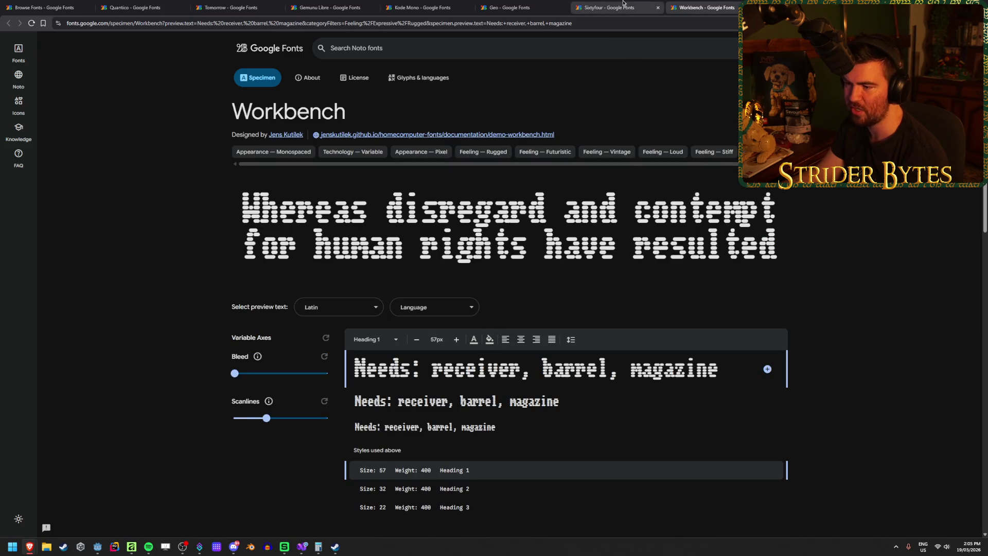
pyautogui.click(624, 3)
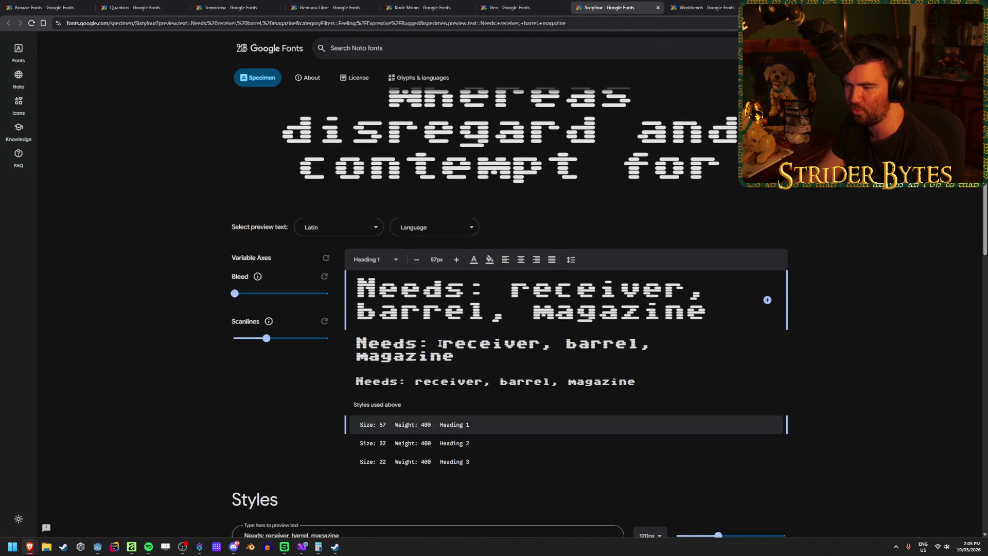
pyautogui.click(705, 4)
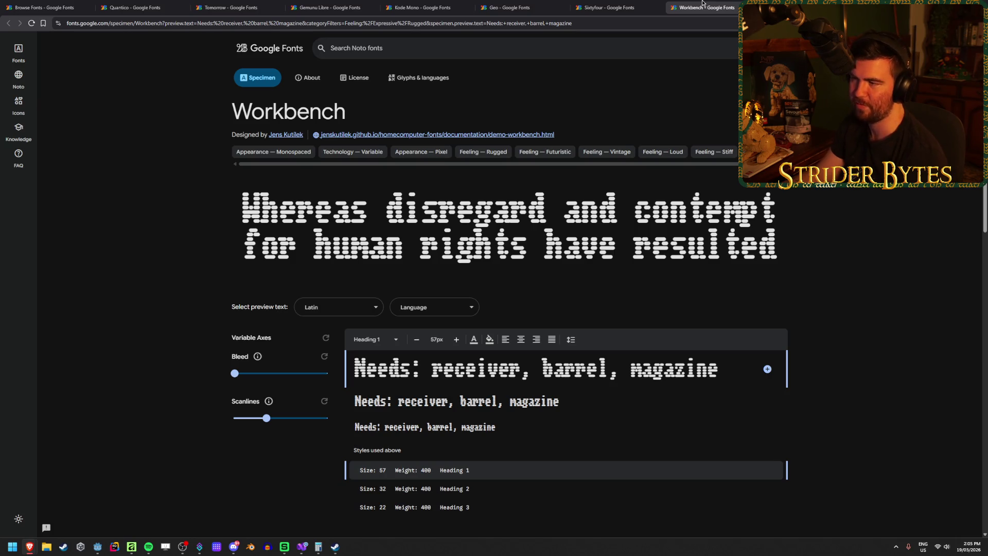
pyautogui.click(617, 4)
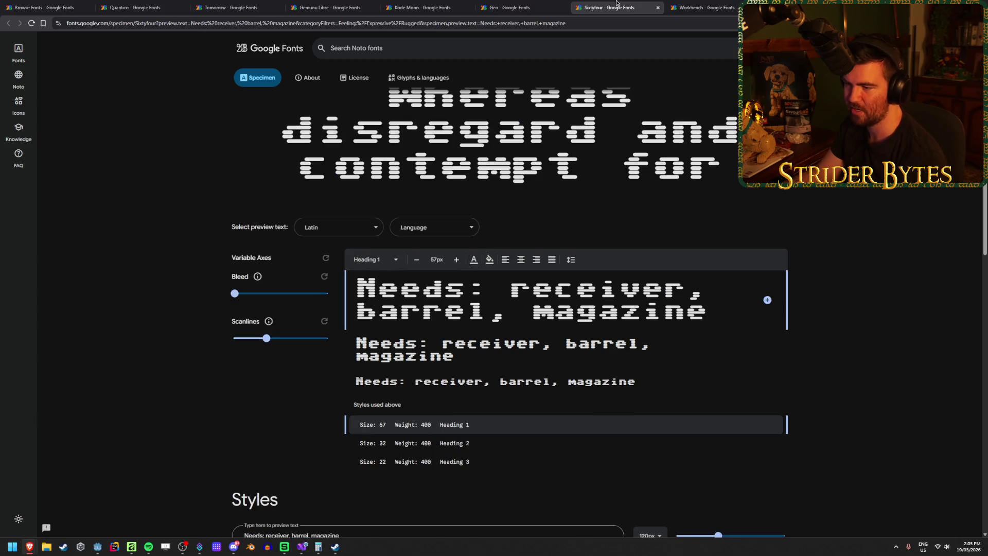
pyautogui.click(707, 5)
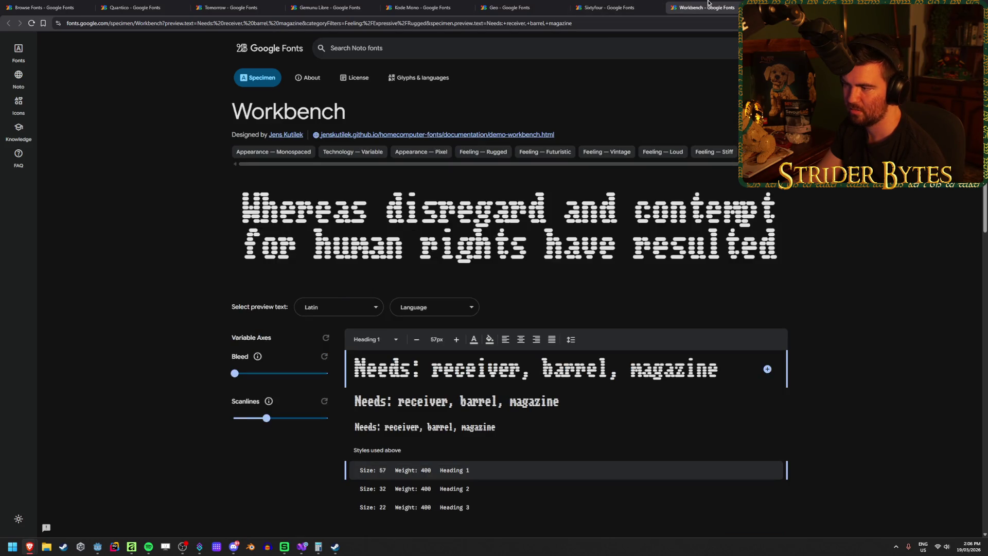
pyautogui.click(617, 7)
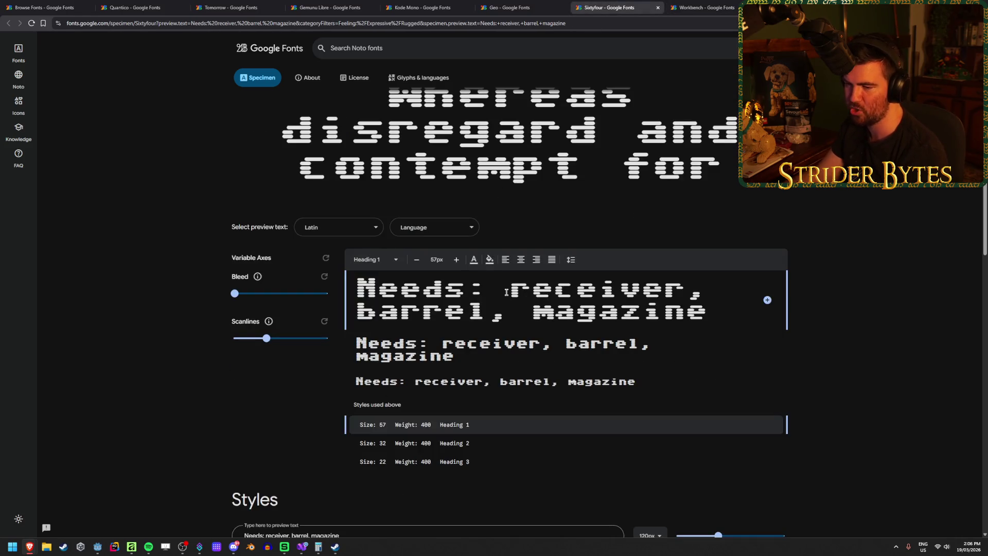
# Try Sixtyfour's Scanlines and Bleed axes, then set Workbench's scanlines to -40
pyautogui.moveTo(266, 338)
pyautogui.mouseDown()
pyautogui.moveTo(312, 332)
pyautogui.moveTo(228, 338)
pyautogui.moveTo(303, 337)
pyautogui.moveTo(242, 342)
pyautogui.moveTo(274, 344)
pyautogui.moveTo(298, 339)
pyautogui.moveTo(235, 338)
pyautogui.mouseUp()
pyautogui.moveTo(238, 298)
pyautogui.mouseDown()
pyautogui.moveTo(338, 287)
pyautogui.moveTo(214, 295)
pyautogui.mouseUp()
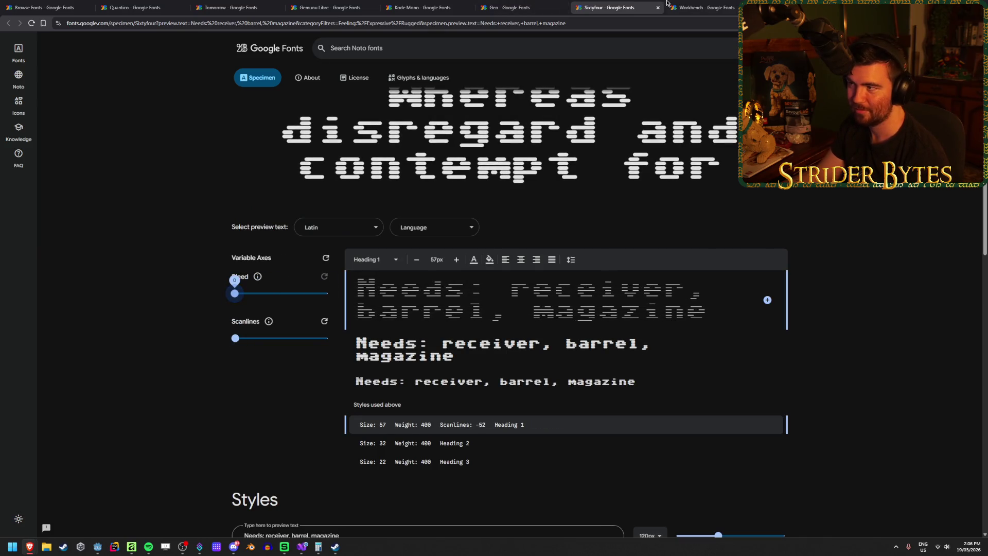
pyautogui.click(670, 6)
pyautogui.moveTo(260, 418)
pyautogui.mouseDown()
pyautogui.moveTo(315, 415)
pyautogui.moveTo(231, 418)
pyautogui.moveTo(253, 418)
pyautogui.moveTo(244, 422)
pyautogui.mouseUp()
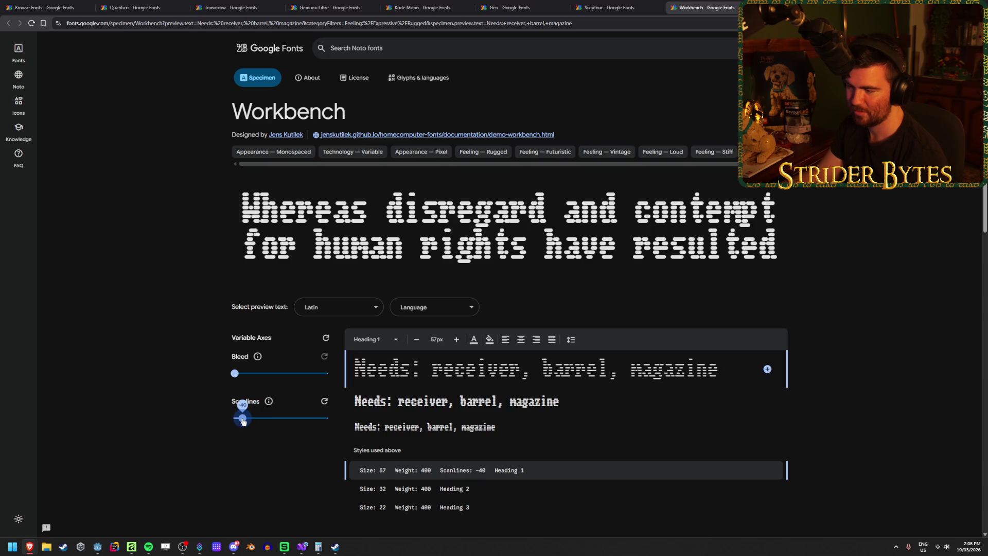
pyautogui.scroll(-2, 435, 287)
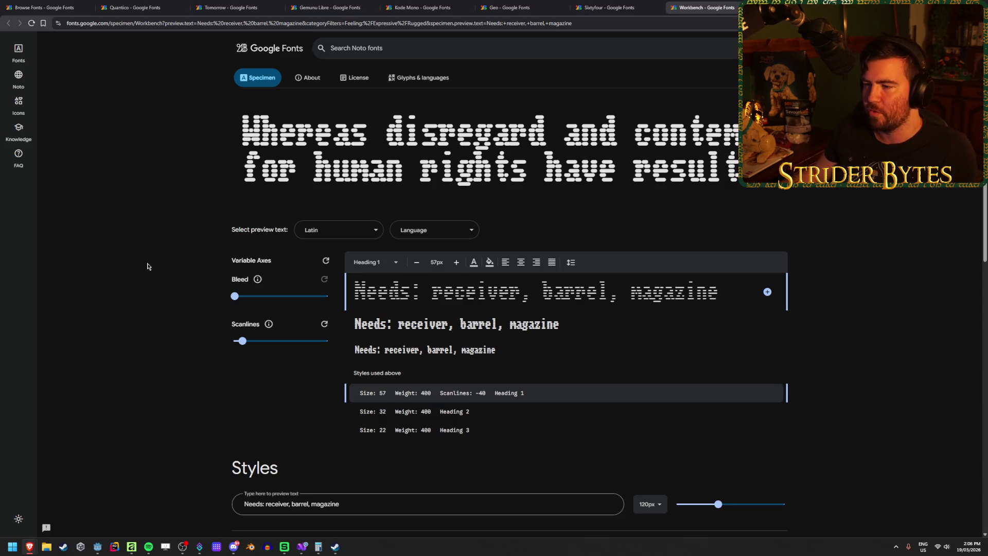
pyautogui.press('F5')
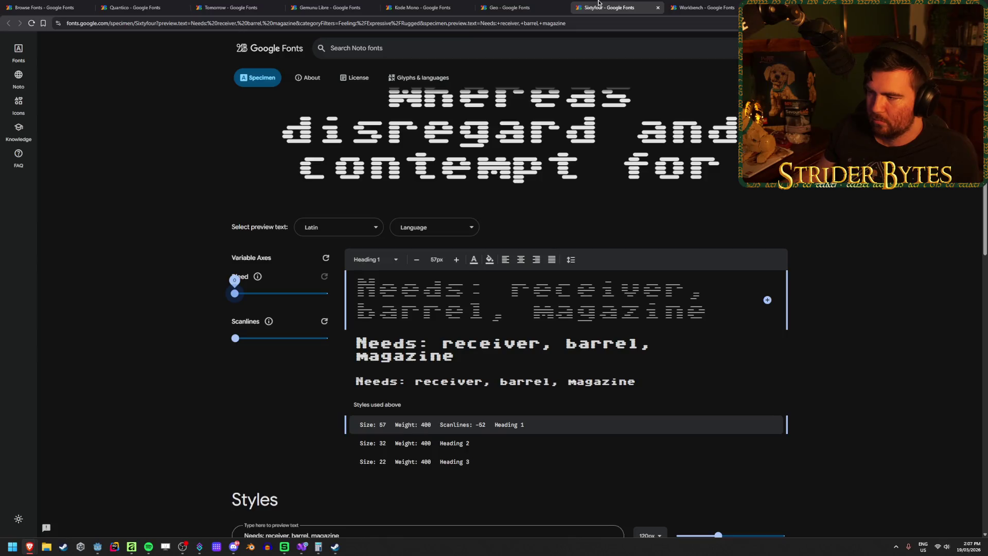
# Close the Sixtyfour page and bring up Geo's specimen
pyautogui.middleClick(598, 6)
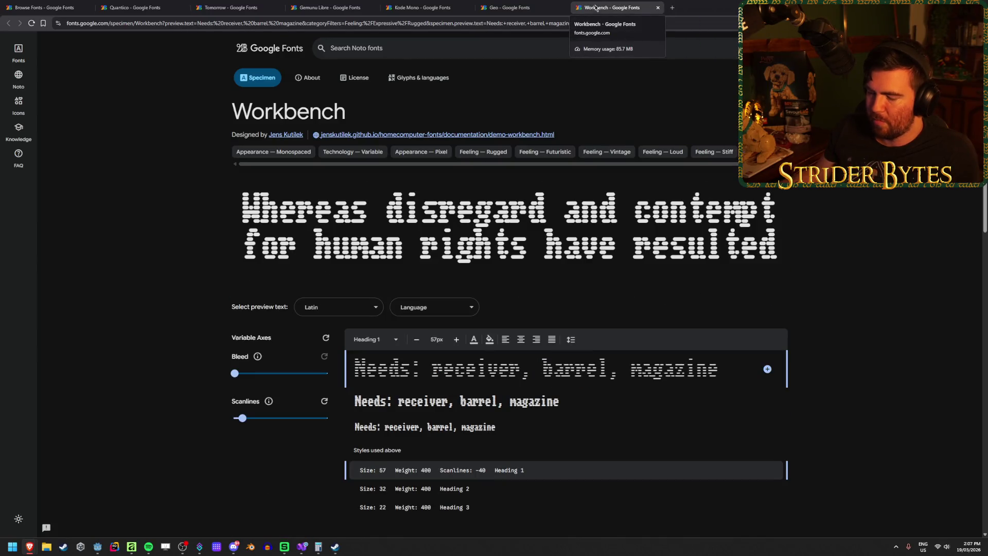
pyautogui.click(505, 7)
pyautogui.click(588, 3)
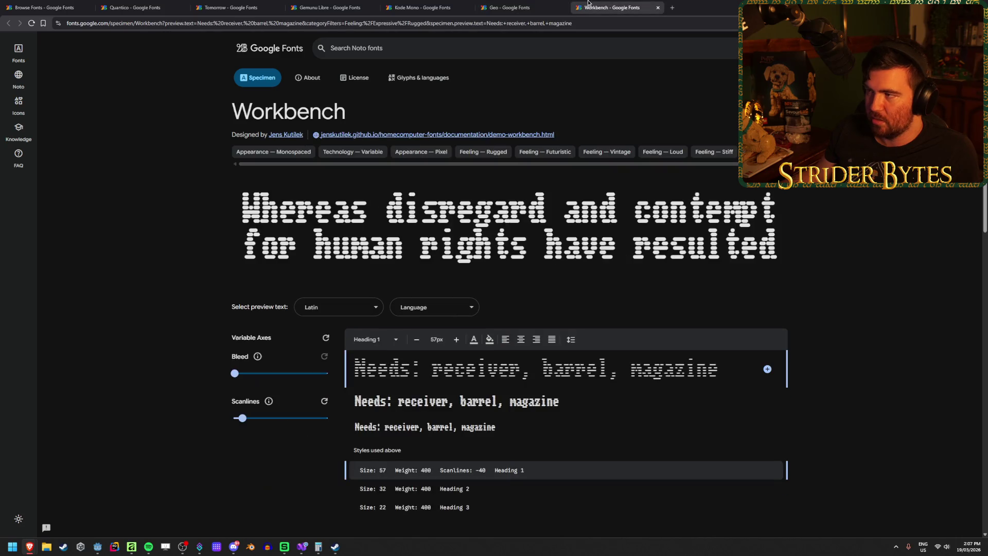
pyautogui.click(546, 4)
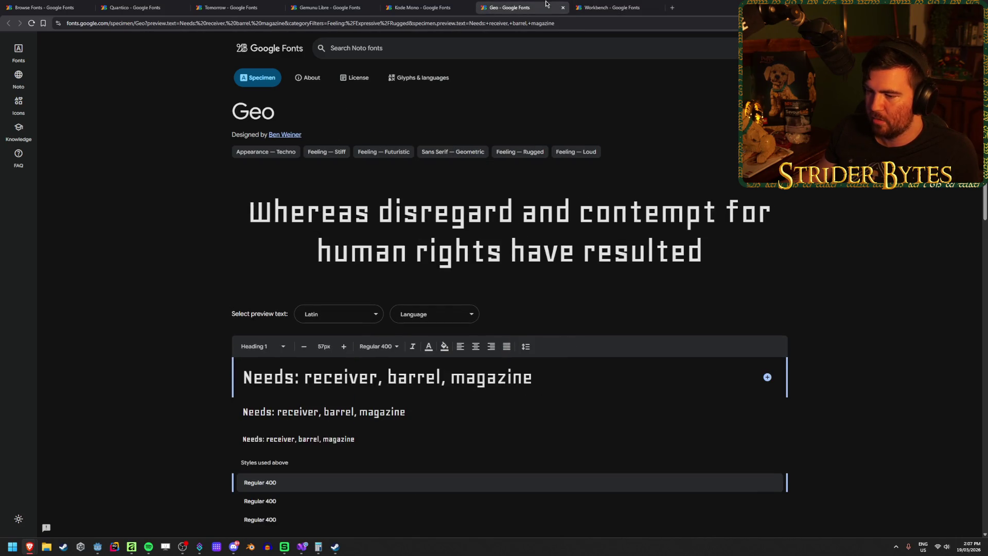
pyautogui.click(591, 5)
pyautogui.click(525, 3)
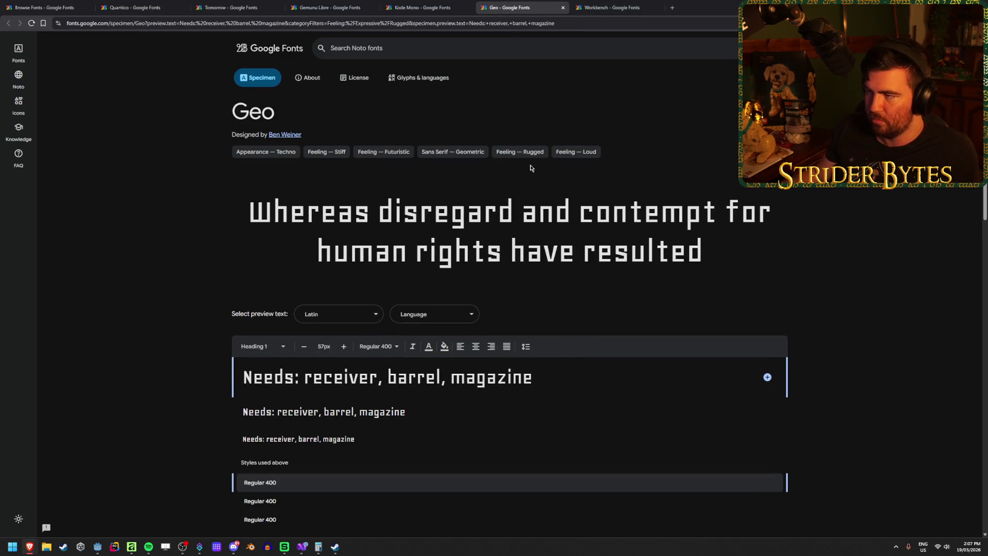
# Review the Kode Mono, Gemunu Libre, Tomorrow and Quantico specimens once more
pyautogui.click(443, 11)
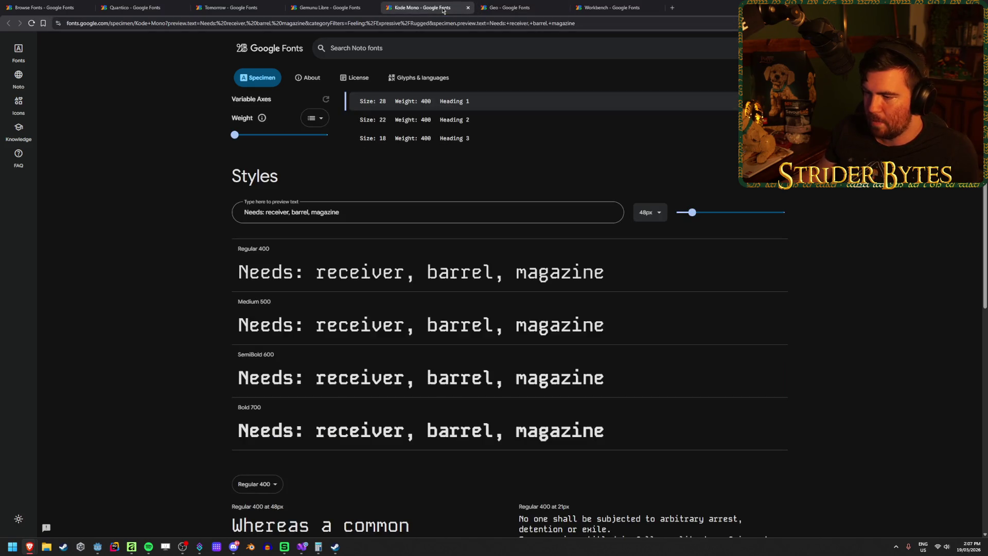
pyautogui.click(333, 4)
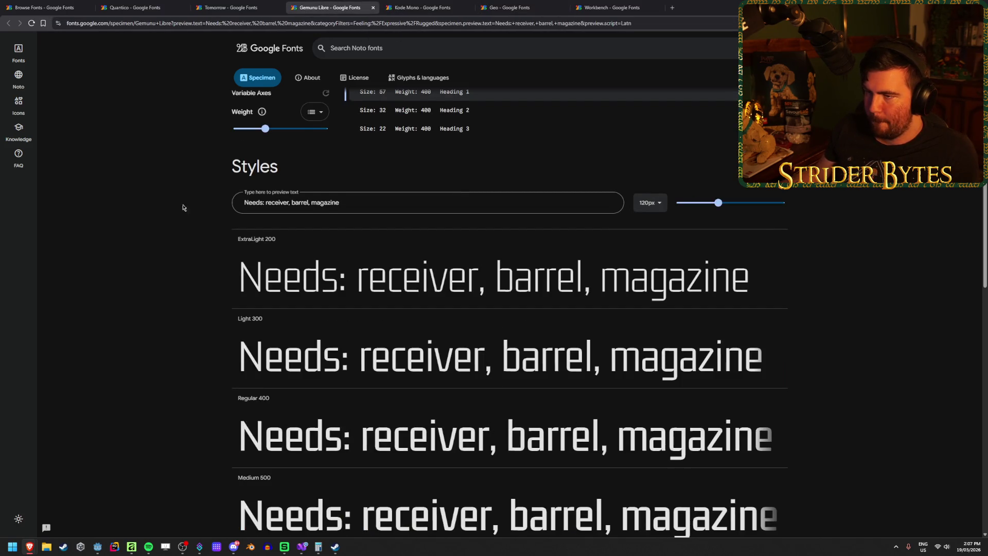
pyautogui.scroll(5, 187, 202)
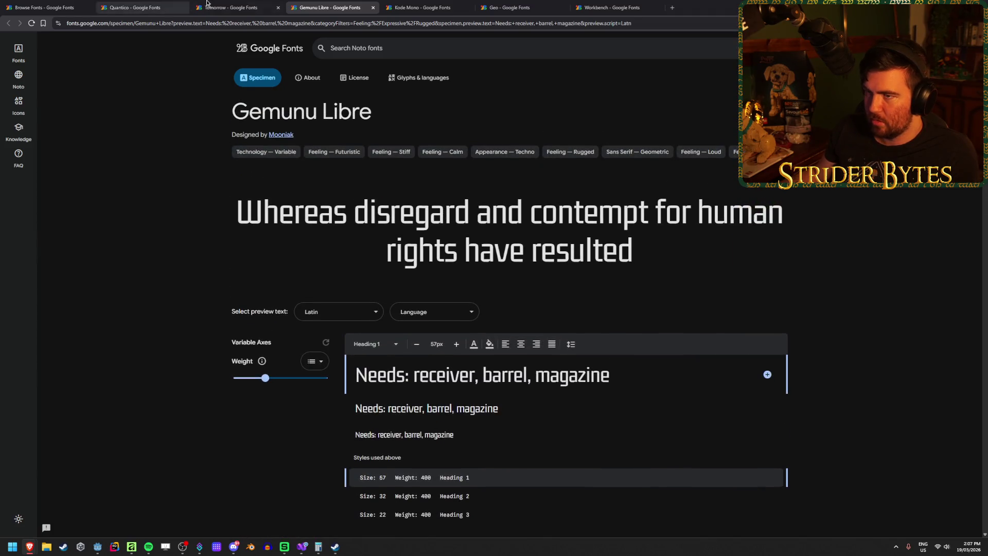
pyautogui.click(232, 7)
pyautogui.click(154, 4)
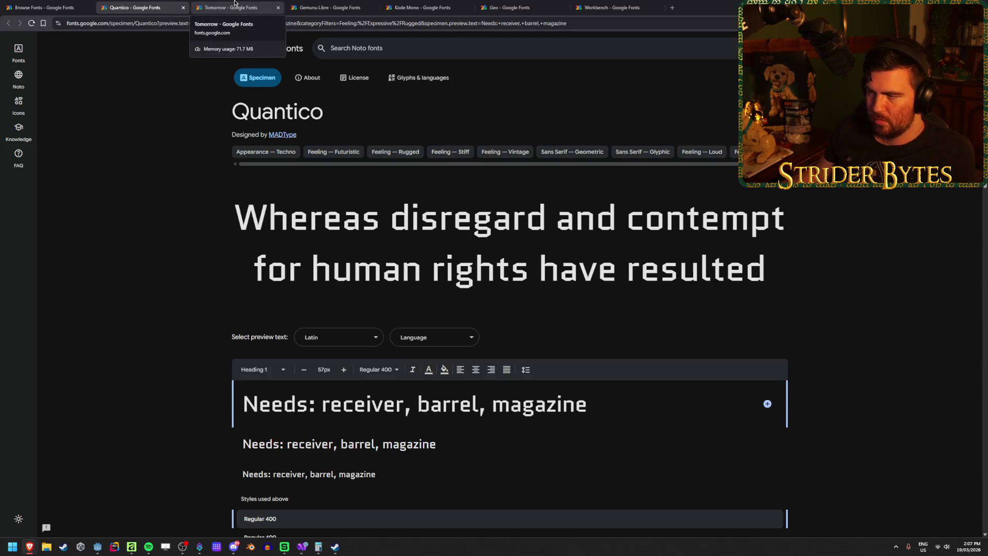
pyautogui.click(235, 3)
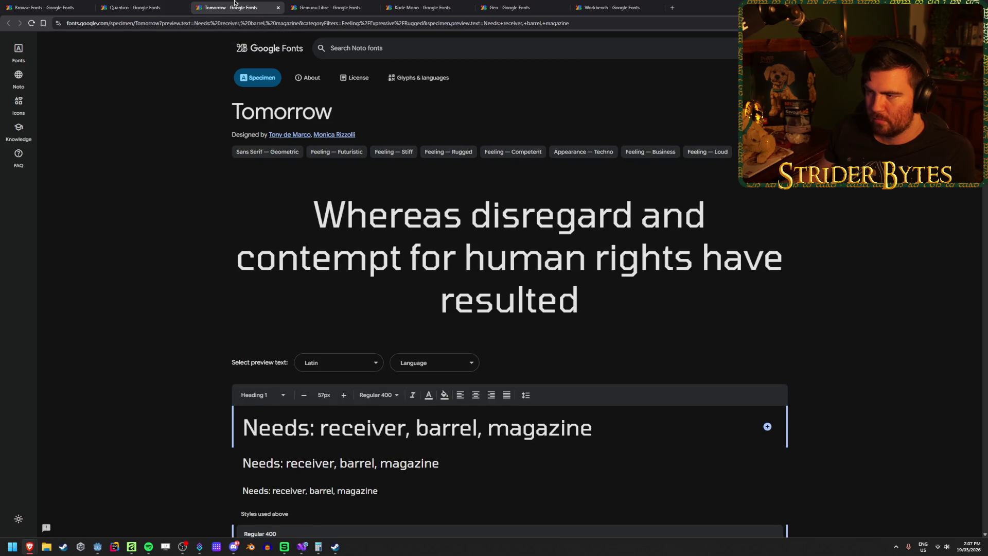
pyautogui.click(345, 3)
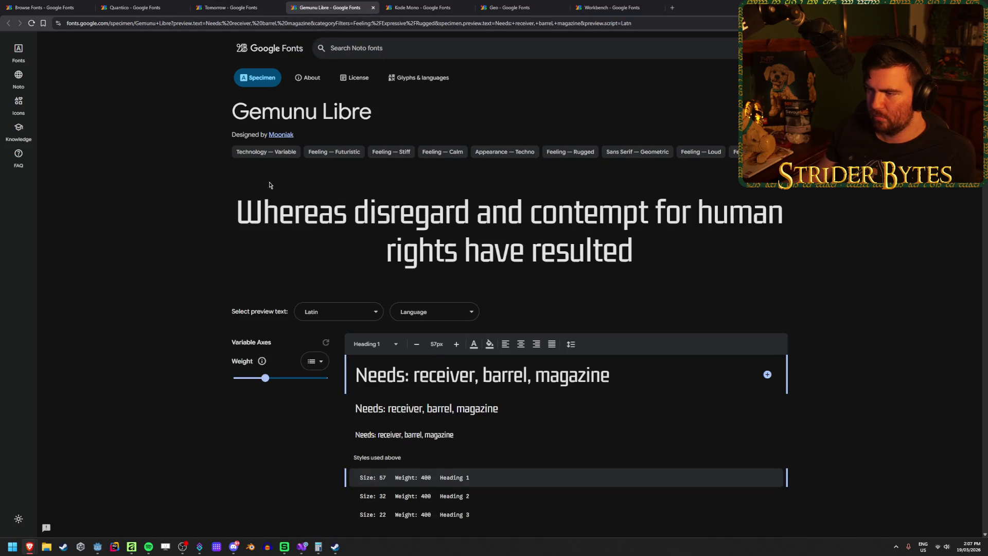
pyautogui.hotkey('ctrl', 'Tab')
pyautogui.scroll(8, 147, 308)
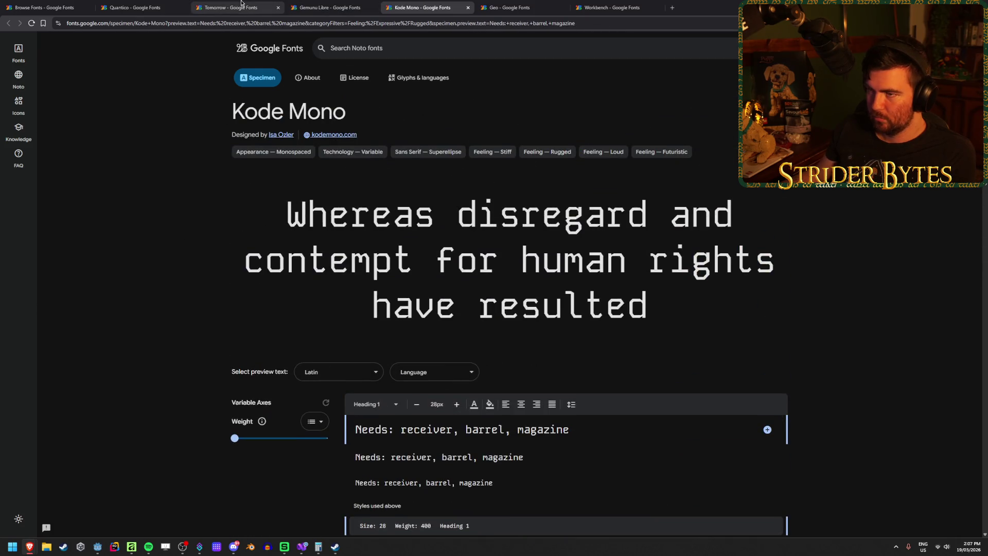
pyautogui.click(221, 6)
pyautogui.click(170, 4)
pyautogui.click(254, 3)
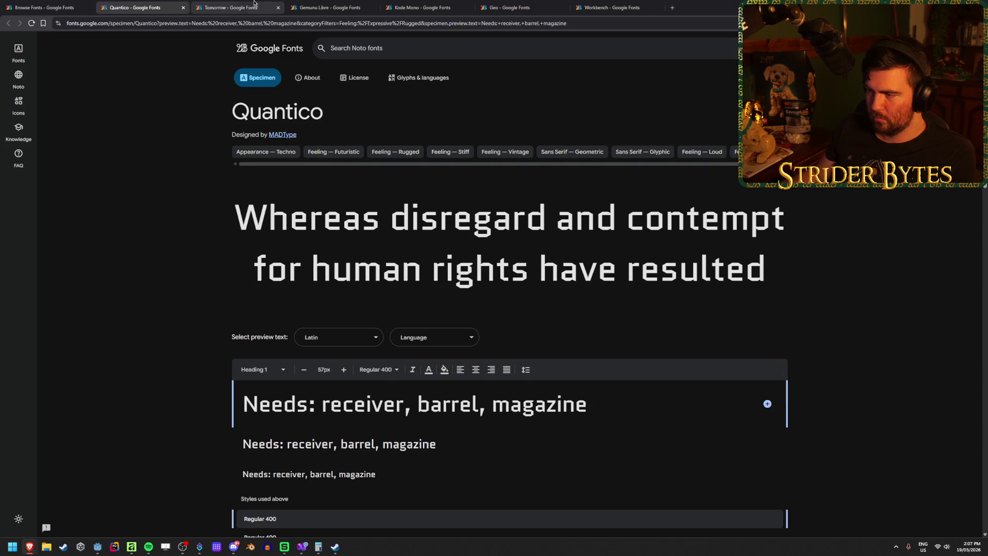
# Close Gemunu Libre and Kode Mono, then open Quantico's Open Font License page
pyautogui.click(373, 7)
pyautogui.click(373, 7)
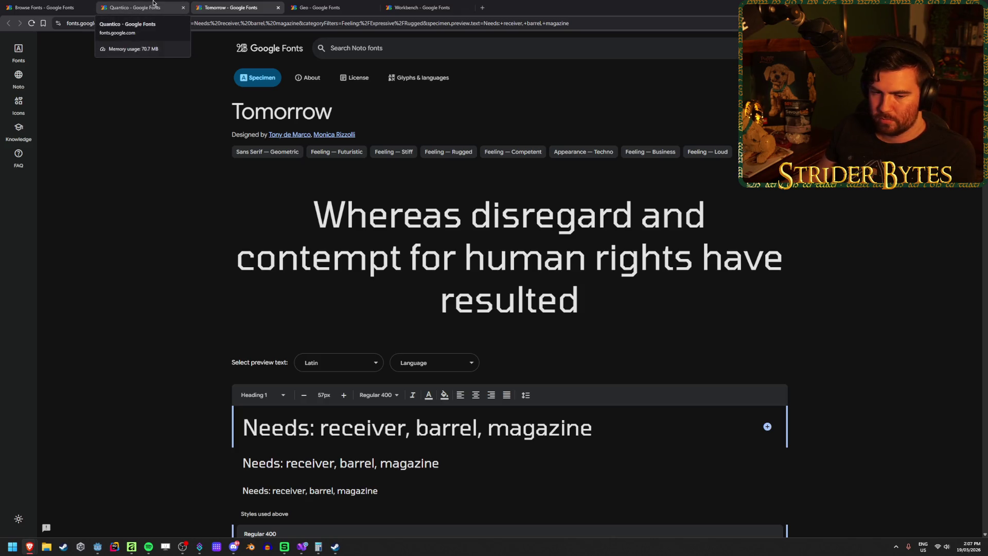
pyautogui.click(153, 4)
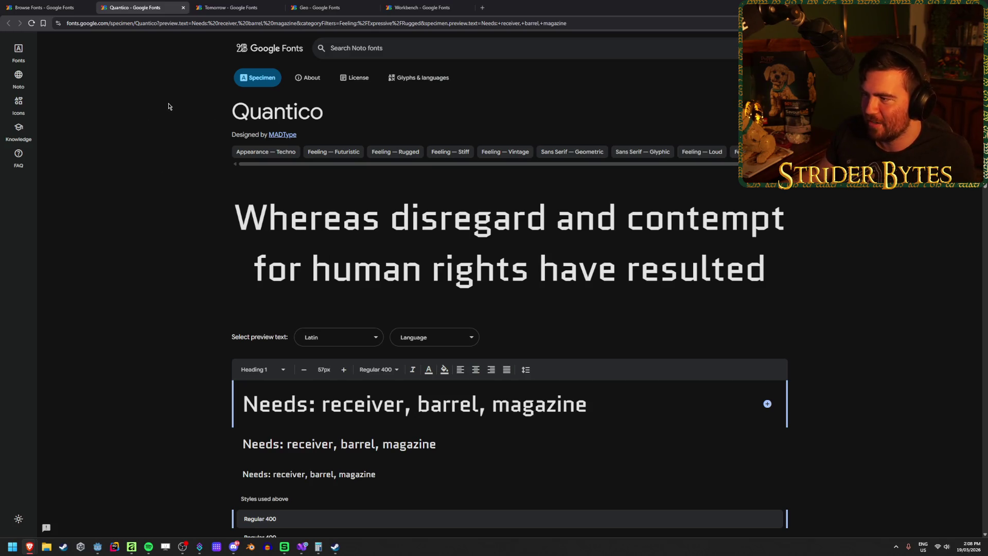
pyautogui.click(216, 8)
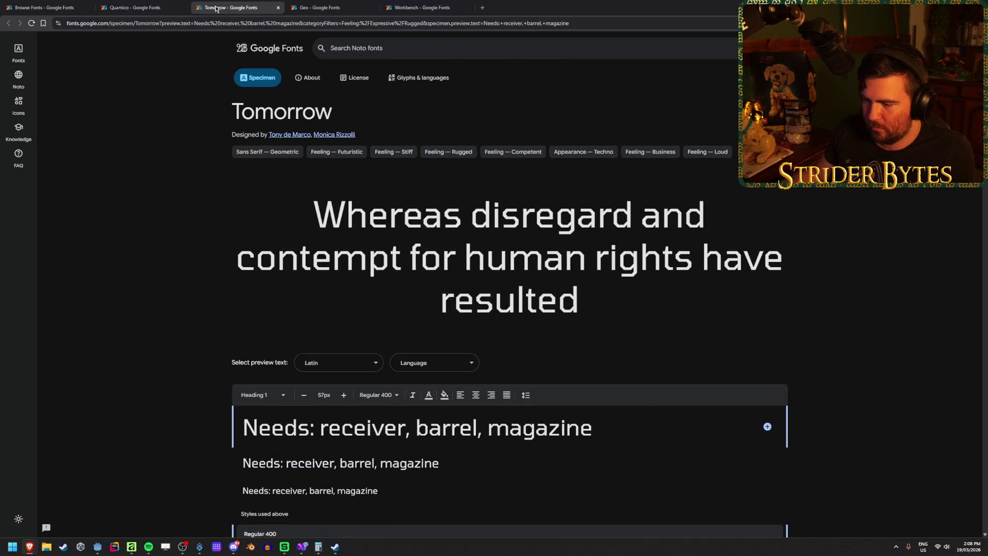
pyautogui.click(135, 7)
pyautogui.click(223, 4)
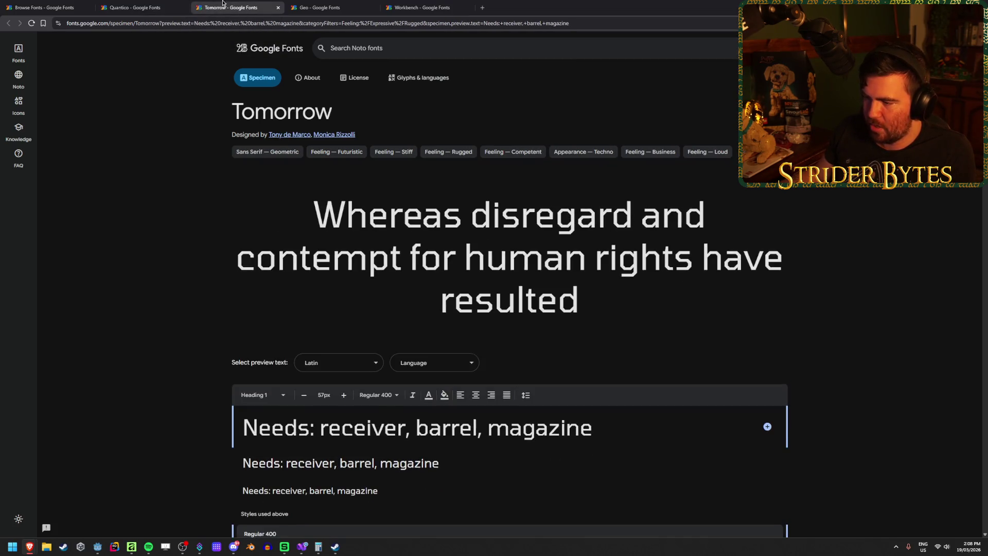
pyautogui.click(134, 8)
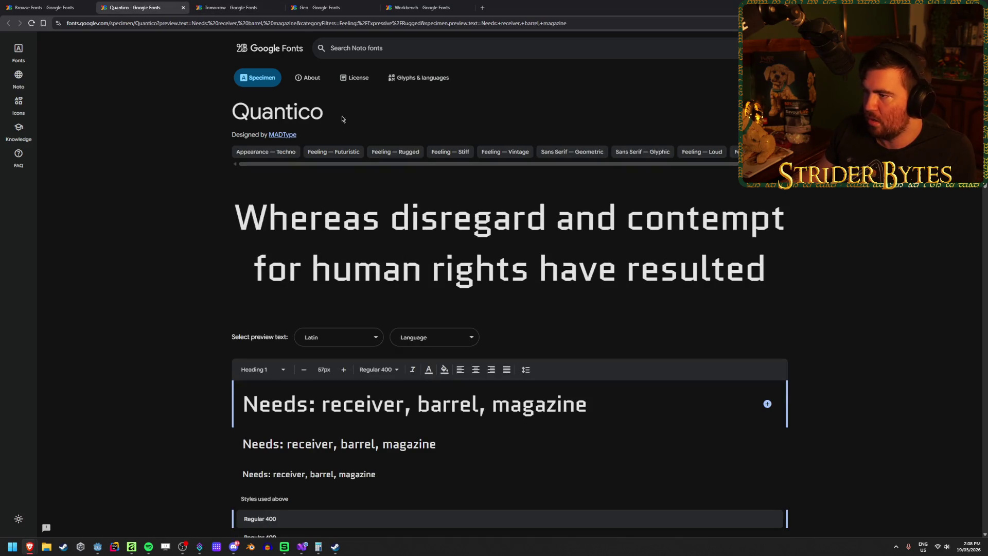
pyautogui.click(356, 78)
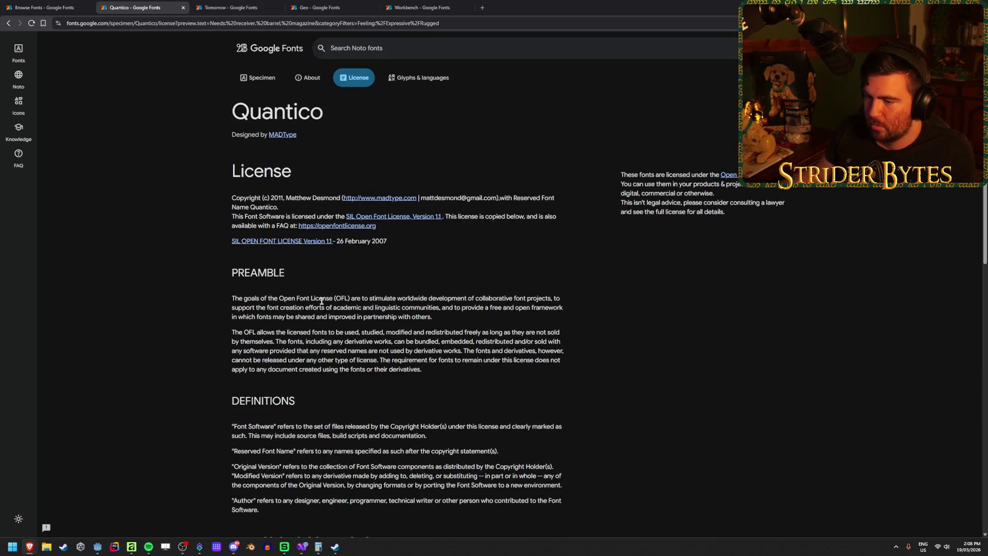
# Read the preamble and permission paragraph of Quantico's OFL licence
pyautogui.moveTo(577, 301); pyautogui.dragTo(290, 301)
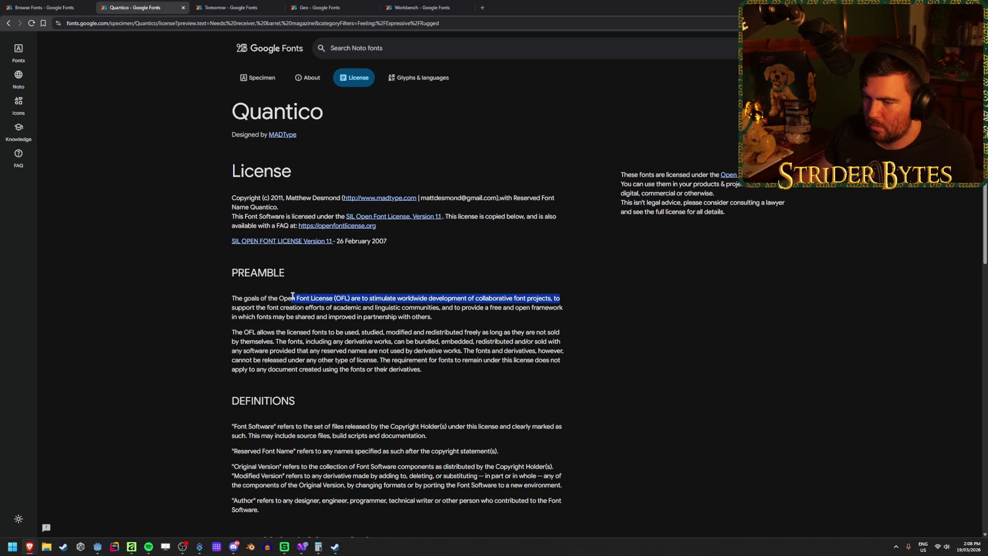
pyautogui.click(165, 280)
pyautogui.scroll(-5, 165, 280)
pyautogui.scroll(-1, 165, 277)
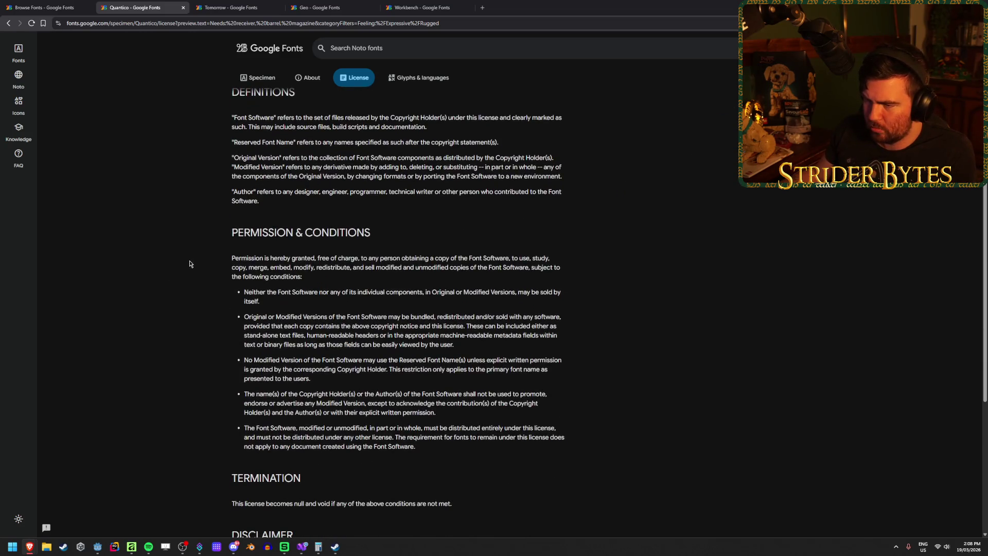
pyautogui.tripleClick(307, 299)
pyautogui.click(439, 257)
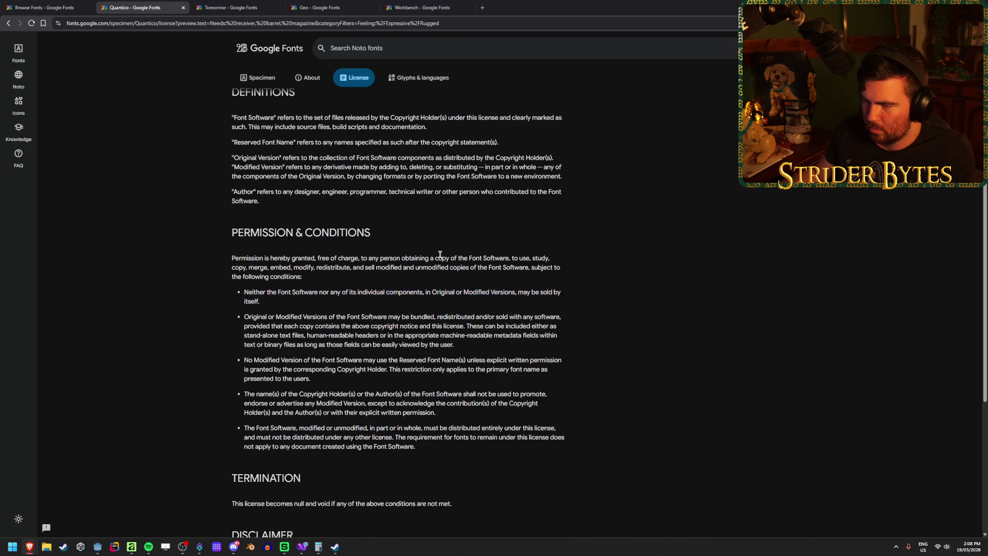
pyautogui.moveTo(240, 258); pyautogui.dragTo(426, 258)
pyautogui.moveTo(329, 258); pyautogui.dragTo(538, 258)
pyautogui.doubleClick(537, 258)
pyautogui.moveTo(392, 258); pyautogui.dragTo(388, 258)
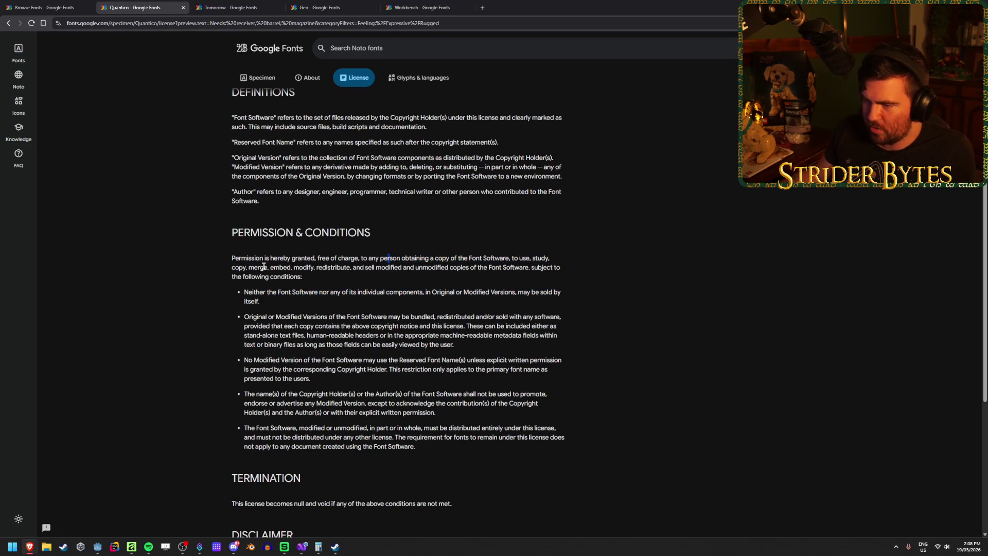
pyautogui.moveTo(229, 268)
pyautogui.mouseDown()
pyautogui.moveTo(566, 267)
pyautogui.moveTo(231, 258)
pyautogui.mouseUp()
pyautogui.click(448, 266)
# Finish reading Quantico's licence conditions and bullet points
pyautogui.doubleClick(557, 267)
pyautogui.click(216, 259)
pyautogui.moveTo(417, 447); pyautogui.dragTo(244, 394)
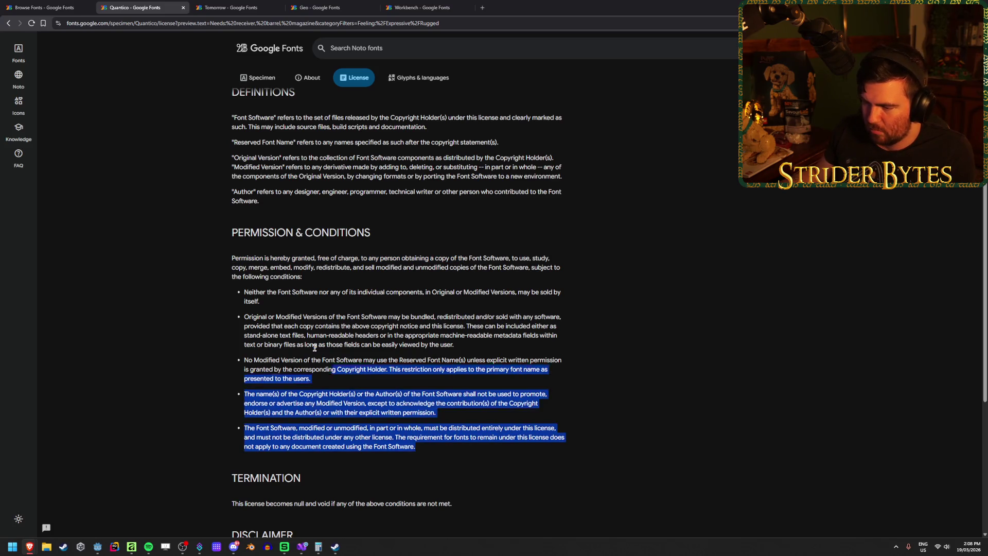
pyautogui.moveTo(416, 447); pyautogui.dragTo(243, 317)
pyautogui.click(404, 348)
pyautogui.scroll(-2, 404, 348)
pyautogui.scroll(-2, 404, 348)
pyautogui.scroll(2, 404, 348)
# Show the License text for Tomorrow and Geo and read them
pyautogui.hotkey('ctrl', 'Tab')
pyautogui.click(350, 78)
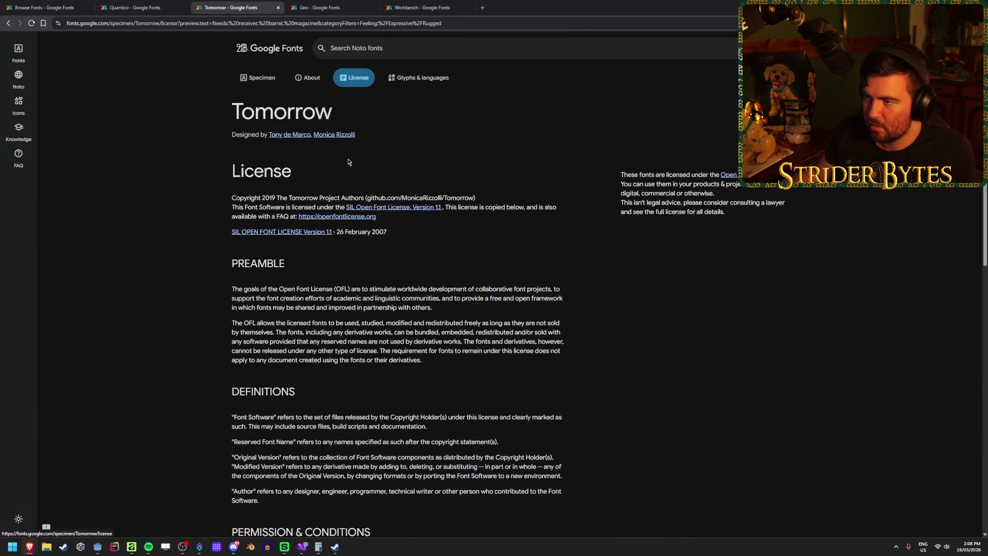
pyautogui.click(320, 9)
pyautogui.click(354, 78)
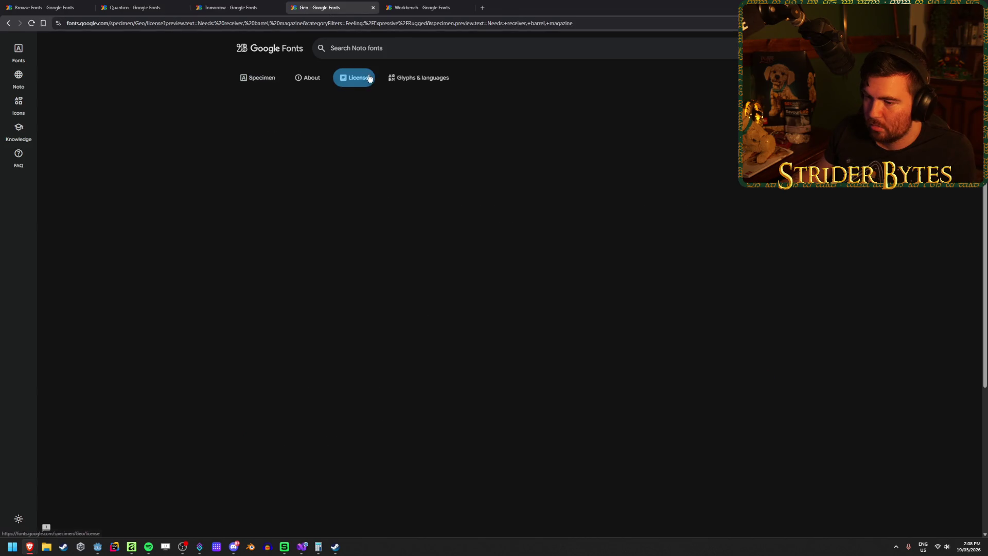
pyautogui.scroll(-7, 171, 256)
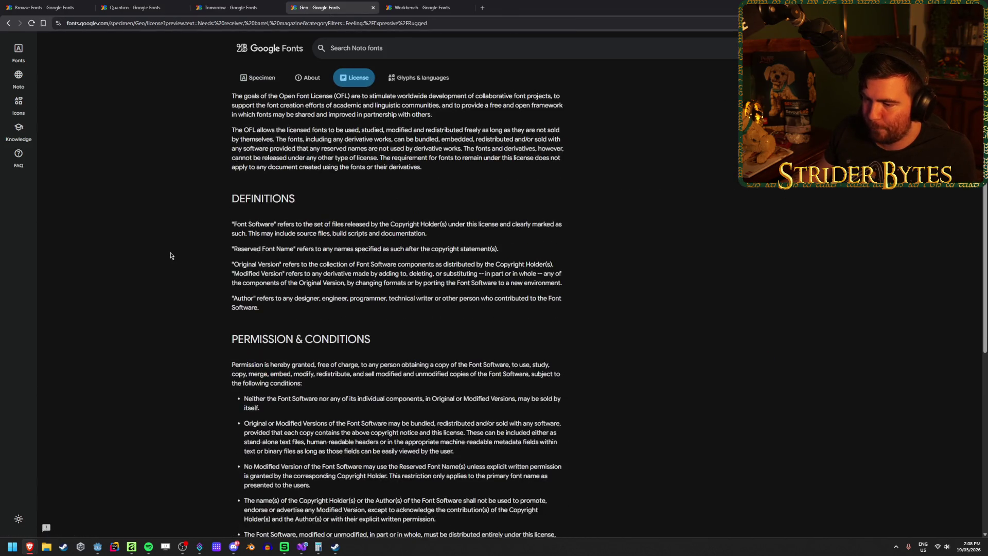
pyautogui.click(263, 4)
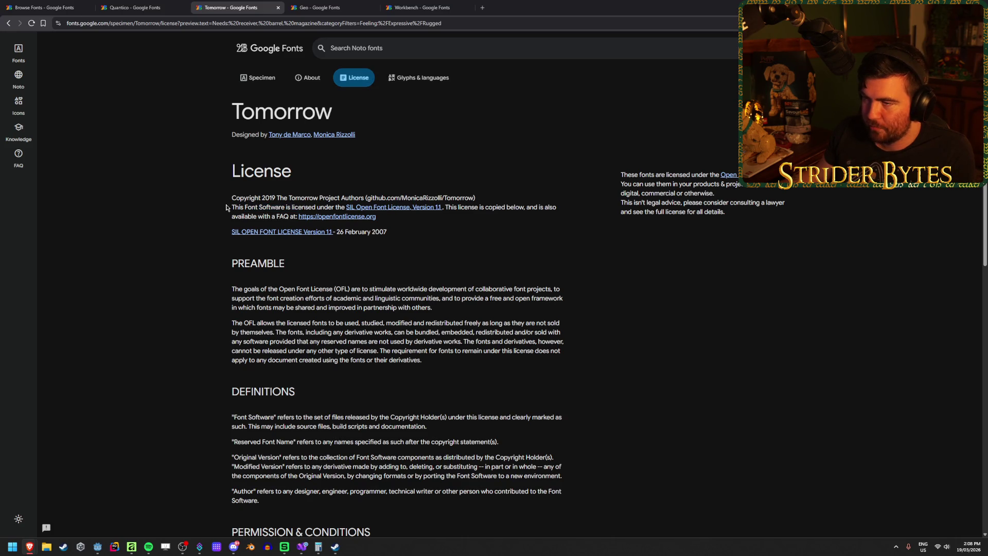
pyautogui.scroll(-7, 226, 208)
# Recheck Geo's copyright line, then show Workbench's OFL licence text
pyautogui.hotkey('ctrl', 'Tab')
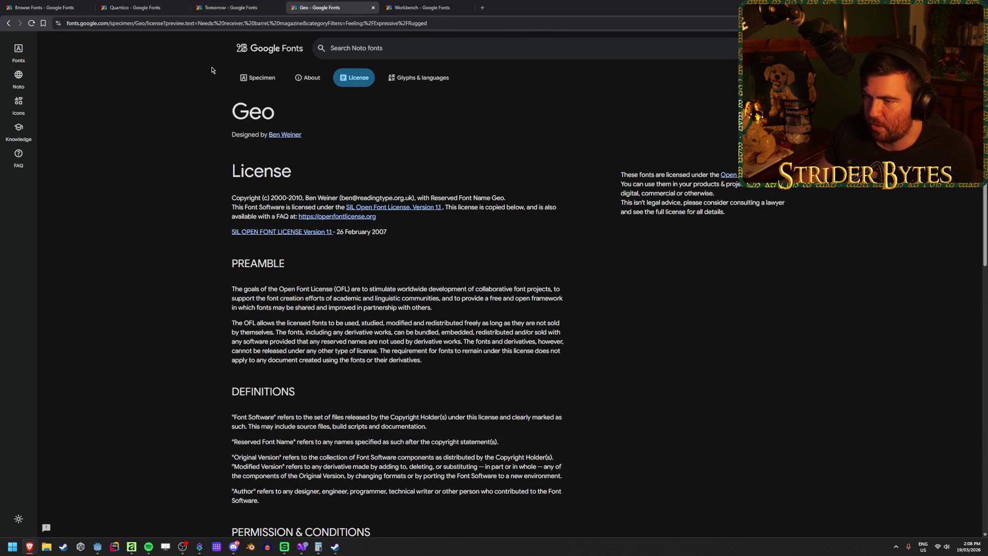
pyautogui.hotkey('ctrl', 'shift', 'Tab')
pyautogui.hotkey('ctrl', 'shift', 'Tab')
pyautogui.hotkey('ctrl', 'Tab')
pyautogui.hotkey('ctrl', 'Tab')
pyautogui.hotkey('ctrl', 'Tab')
pyautogui.click(356, 4)
pyautogui.moveTo(302, 197); pyautogui.dragTo(393, 199)
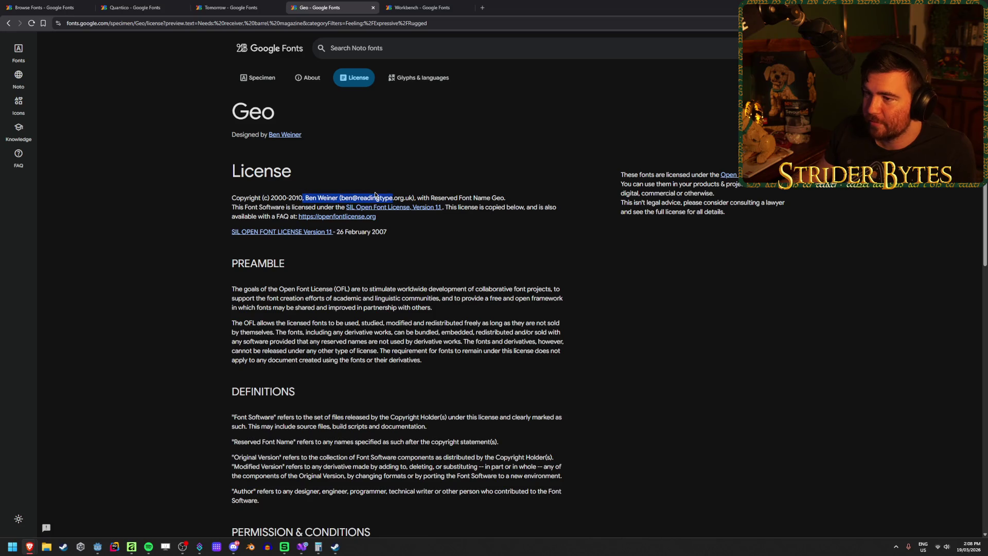
pyautogui.click(405, 4)
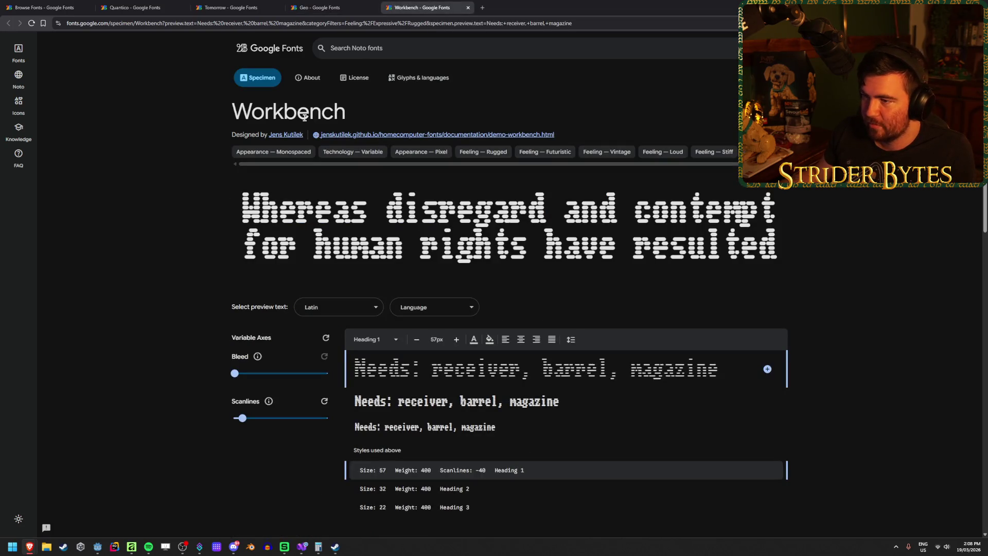
pyautogui.click(361, 78)
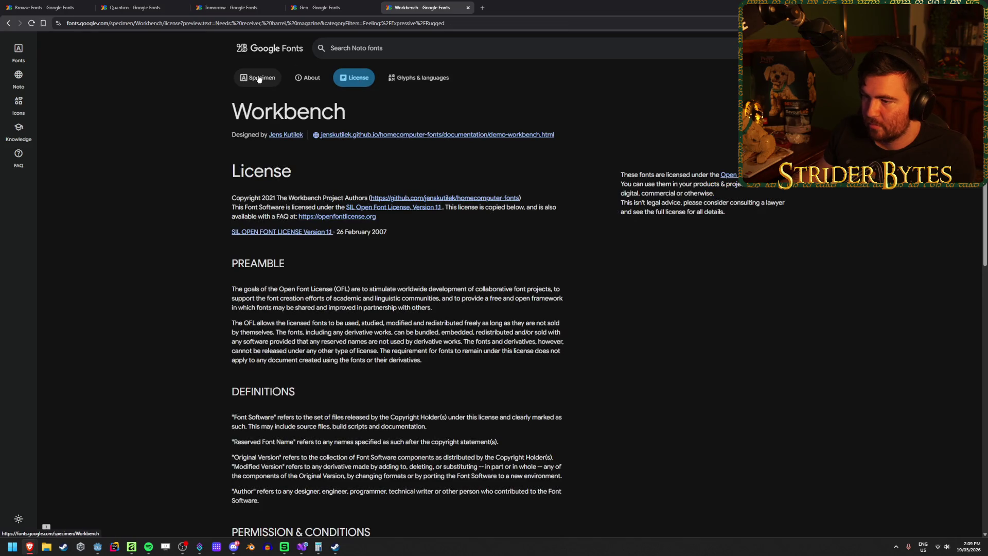
# Return the Workbench, Geo, Tomorrow and Quantico tabs to their Specimen views
pyautogui.click(259, 78)
pyautogui.click(325, 7)
pyautogui.click(257, 78)
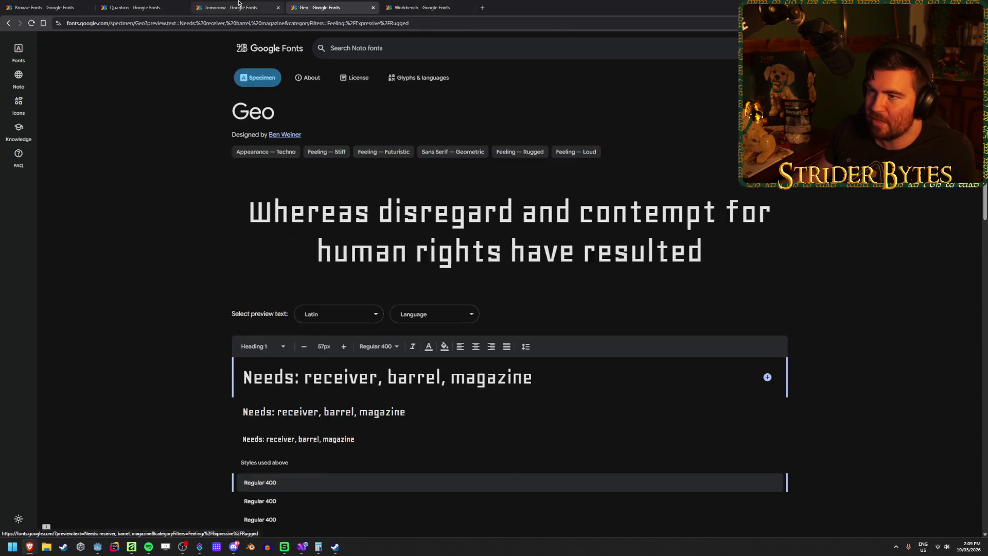
pyautogui.click(238, 6)
pyautogui.click(257, 78)
pyautogui.click(136, 7)
pyautogui.click(258, 78)
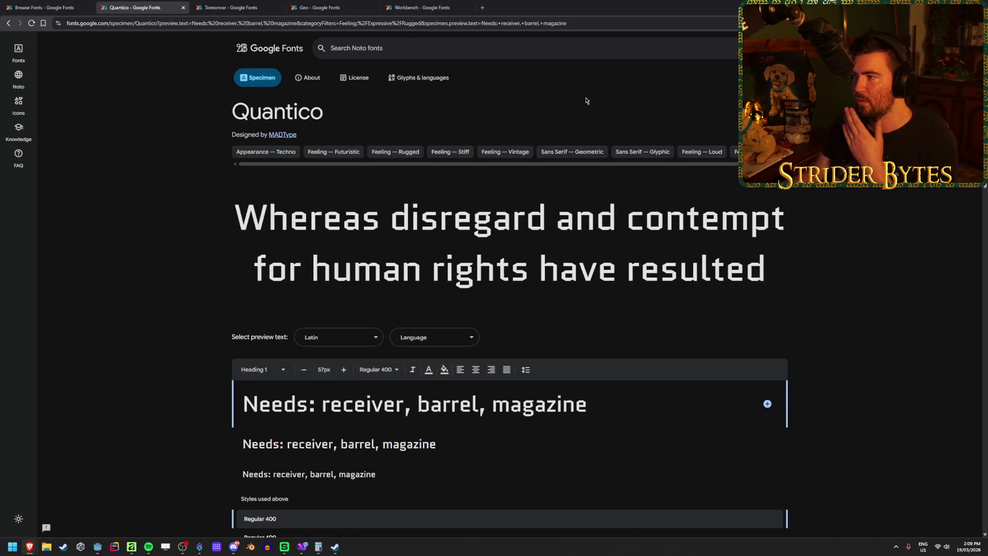
# Add Quantico to the selection and try adding Tomorrow, Geo and Workbench
pyautogui.click(770, 48)
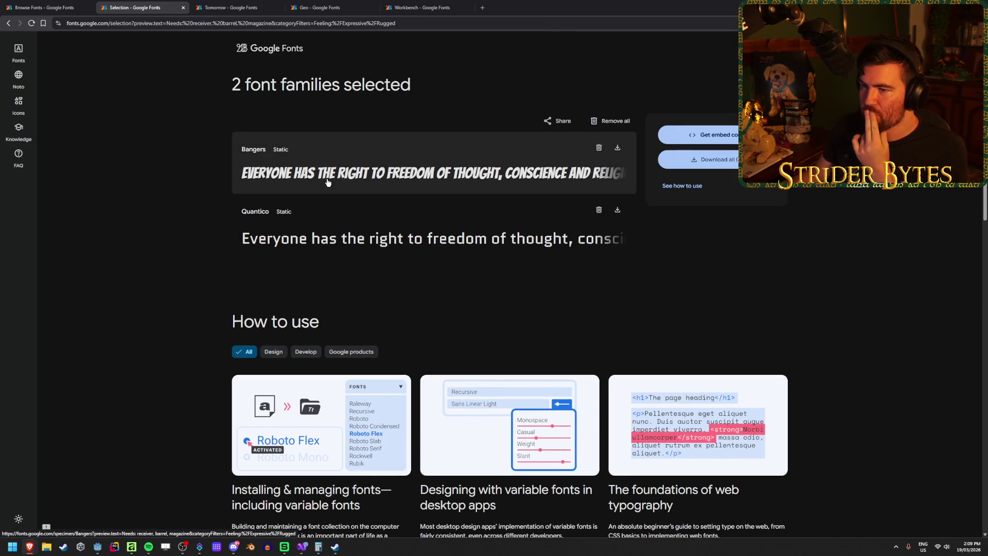
pyautogui.hotkey('ctrl', 'Tab')
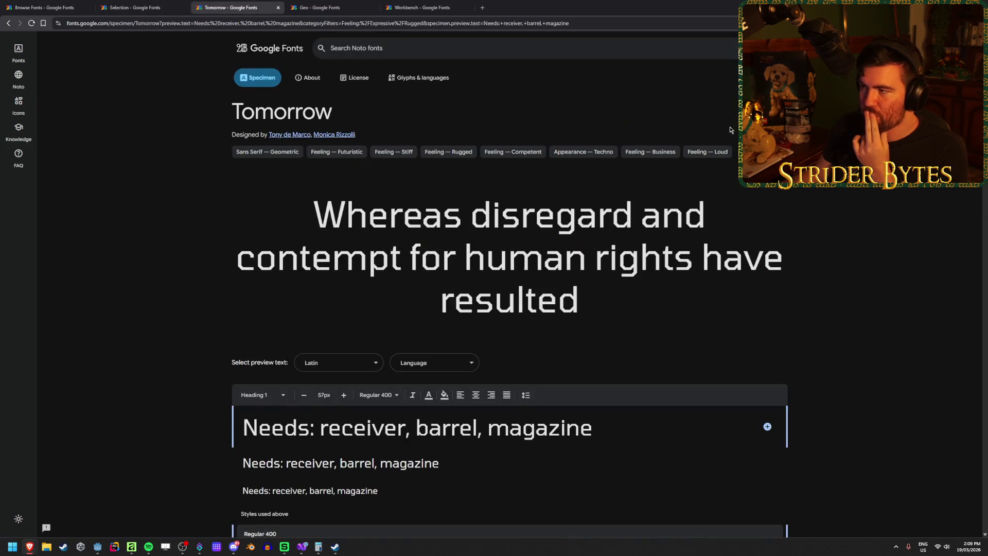
pyautogui.hotkey('alt', 'Left')
pyautogui.click(335, 4)
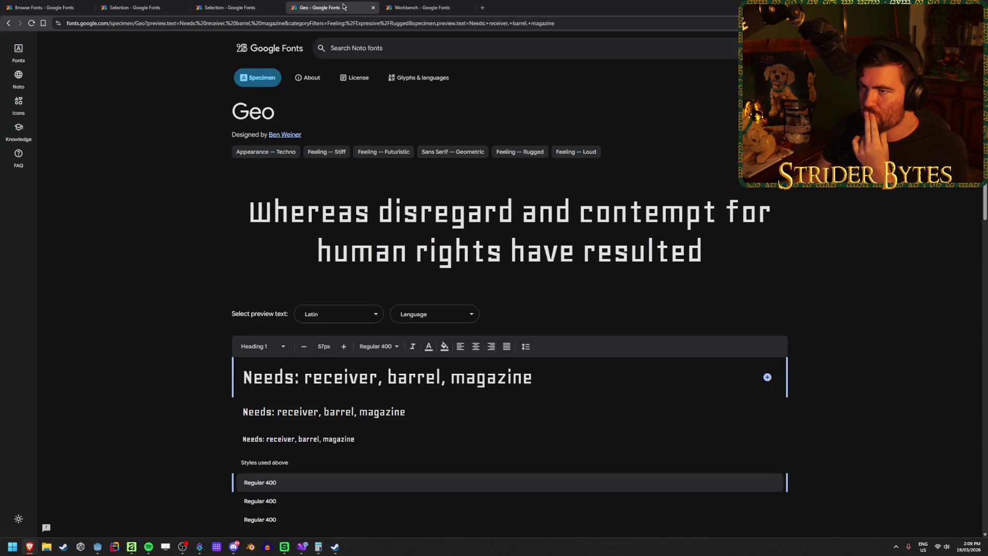
pyautogui.hotkey('alt', 'Left')
pyautogui.hotkey('ctrl', 'Tab')
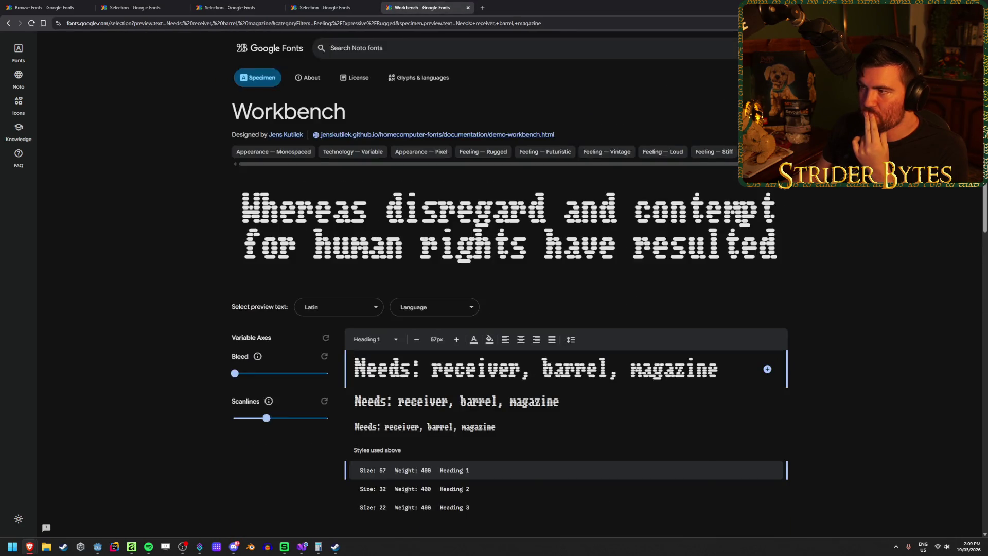
pyautogui.hotkey('alt', 'Left')
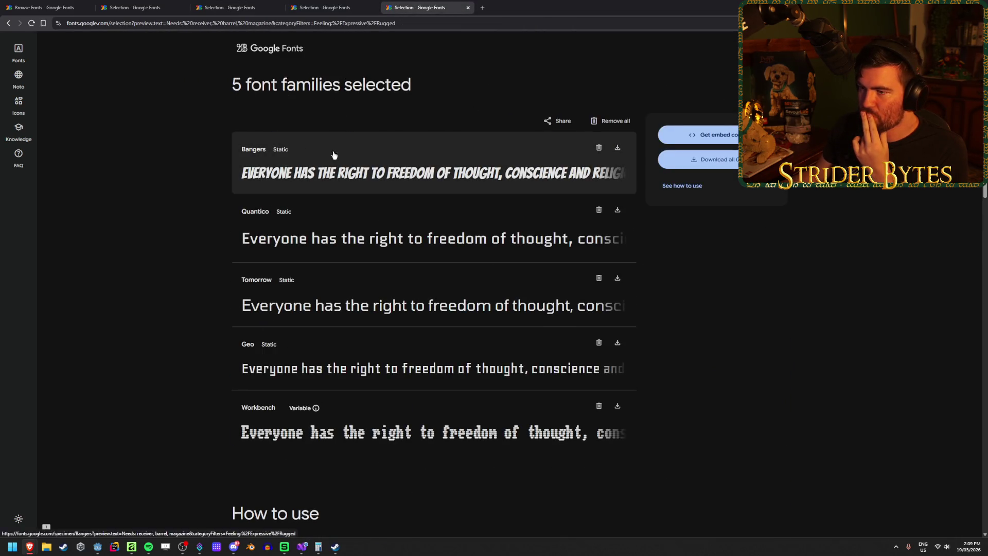
# Remove Bangers from the selected fonts list
pyautogui.click(350, 157)
pyautogui.hotkey('alt', 'Left')
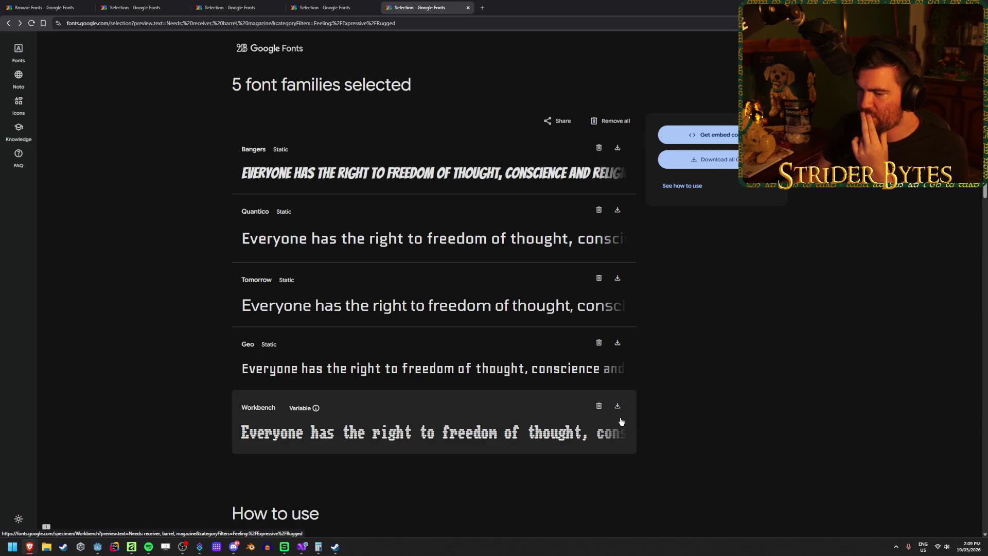
pyautogui.click(598, 147)
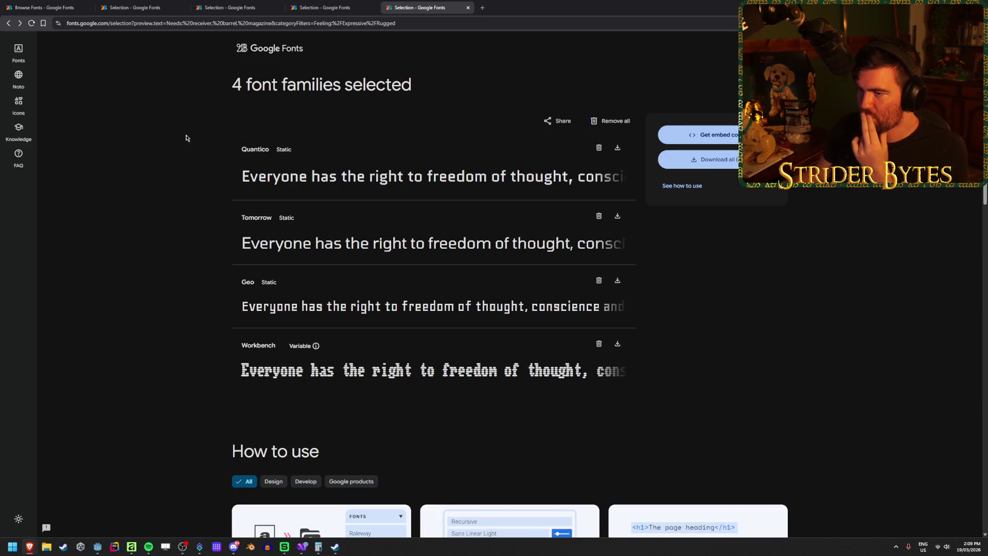
# Download all four selected fonts as a zip to the Desktop
pyautogui.click(737, 160)
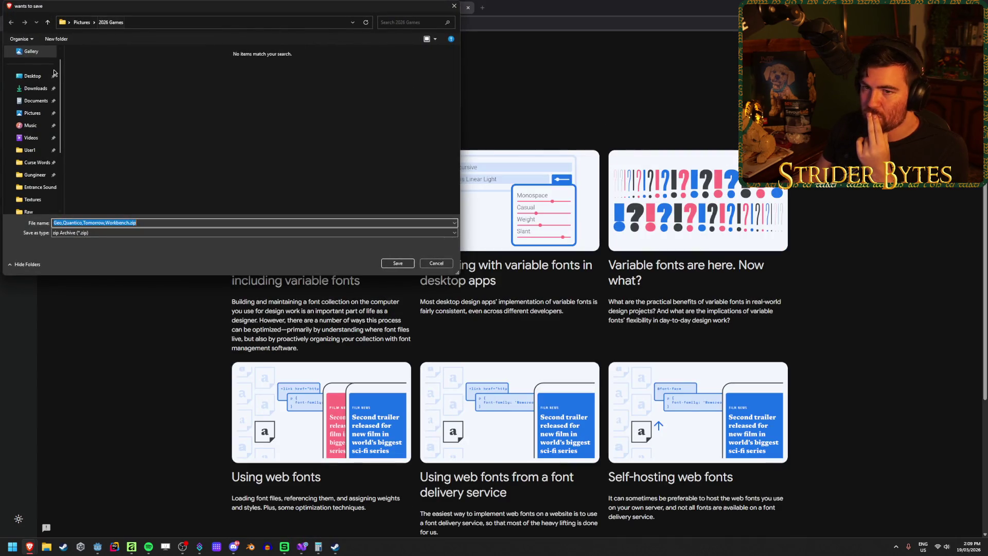
pyautogui.click(54, 75)
pyautogui.click(398, 263)
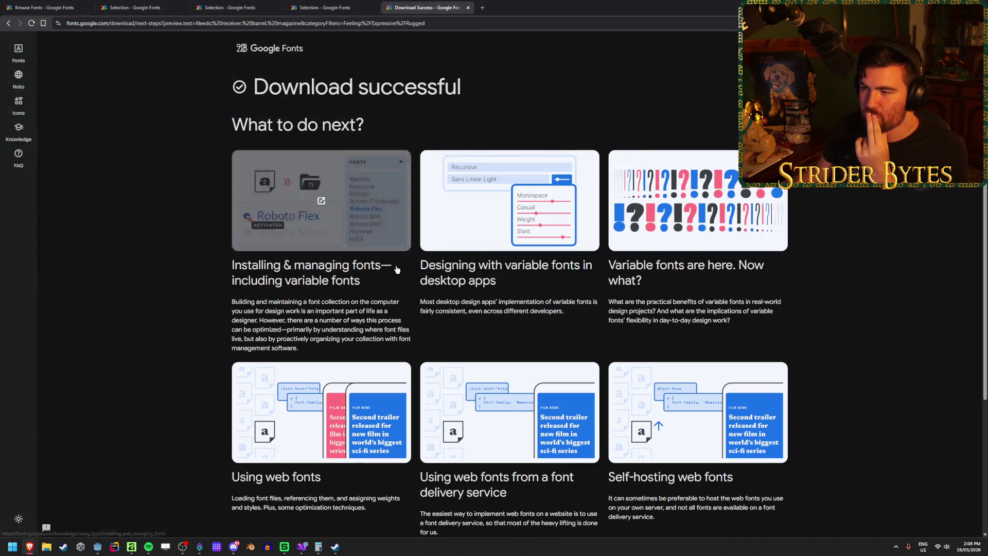
# Close the download and selection tabs and return to Godot Engine
pyautogui.middleClick(406, 8)
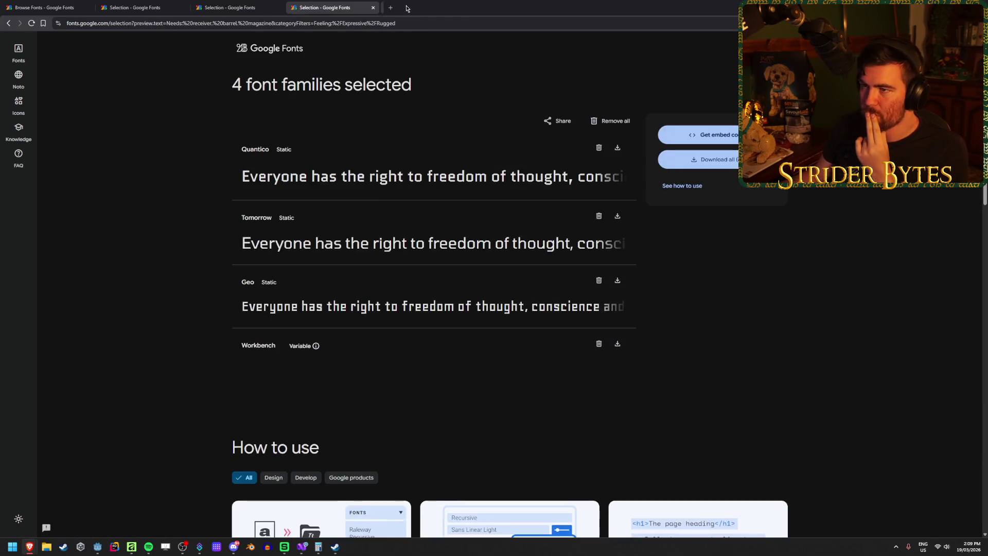
pyautogui.middleClick(344, 5)
pyautogui.hotkey('alt', 'Tab')
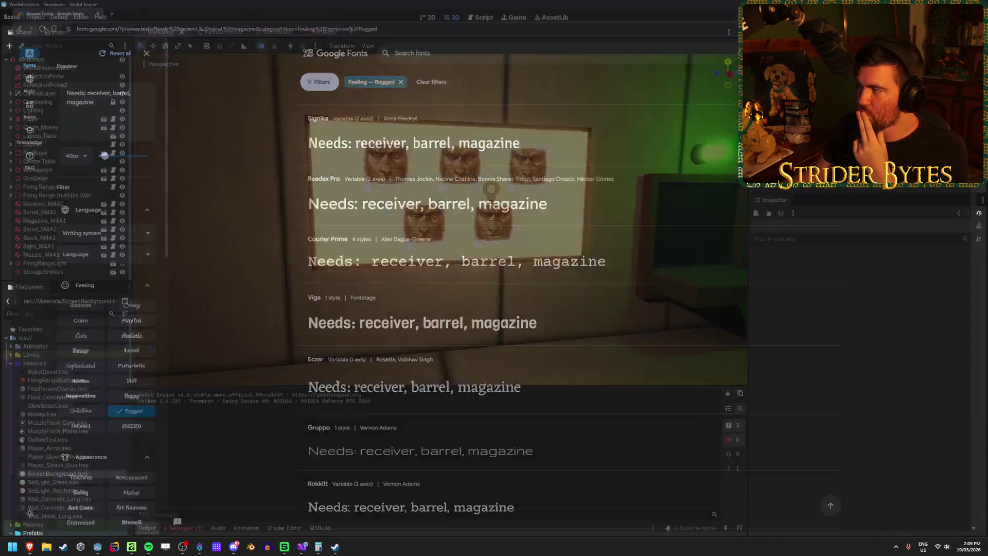
pyautogui.hotkey('alt', 'Tab')
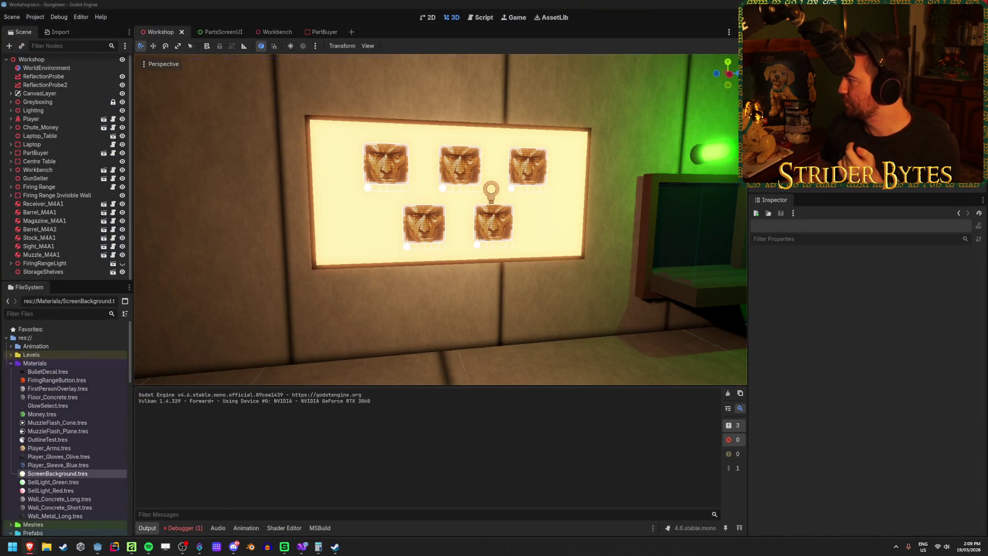
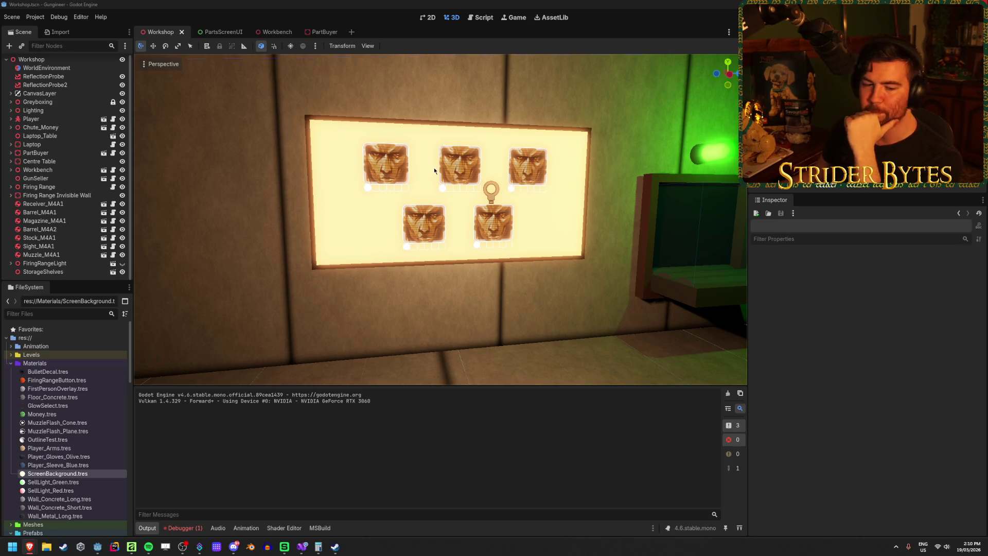
# Collapse Materials and Prefabs in the FileSystem dock and expand the Resources folder
pyautogui.click(291, 3)
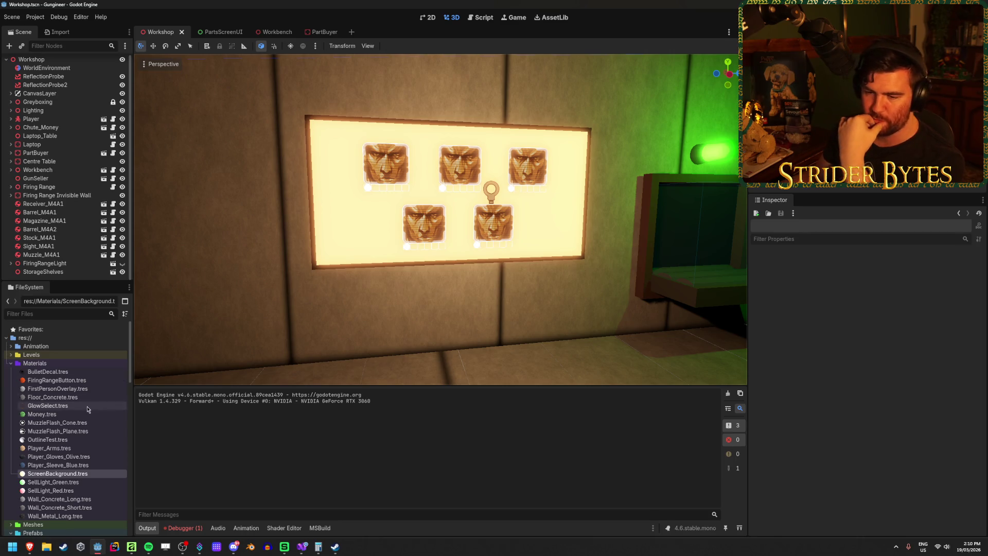
pyautogui.click(11, 362)
pyautogui.click(11, 380)
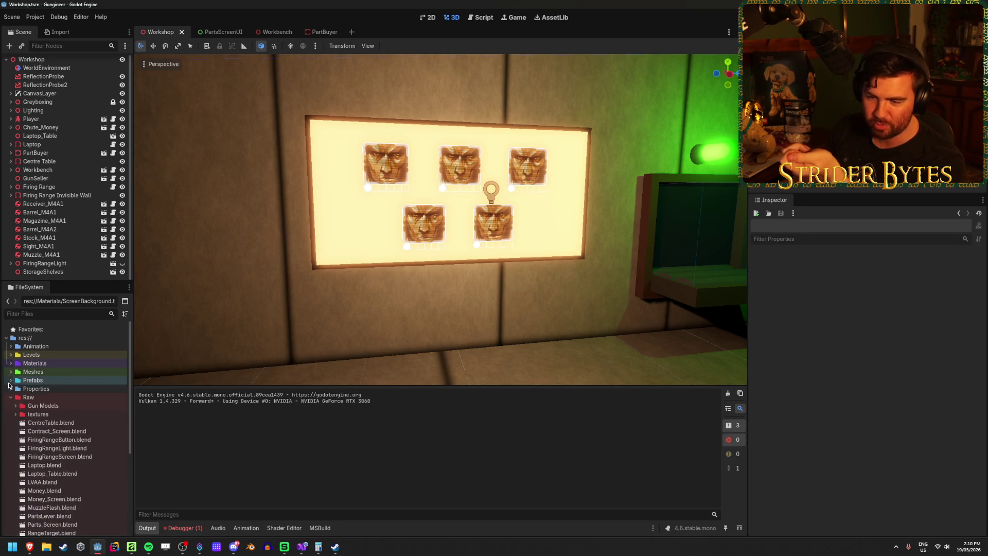
pyautogui.doubleClick(34, 406)
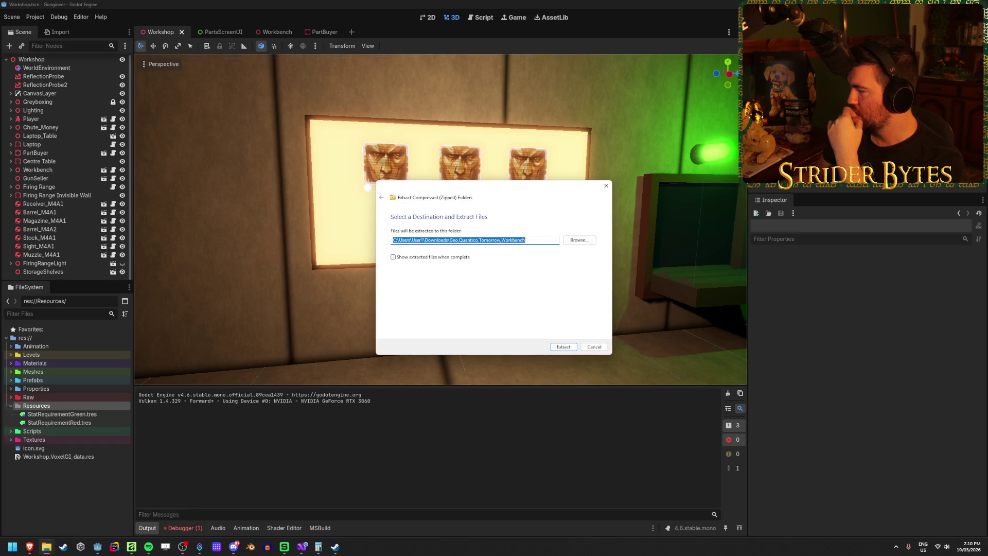
# Extract the font archive and copy the Geo, Quantico, Tomorrow and Workbench folders into Resources
pyautogui.click(563, 346)
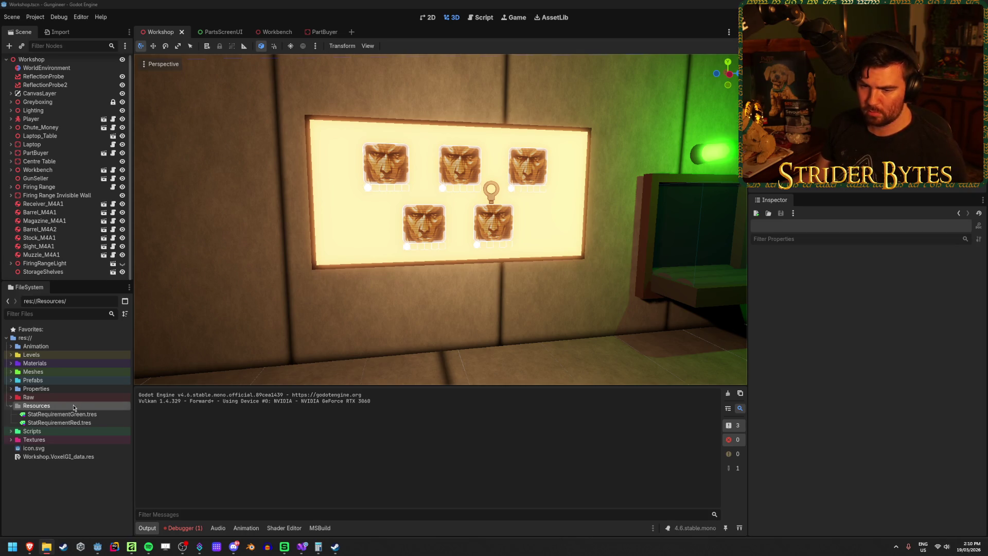
pyautogui.rightClick(50, 408)
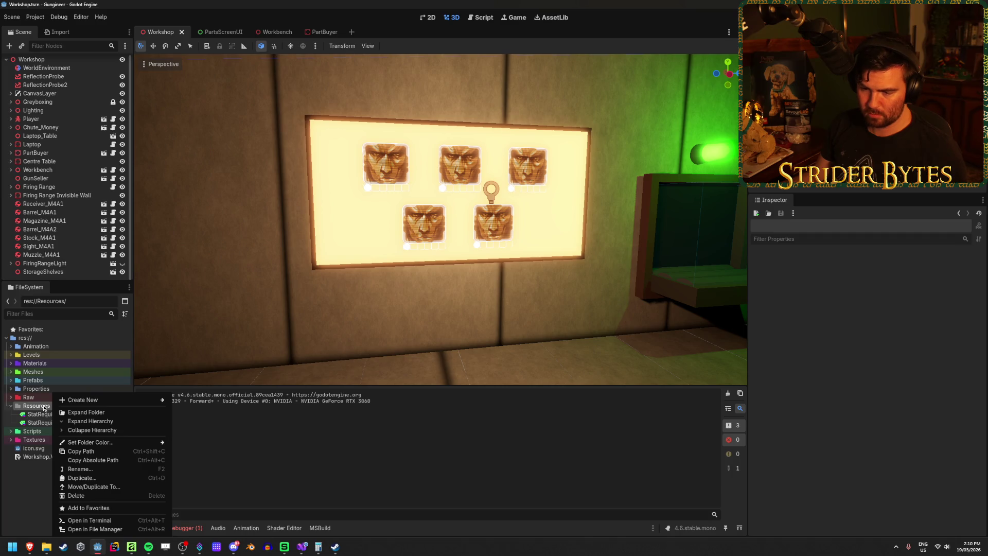
pyautogui.press('Escape')
pyautogui.hotkey('ctrl', 'v')
pyautogui.rightClick(45, 408)
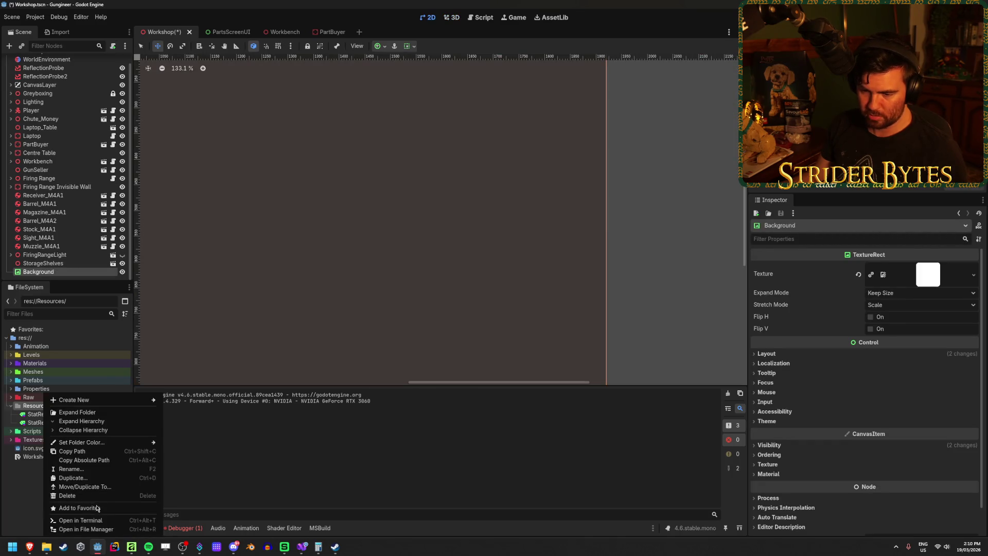
pyautogui.click(66, 529)
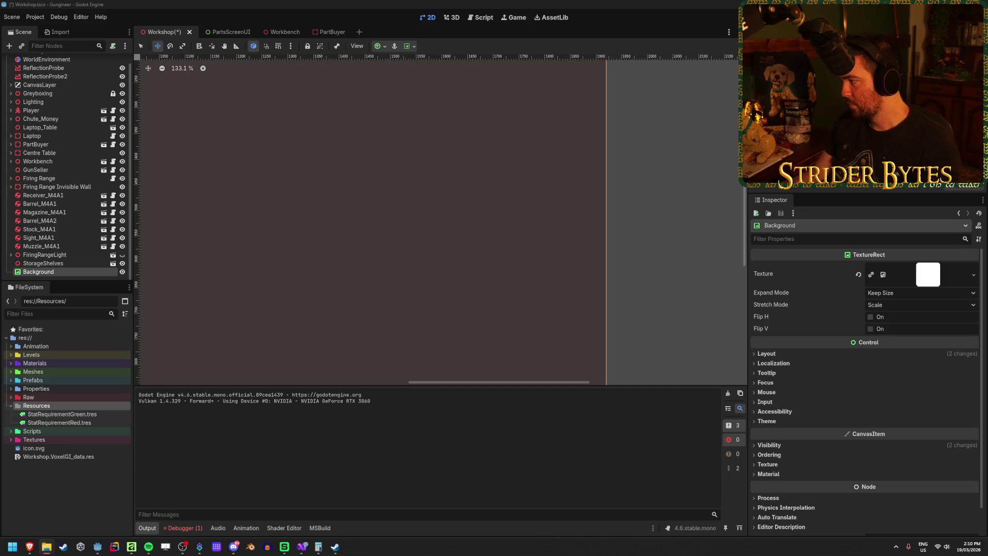
pyautogui.click(139, 310)
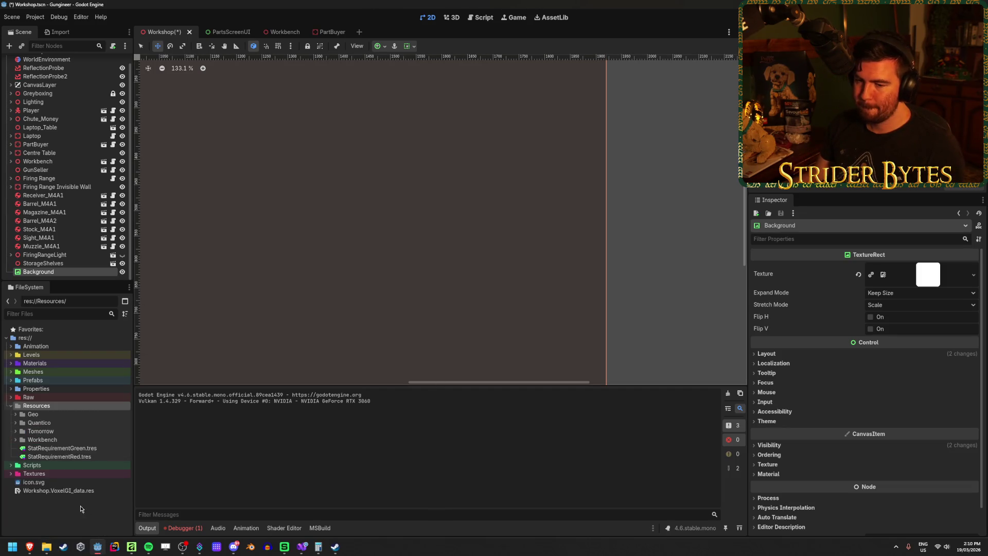
# Create a new folder named 'Fonts' inside Resources
pyautogui.click(33, 414)
pyautogui.keyDown('shift'); pyautogui.click(48, 441); pyautogui.keyUp('shift')
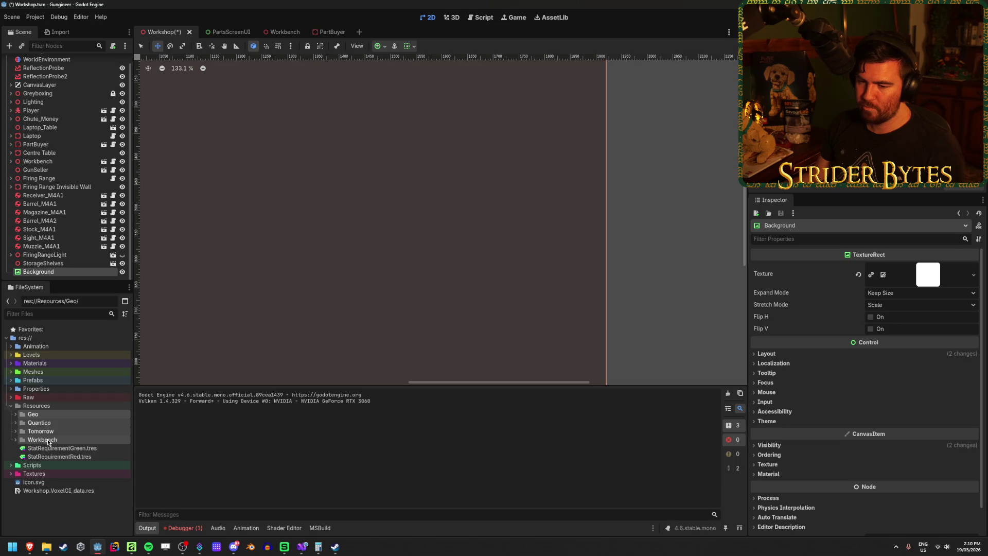
pyautogui.rightClick(48, 441)
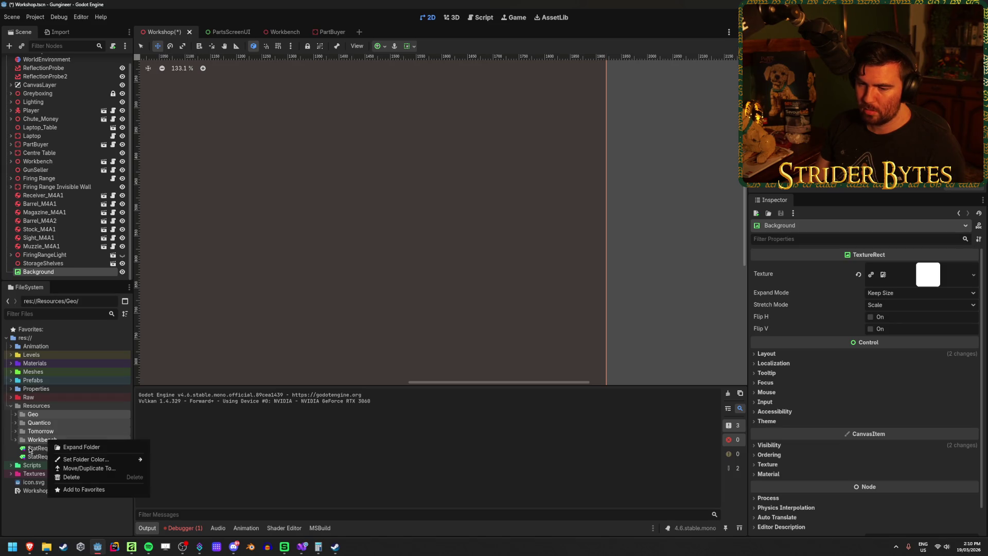
pyautogui.click(36, 406)
pyautogui.rightClick(37, 405)
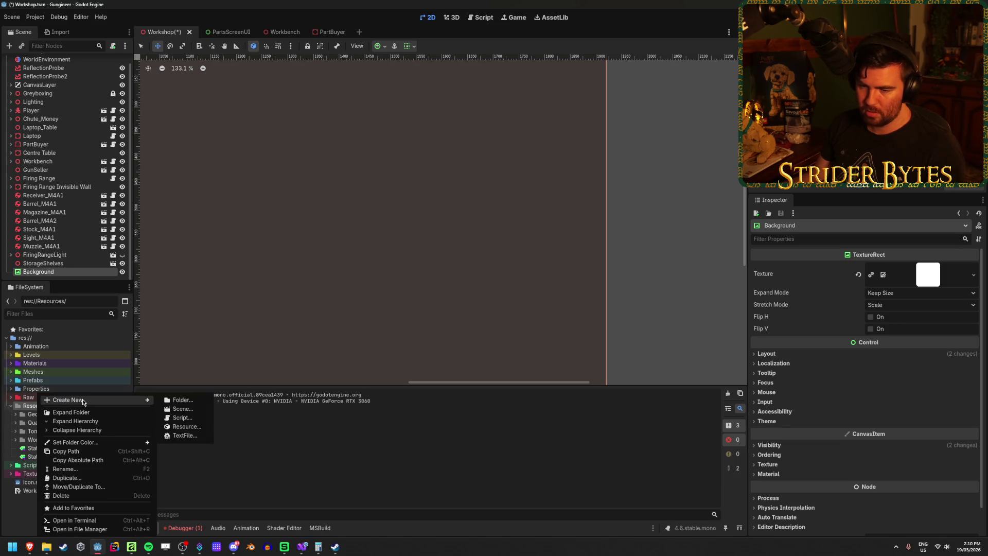
pyautogui.moveTo(103, 400)
pyautogui.click(179, 404)
pyautogui.write('Fonts')
pyautogui.press('Return')
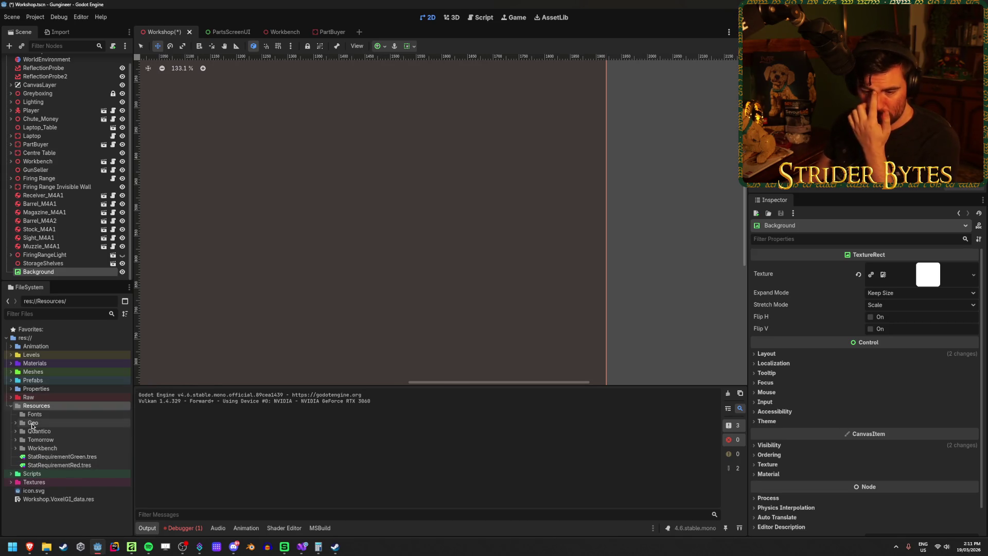
# Move the Geo, Quantico, Tomorrow and Workbench folders into Fonts
pyautogui.click(32, 424)
pyautogui.keyDown('shift'); pyautogui.click(42, 447); pyautogui.keyUp('shift')
pyautogui.moveTo(42, 448); pyautogui.dragTo(49, 417)
pyautogui.click(462, 287)
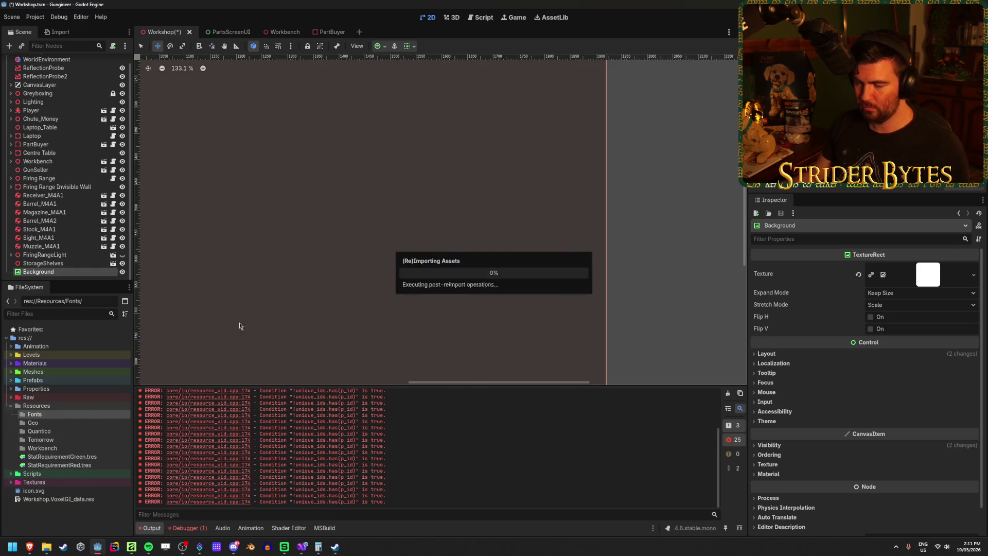
# Clear the Output log errors and save the Workshop scene
pyautogui.click(728, 393)
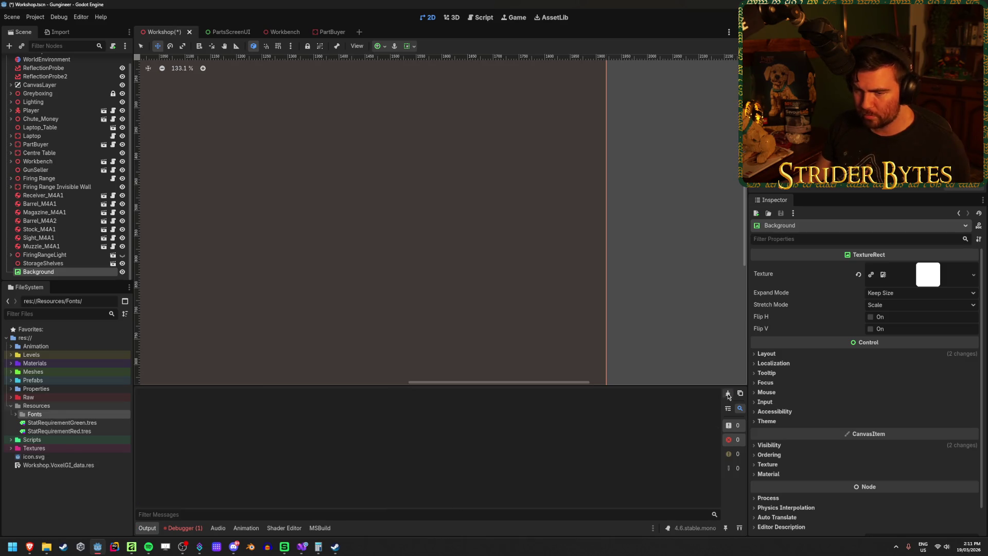
pyautogui.click(16, 415)
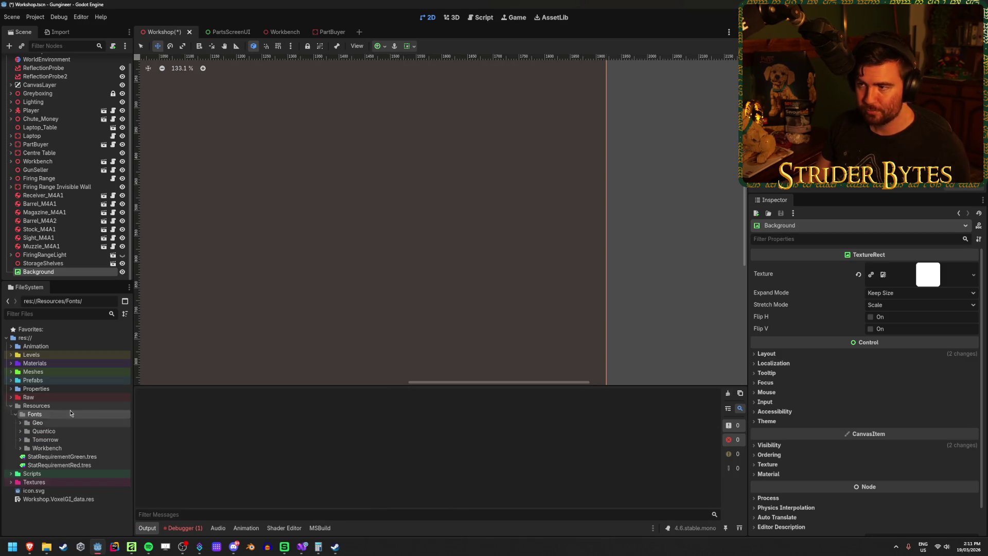
pyautogui.scroll(-14, 426, 250)
pyautogui.scroll(8, 426, 250)
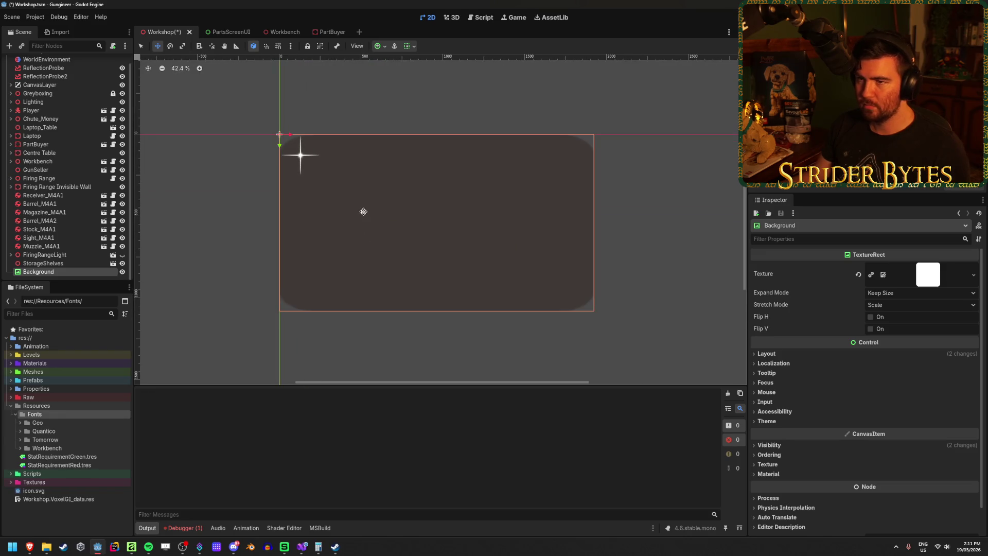
pyautogui.hotkey('ctrl', 's')
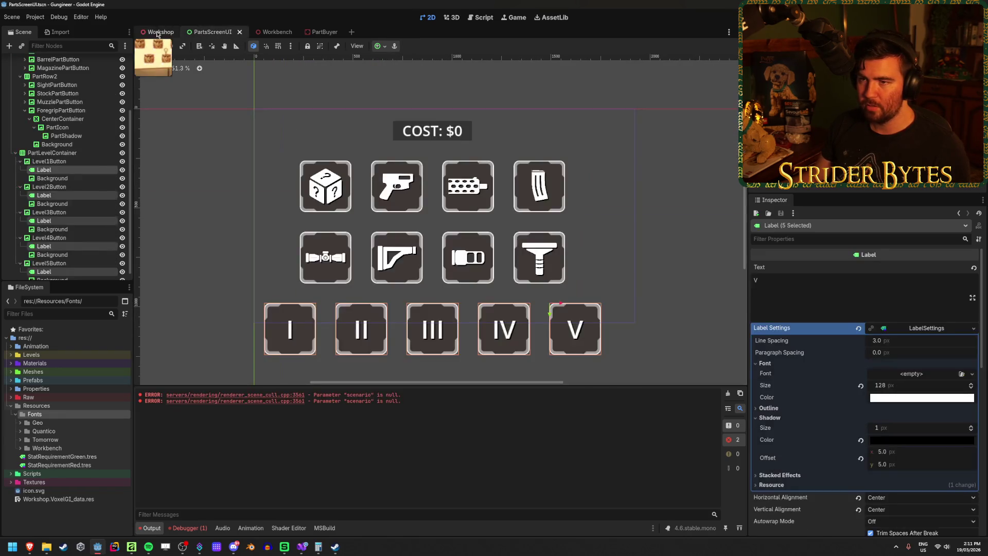
# Delete the stray Background node from the Workshop scene and save it again
pyautogui.click(45, 263)
pyautogui.click(50, 271)
pyautogui.press('Delete')
pyautogui.press('Return')
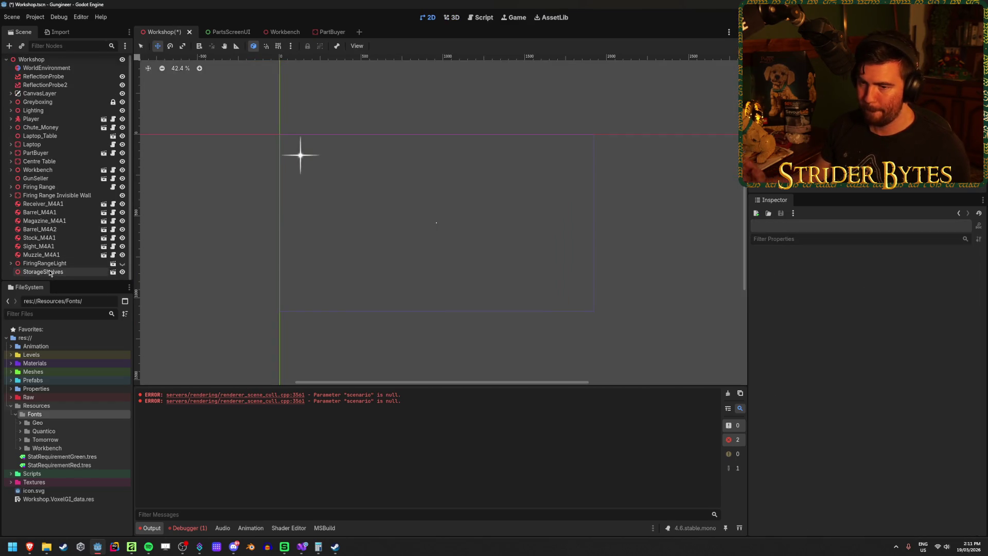
pyautogui.click(48, 269)
pyautogui.hotkey('ctrl', 's')
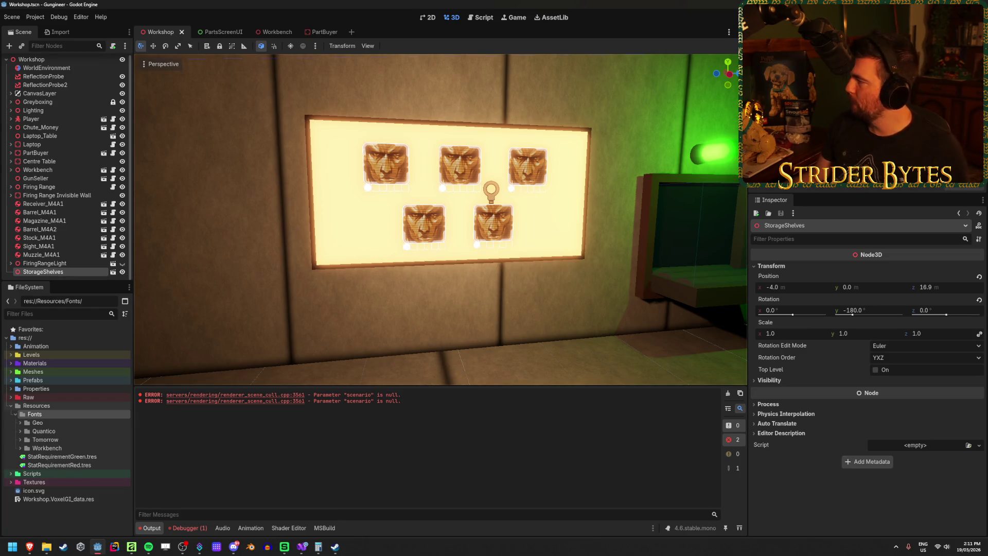
pyautogui.hotkey('alt', 'Tab')
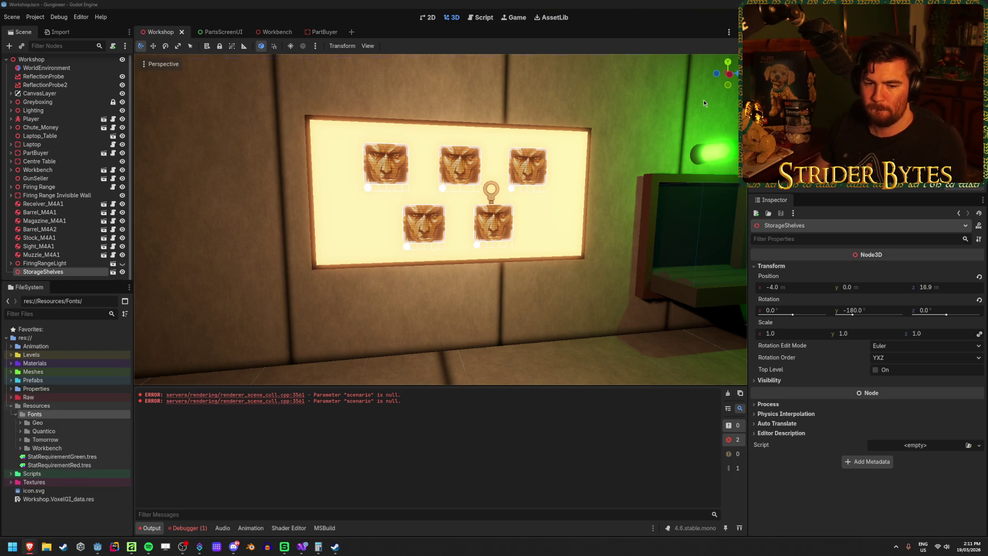
pyautogui.hotkey('alt', 'Tab')
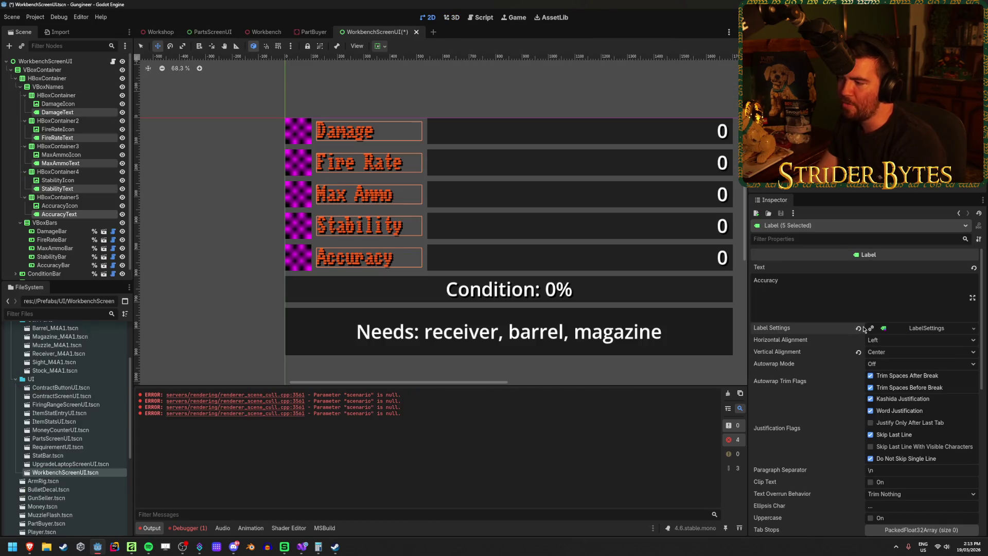
# Give the stat labels an enlarged font size override and a line spacing constant override
pyautogui.scroll(-5, 92, 440)
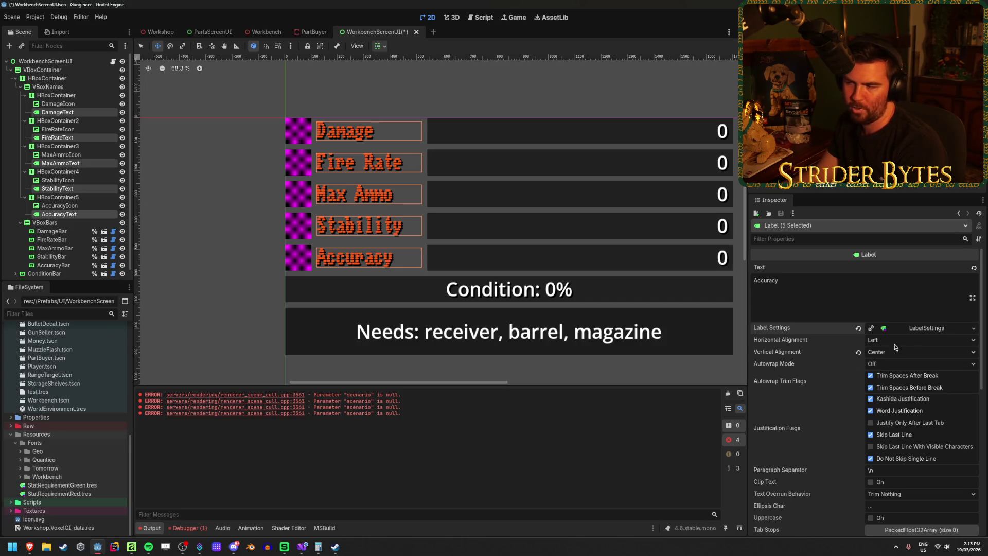
pyautogui.click(926, 328)
pyautogui.click(926, 327)
pyautogui.scroll(-5, 925, 425)
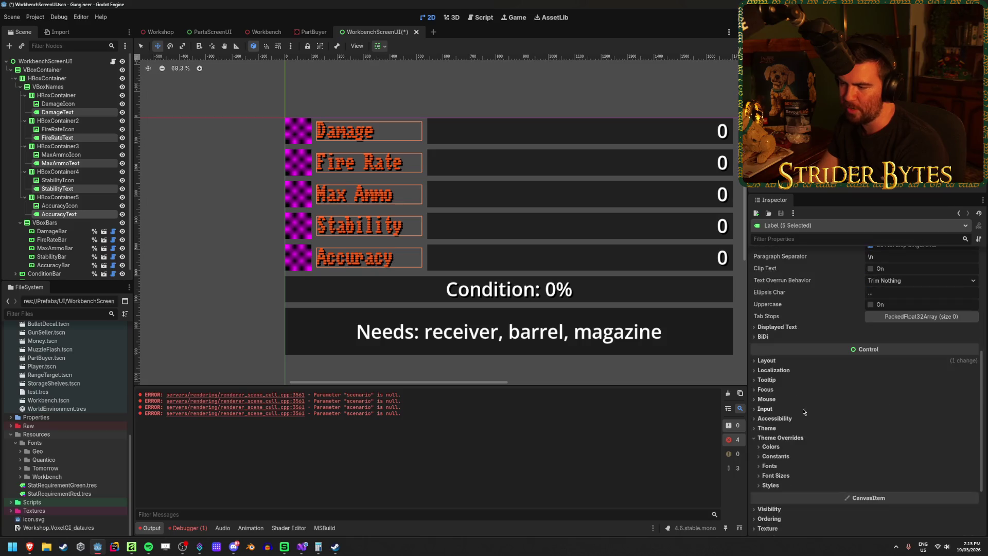
pyautogui.click(776, 475)
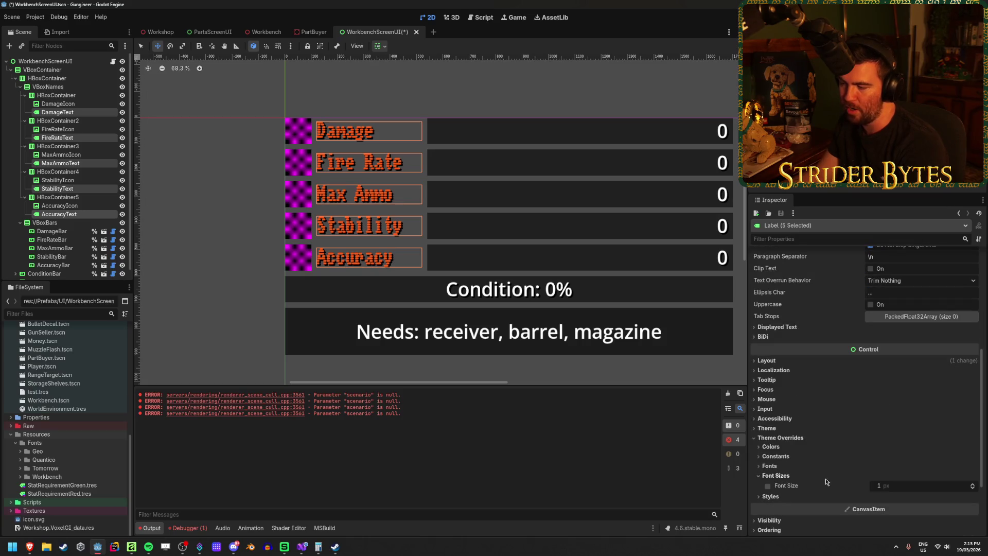
pyautogui.moveTo(878, 486); pyautogui.dragTo(942, 485)
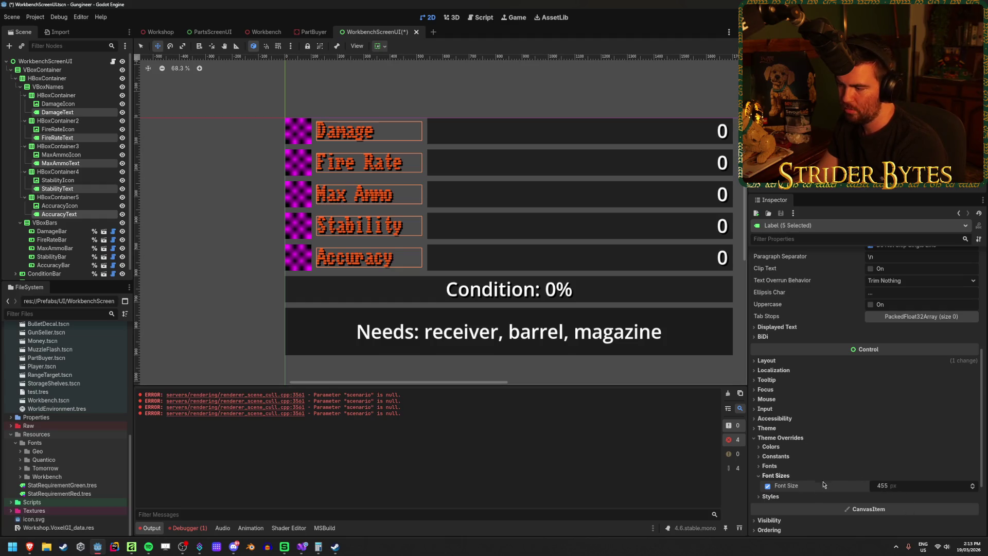
pyautogui.click(781, 465)
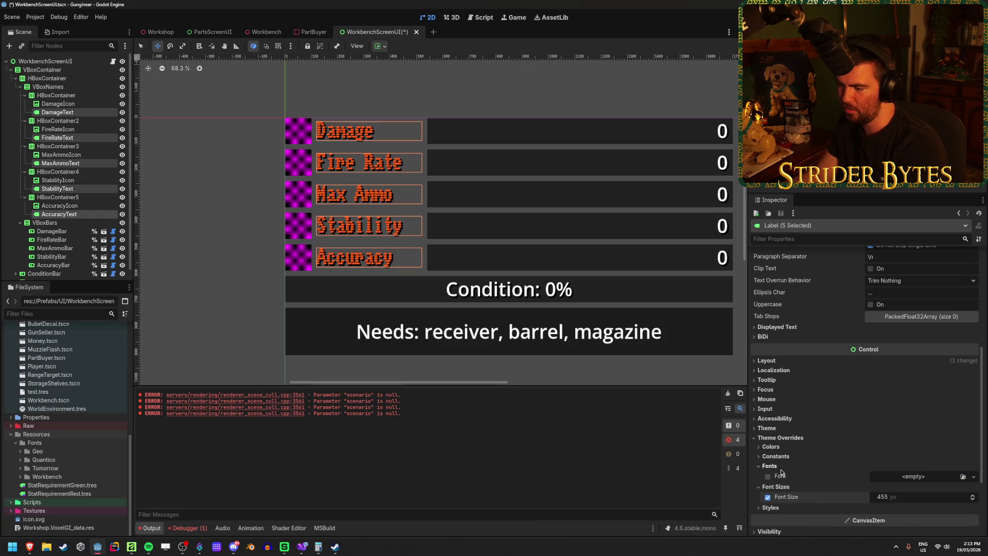
pyautogui.click(780, 458)
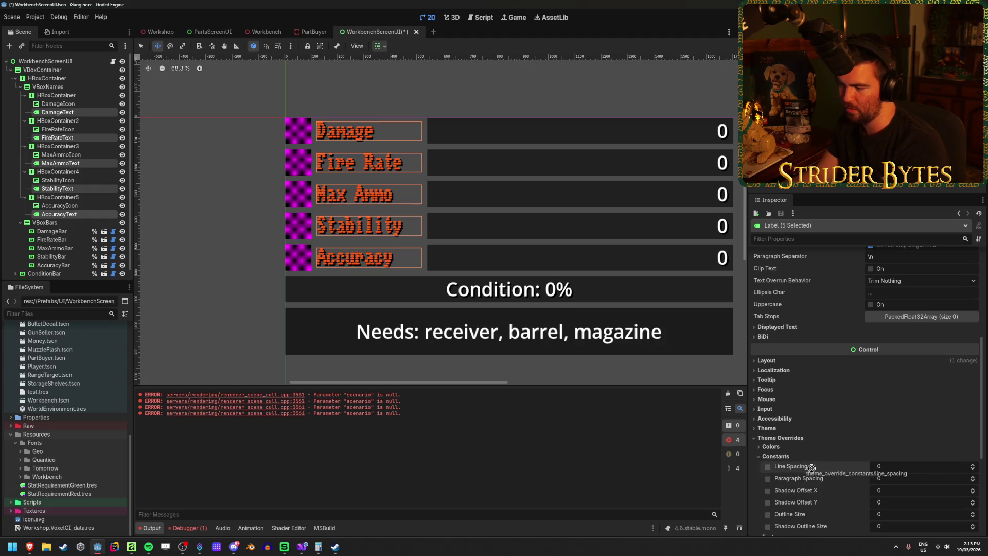
pyautogui.click(768, 467)
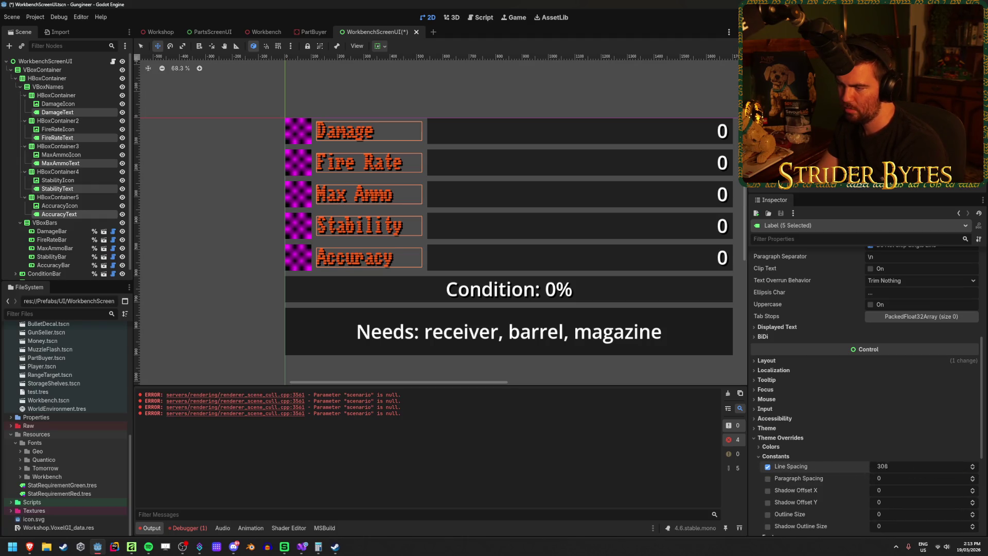
# Select only MaxAmmoText and clear its Label Settings property
pyautogui.click(60, 163)
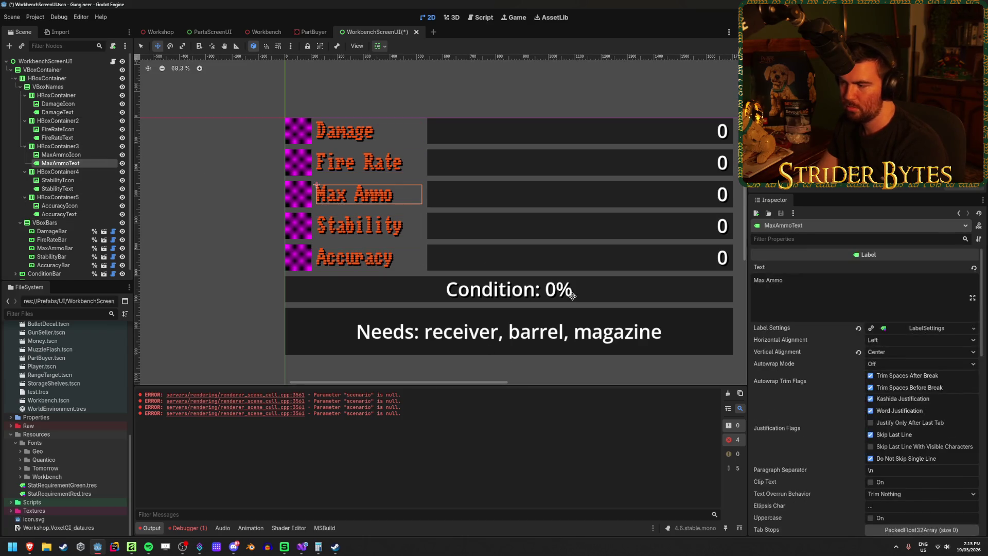
pyautogui.scroll(-10, 870, 431)
pyautogui.scroll(3, 870, 431)
pyautogui.click(780, 464)
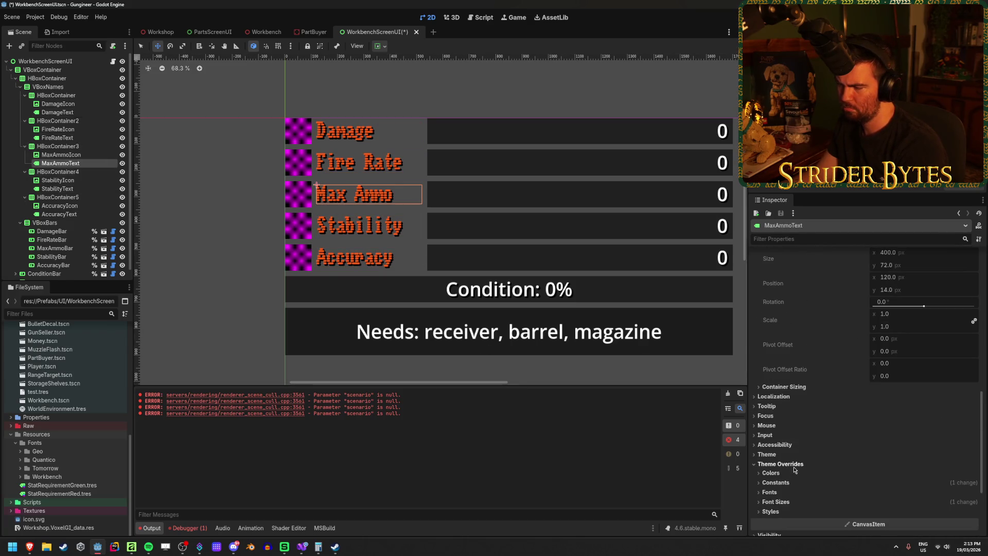
pyautogui.click(777, 482)
pyautogui.click(778, 482)
pyautogui.scroll(-4, 785, 412)
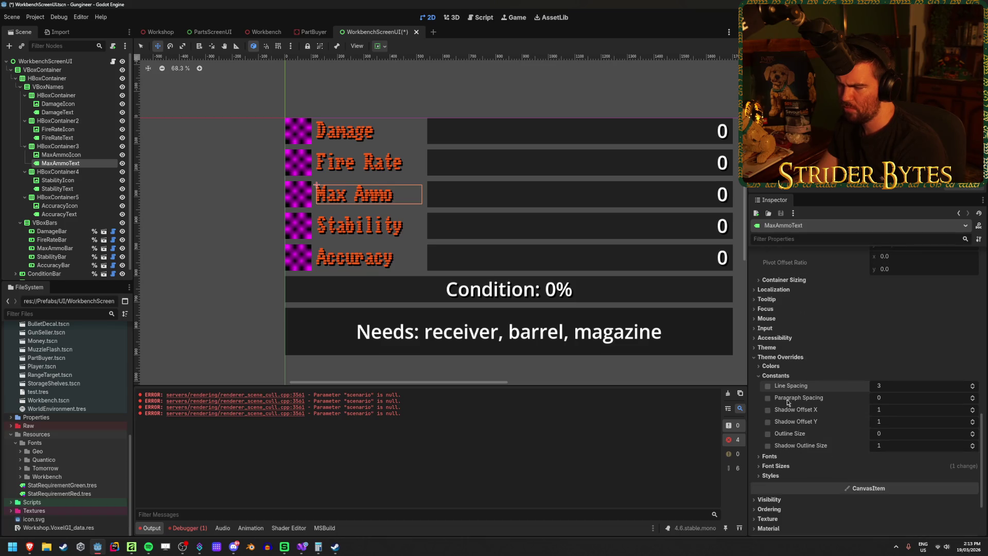
pyautogui.click(774, 395)
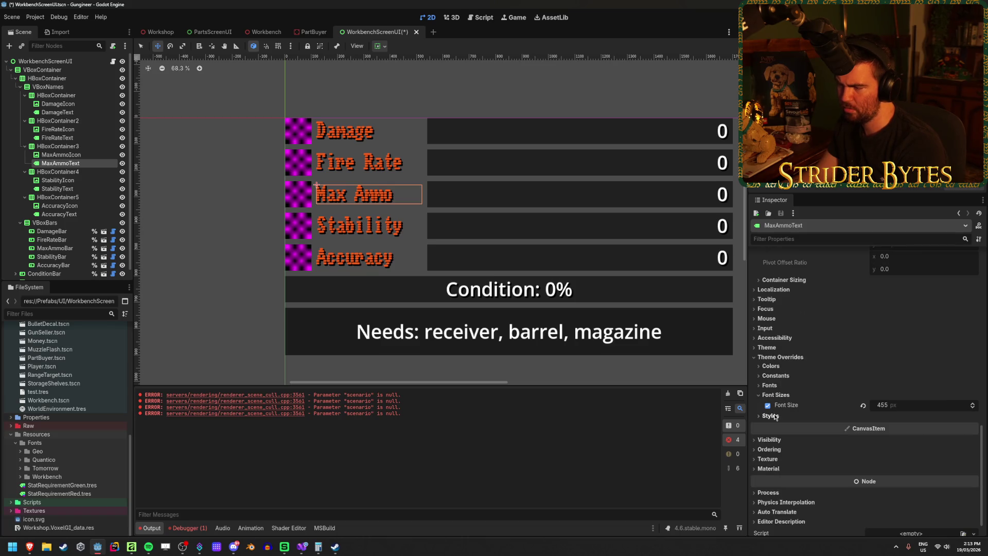
pyautogui.scroll(10, 834, 414)
pyautogui.scroll(3, 835, 414)
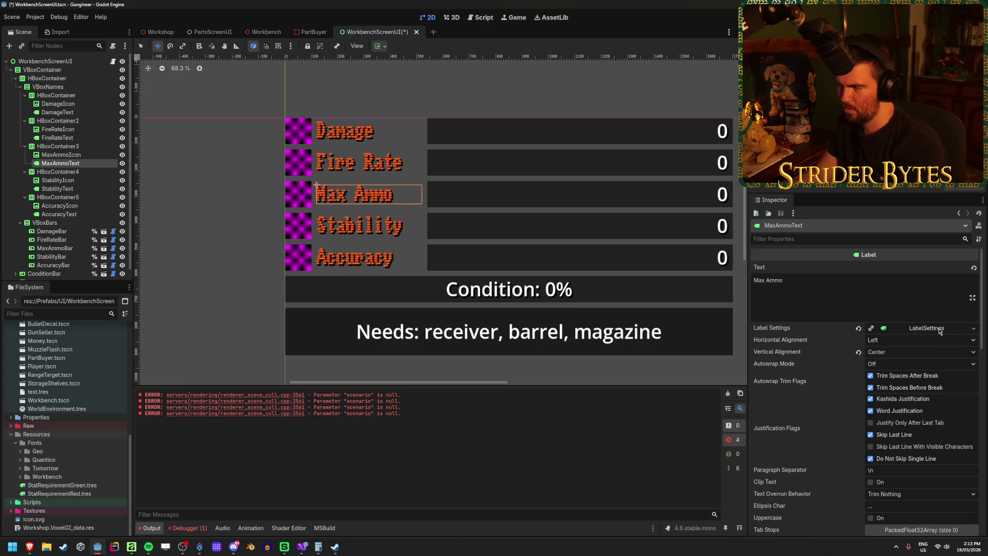
pyautogui.click(859, 328)
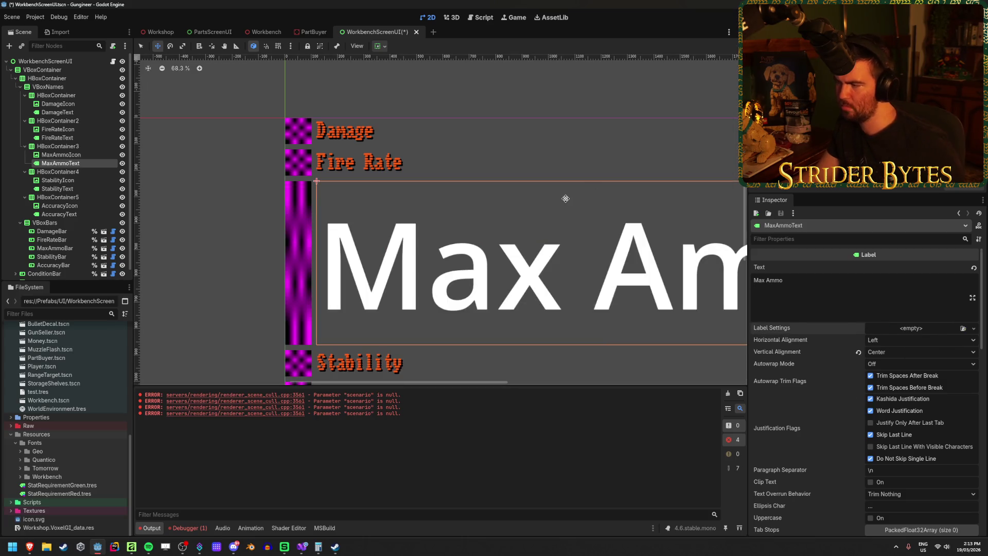
# Undo to restore the Max Ammo label's LabelSettings and inspect its font and shadow
pyautogui.hotkey('ctrl', 'z')
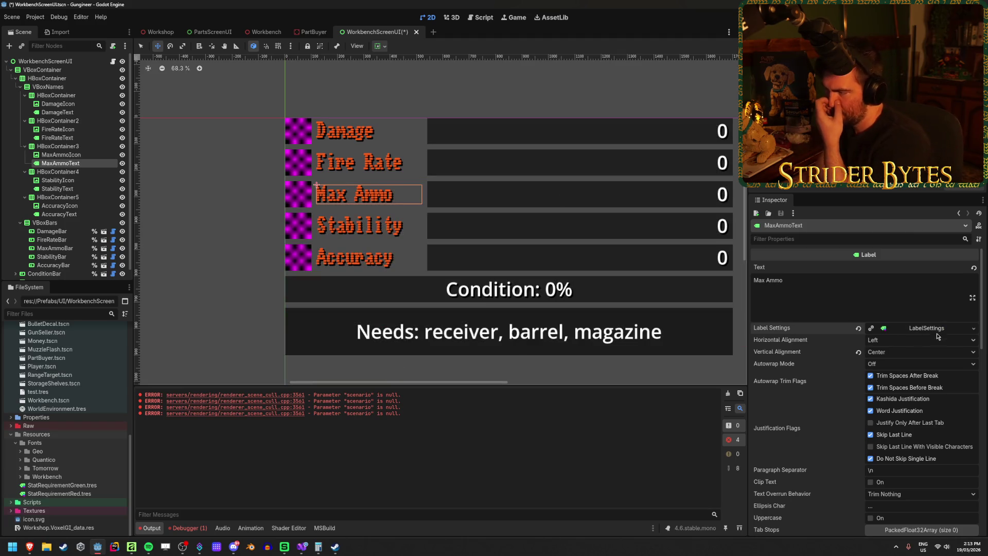
pyautogui.click(939, 332)
pyautogui.scroll(-3, 913, 355)
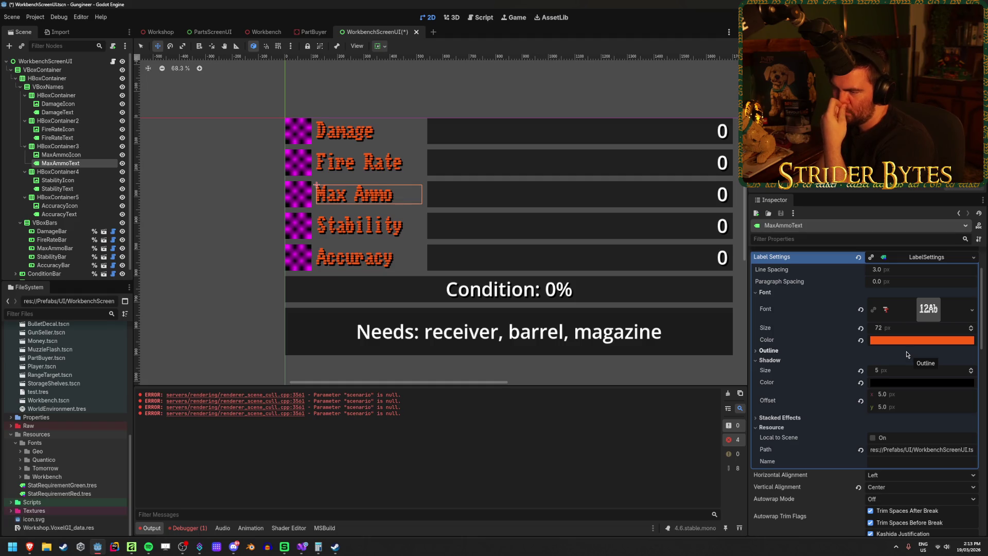
pyautogui.scroll(3, 906, 354)
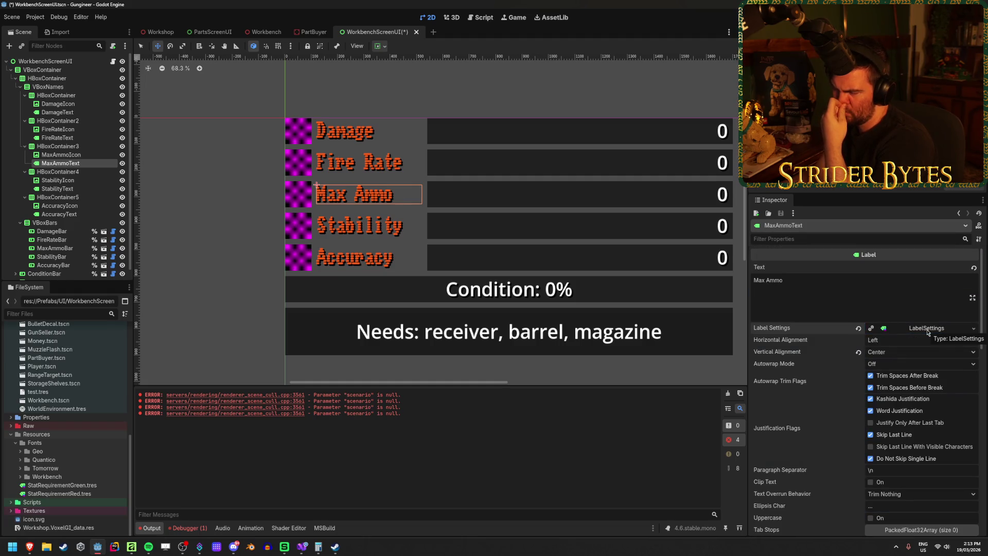
pyautogui.click(926, 329)
pyautogui.scroll(-3, 921, 349)
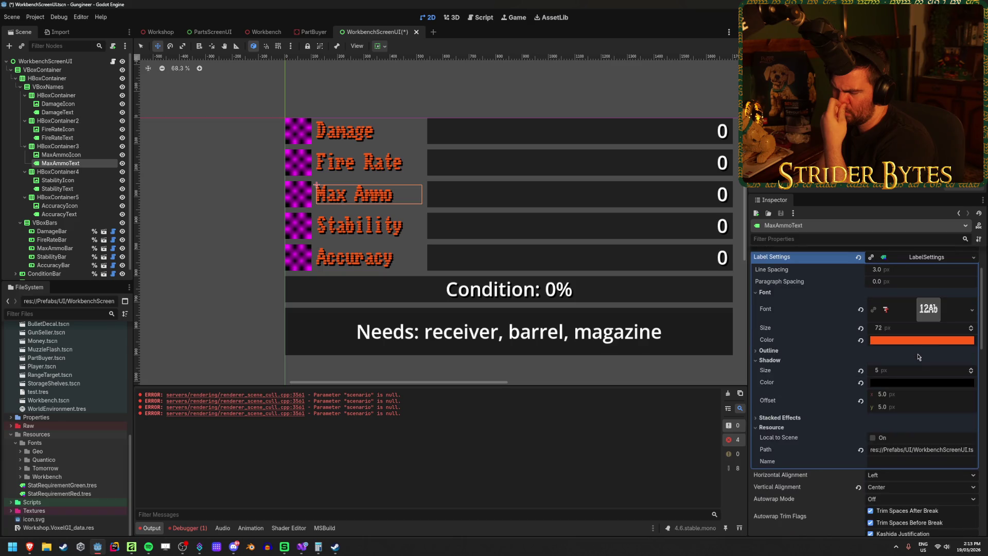
pyautogui.moveTo(880, 370)
pyautogui.mouseDown()
pyautogui.moveTo(937, 370)
pyautogui.moveTo(880, 370)
pyautogui.mouseUp()
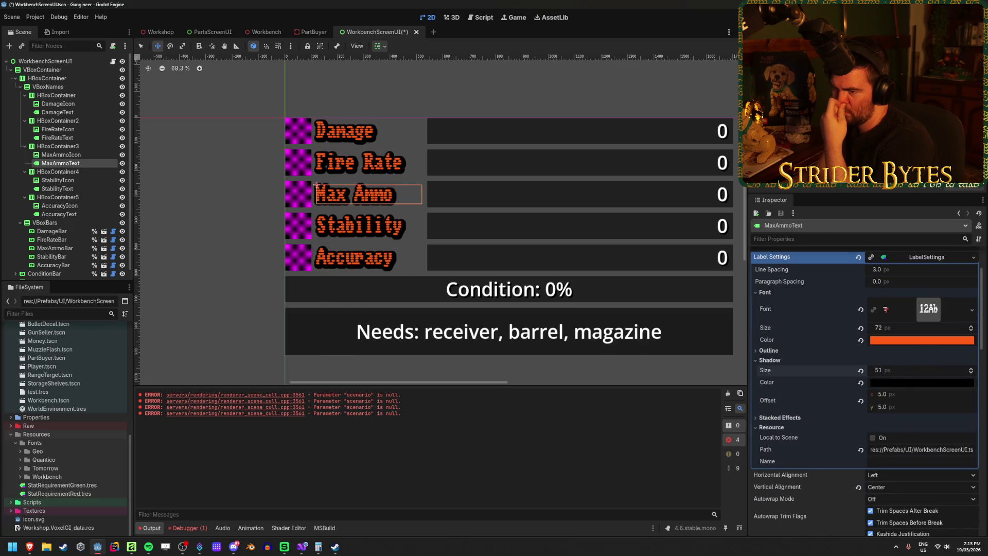
pyautogui.moveTo(906, 328)
pyautogui.mouseDown()
pyautogui.moveTo(952, 327)
pyautogui.moveTo(906, 327)
pyautogui.mouseUp()
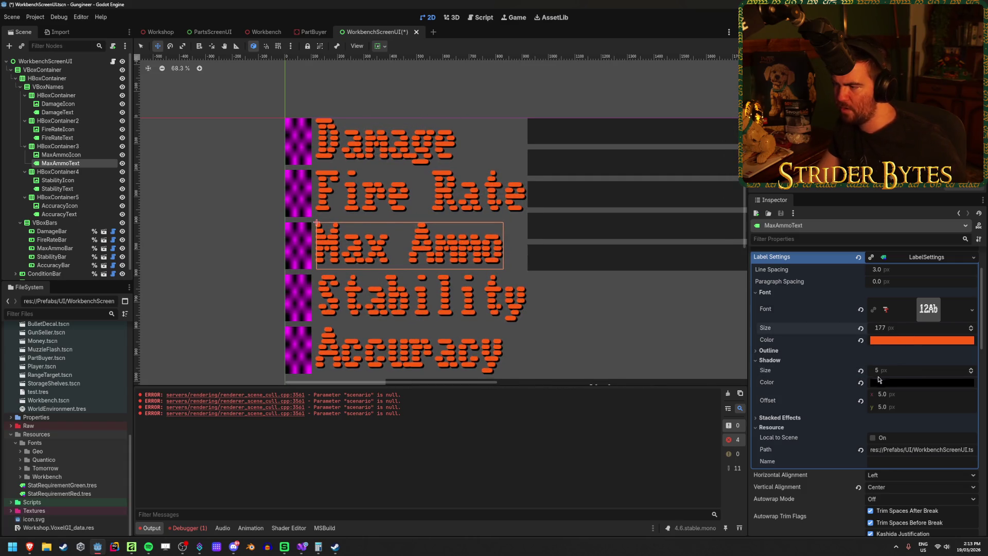
pyautogui.scroll(-10, 908, 376)
pyautogui.scroll(-5, 907, 376)
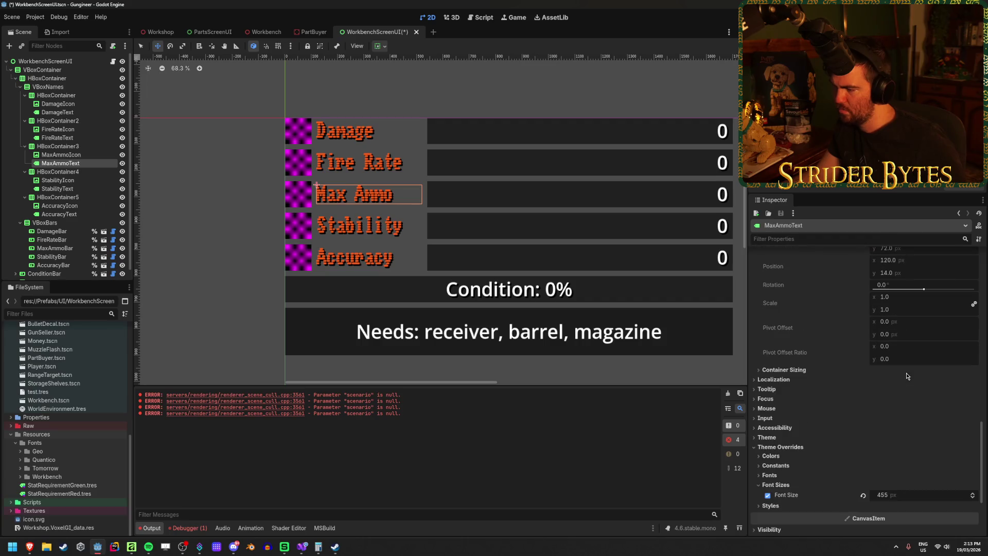
# Turn off the Max Ammo label's Font Size theme override
pyautogui.press('BackSpace')
pyautogui.press('BackSpace')
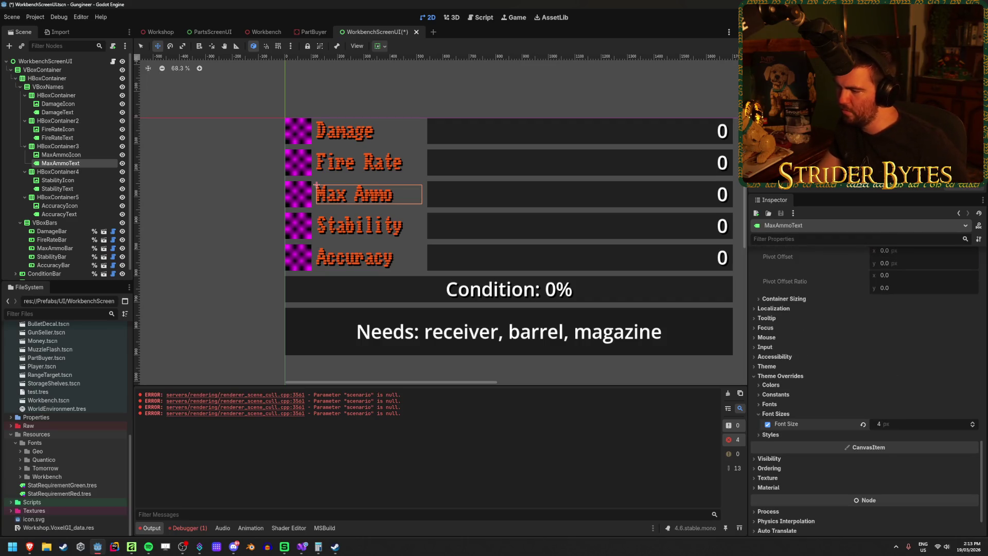
pyautogui.write('3')
pyautogui.click(827, 434)
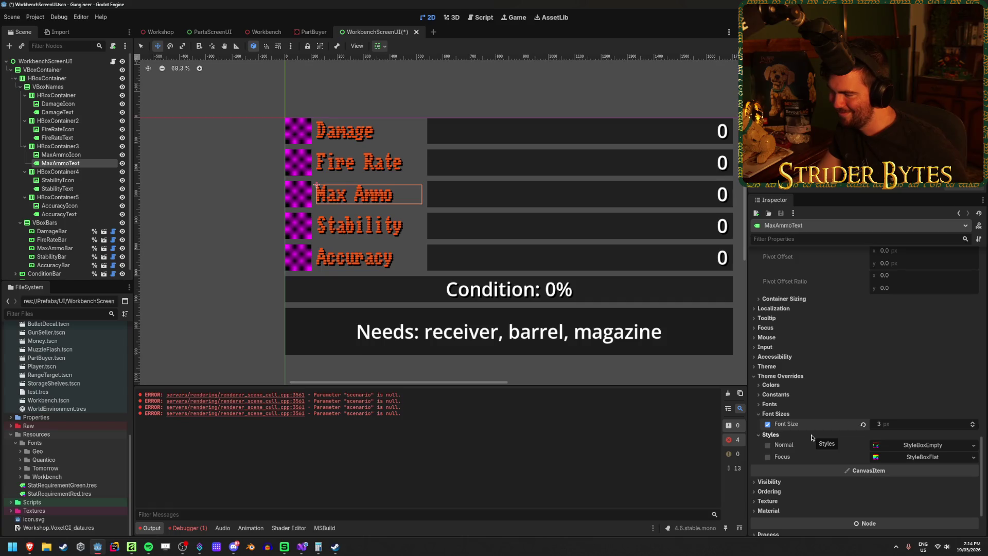
pyautogui.click(811, 435)
pyautogui.doubleClick(767, 425)
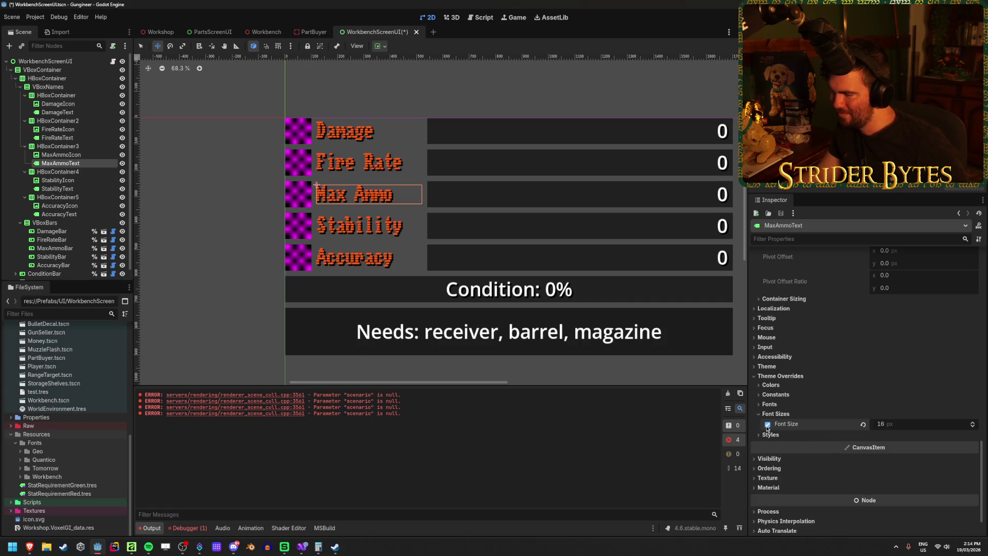
pyautogui.click(767, 425)
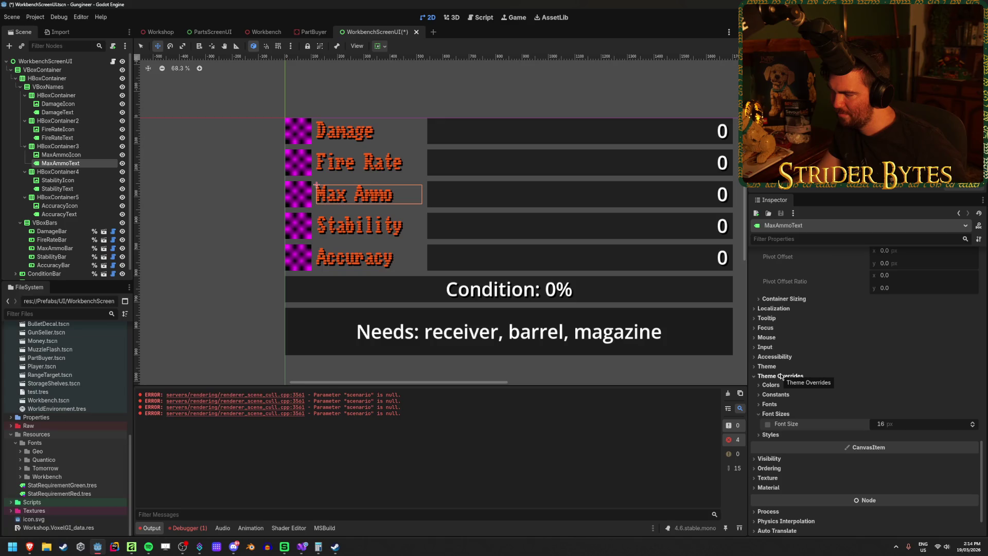
# Select the Damage and Fire Rate labels in the Scene tree
pyautogui.hotkey('alt', 'Tab')
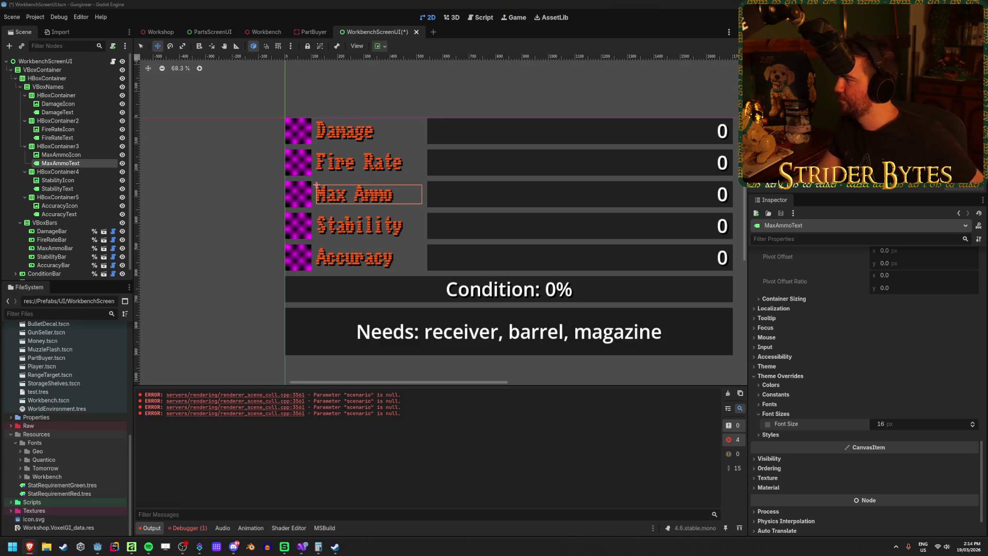
pyautogui.click(57, 138)
pyautogui.keyDown('ctrl'); pyautogui.click(57, 112); pyautogui.keyUp('ctrl')
# Extend the selection to all five stat labels and set their LabelSettings font to Geo-Regular.ttf
pyautogui.keyDown('ctrl'); pyautogui.click(59, 163); pyautogui.keyUp('ctrl')
pyautogui.keyDown('ctrl'); pyautogui.click(57, 189); pyautogui.keyUp('ctrl')
pyautogui.keyDown('ctrl'); pyautogui.click(59, 214); pyautogui.keyUp('ctrl')
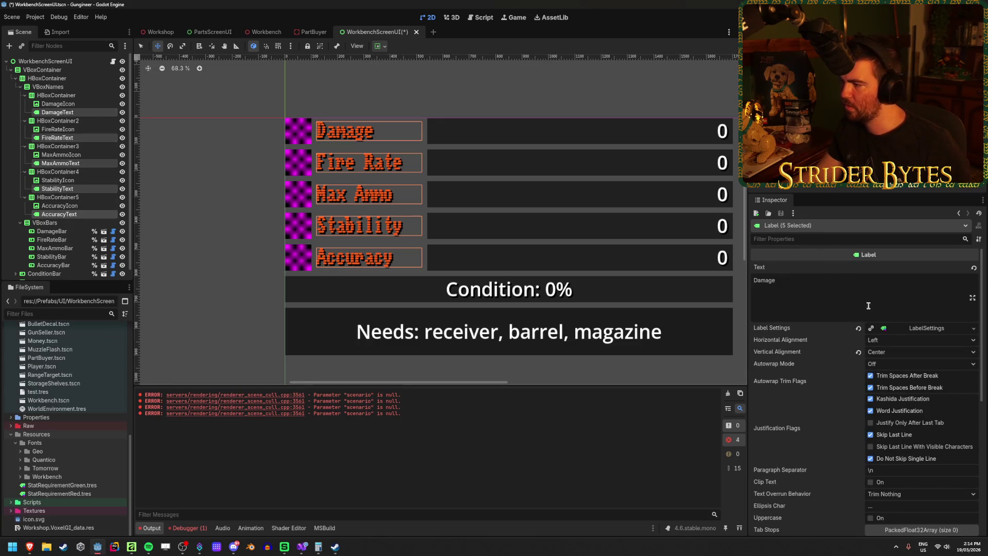
pyautogui.click(926, 327)
pyautogui.click(973, 382)
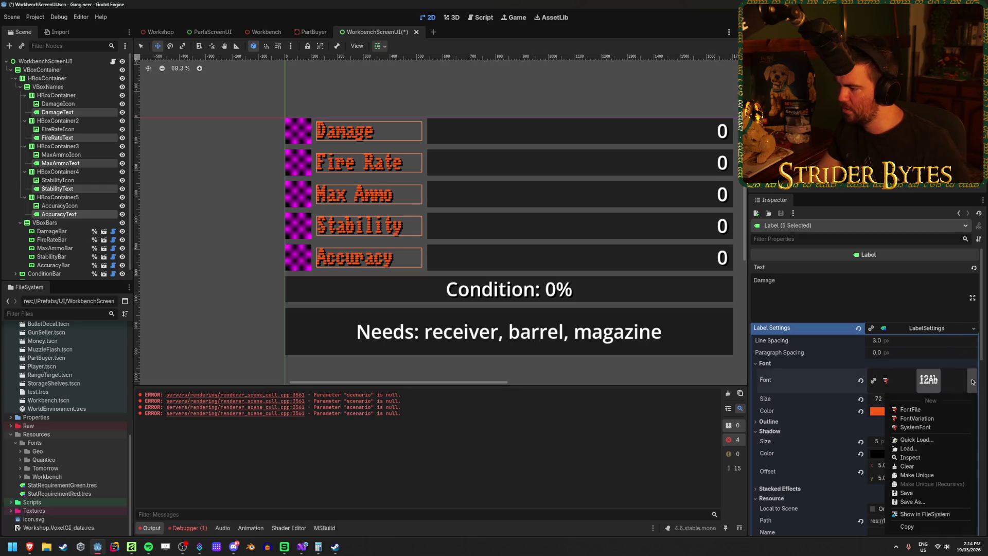
pyautogui.click(916, 440)
pyautogui.moveTo(475, 154)
pyautogui.mouseDown()
pyautogui.moveTo(775, 155)
pyautogui.moveTo(716, 152)
pyautogui.mouseUp()
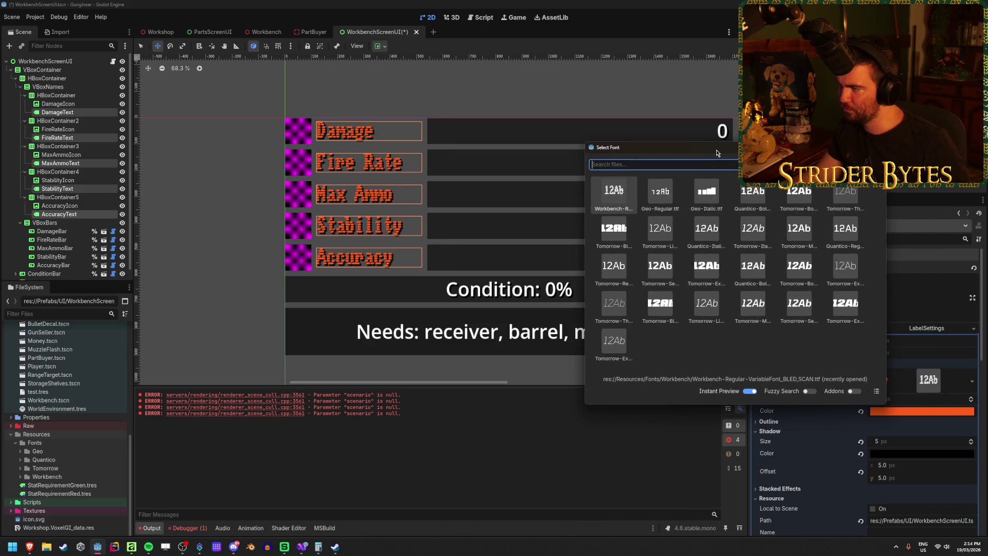
pyautogui.click(877, 392)
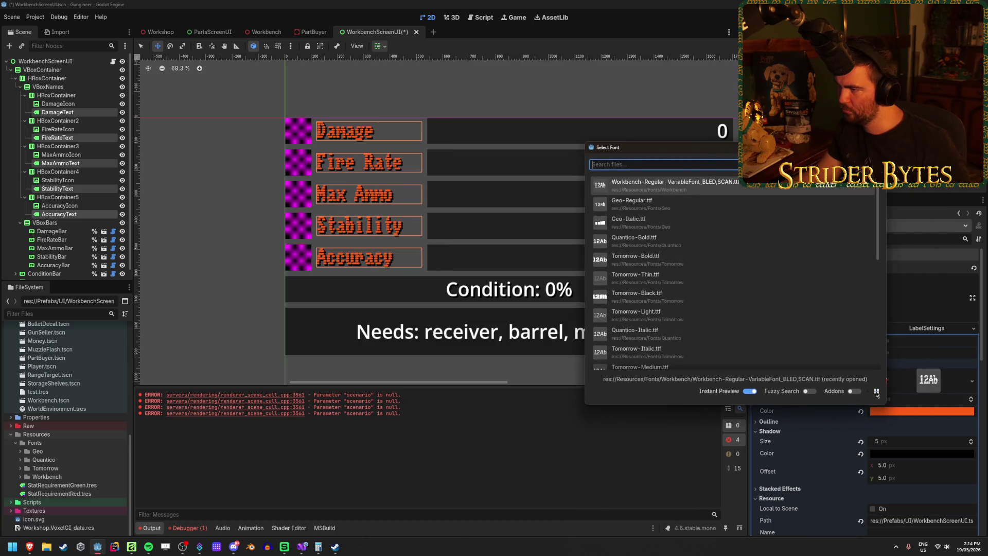
pyautogui.click(700, 203)
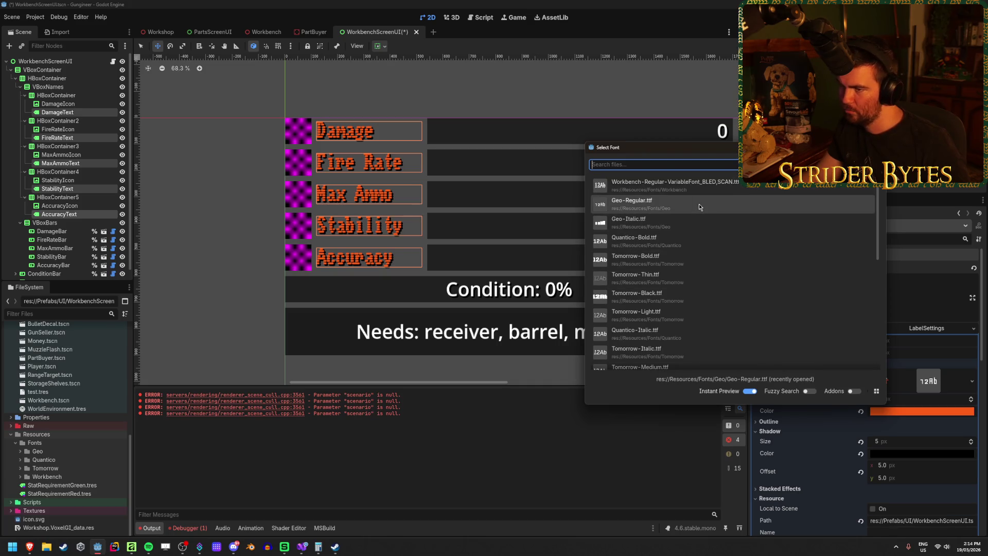
pyautogui.doubleClick(703, 206)
# Review the Geo-Regular labels' LabelSettings in the Inspector
pyautogui.scroll(2, 318, 103)
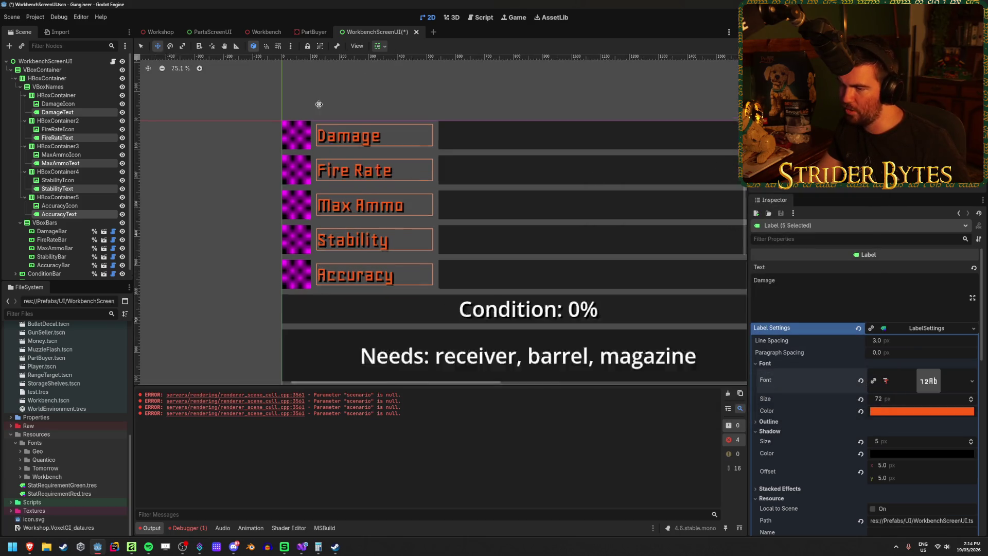
pyautogui.scroll(2, 360, 249)
pyautogui.scroll(-3, 407, 228)
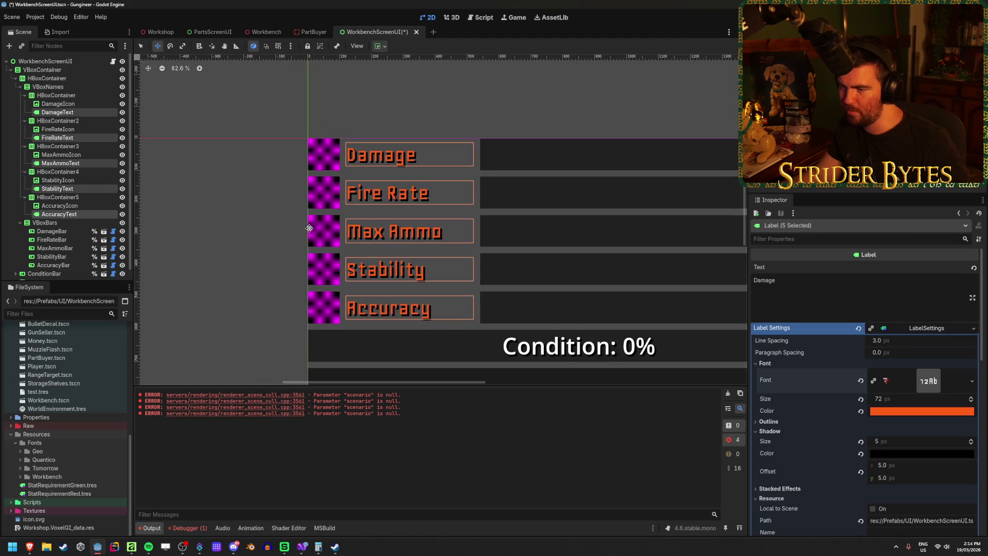
pyautogui.scroll(-1, 407, 228)
pyautogui.scroll(2, 392, 247)
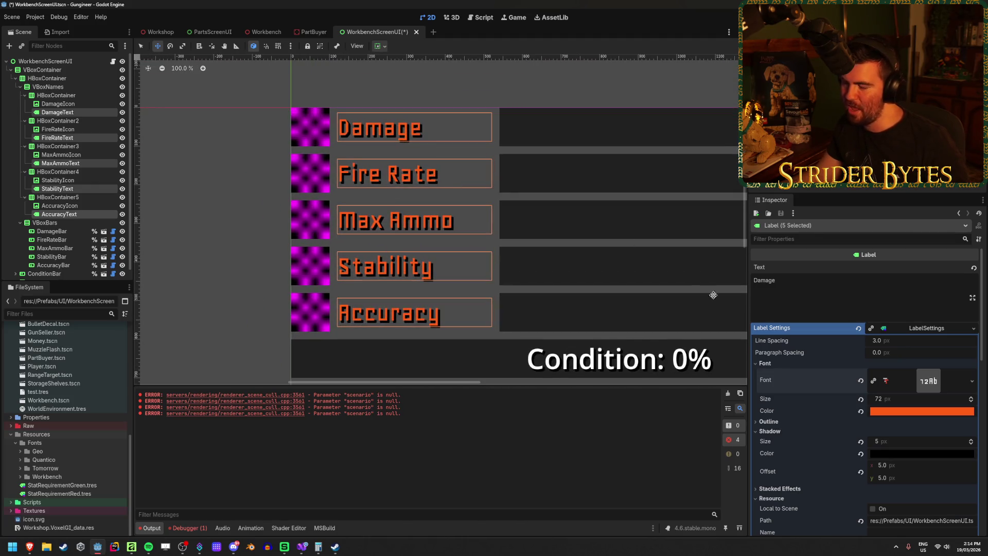
pyautogui.click(972, 381)
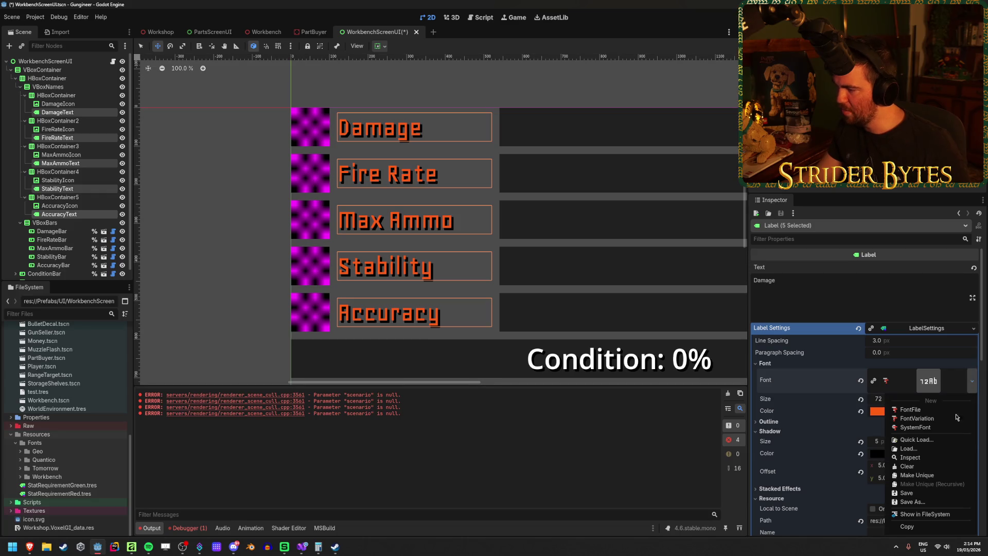
# Try Quantico-Regular as the five stat labels' LabelSettings font
pyautogui.click(937, 448)
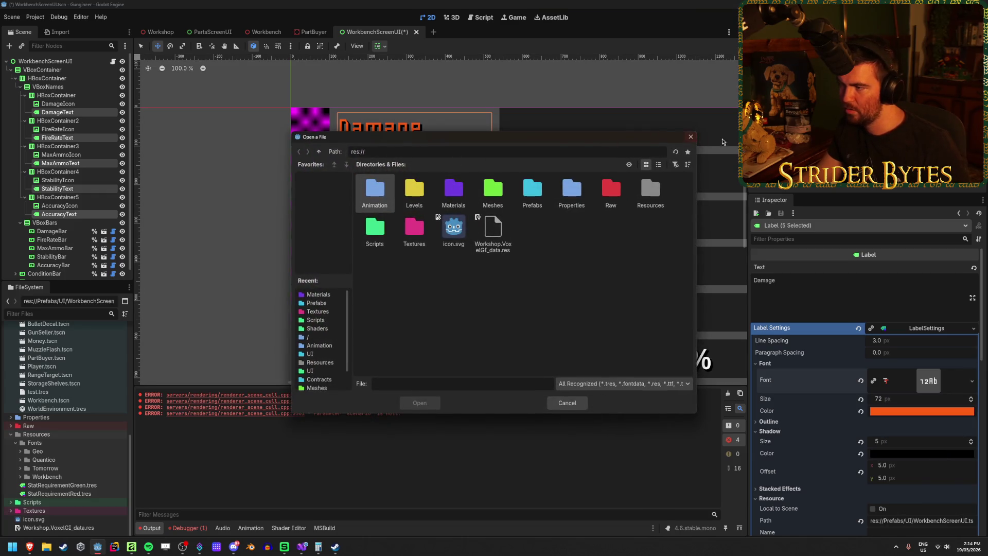
pyautogui.click(687, 139)
pyautogui.click(971, 381)
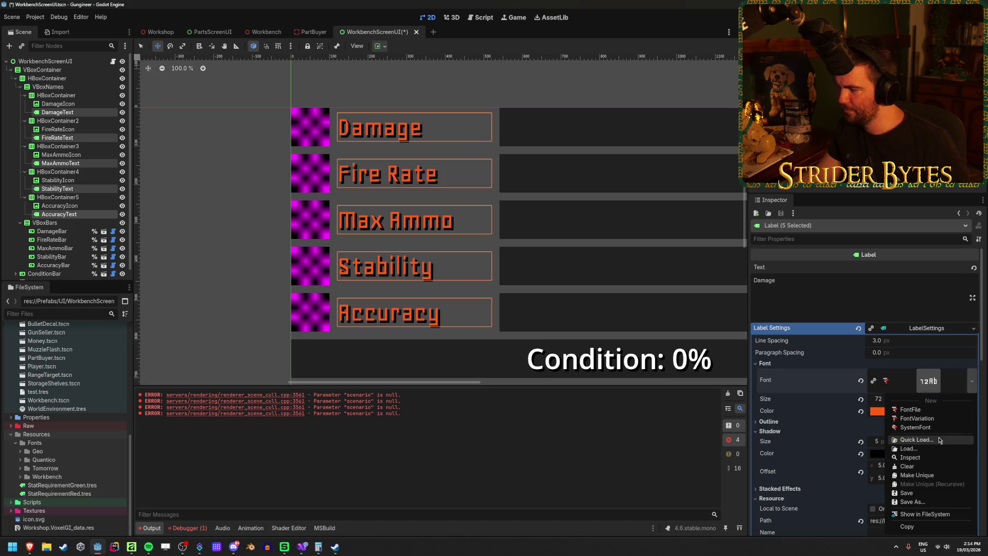
pyautogui.click(926, 439)
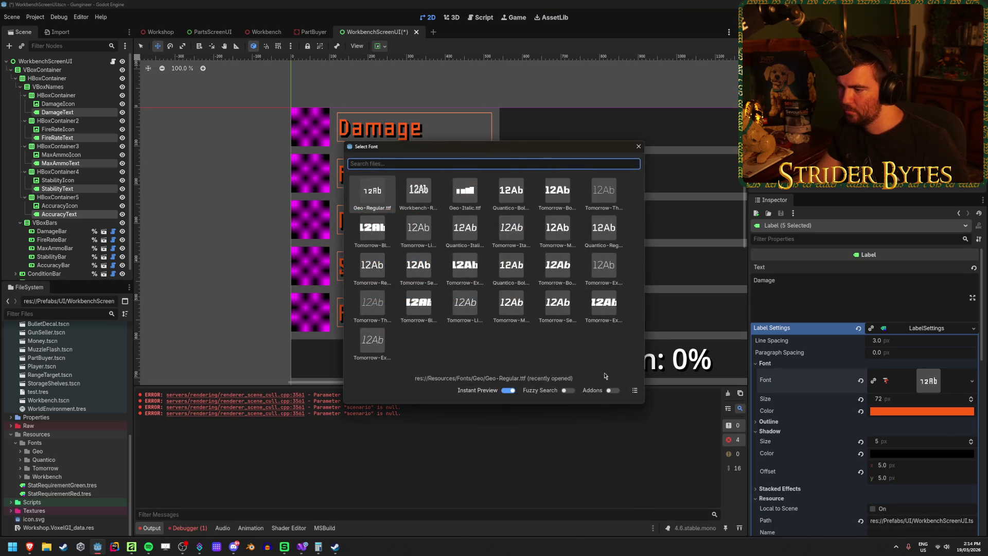
pyautogui.click(635, 390)
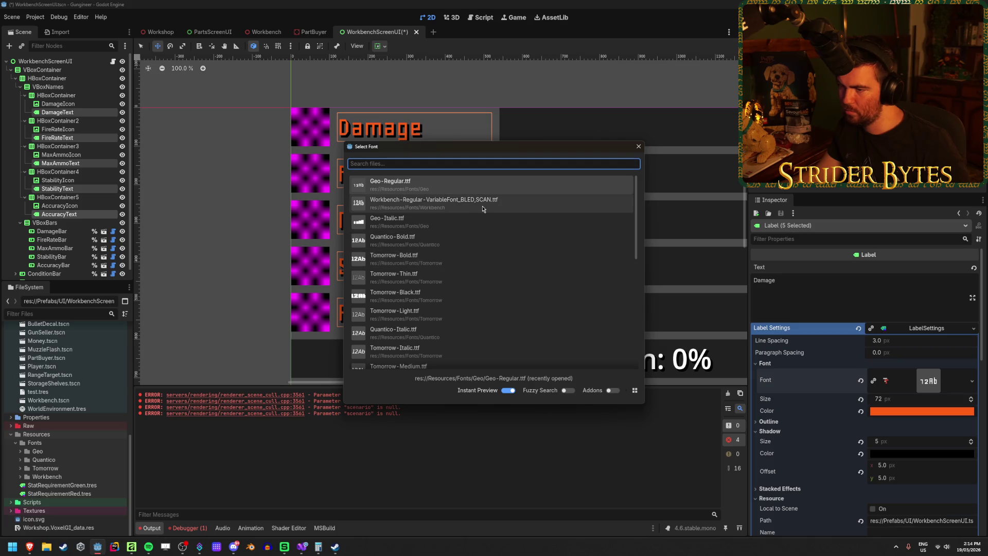
pyautogui.scroll(-5, 474, 261)
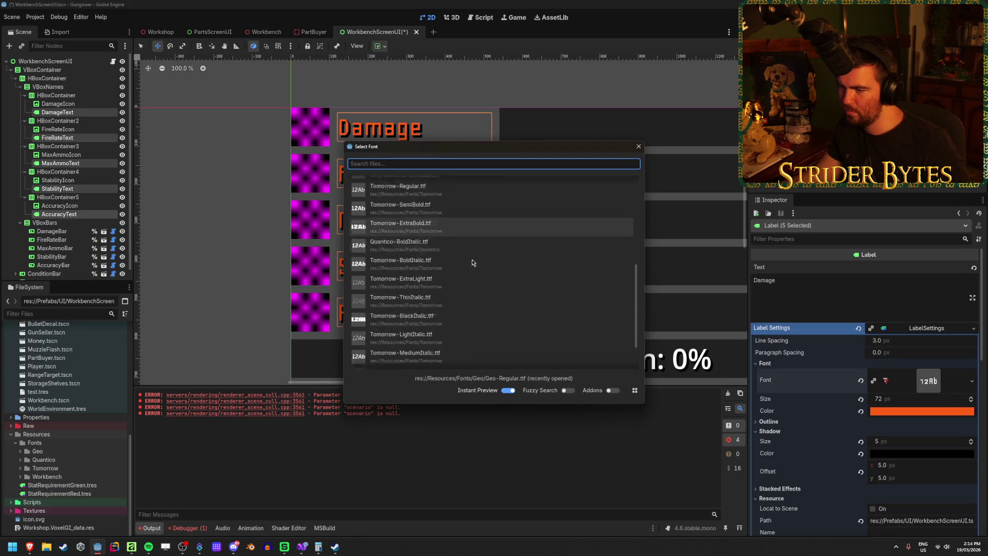
pyautogui.scroll(5, 473, 263)
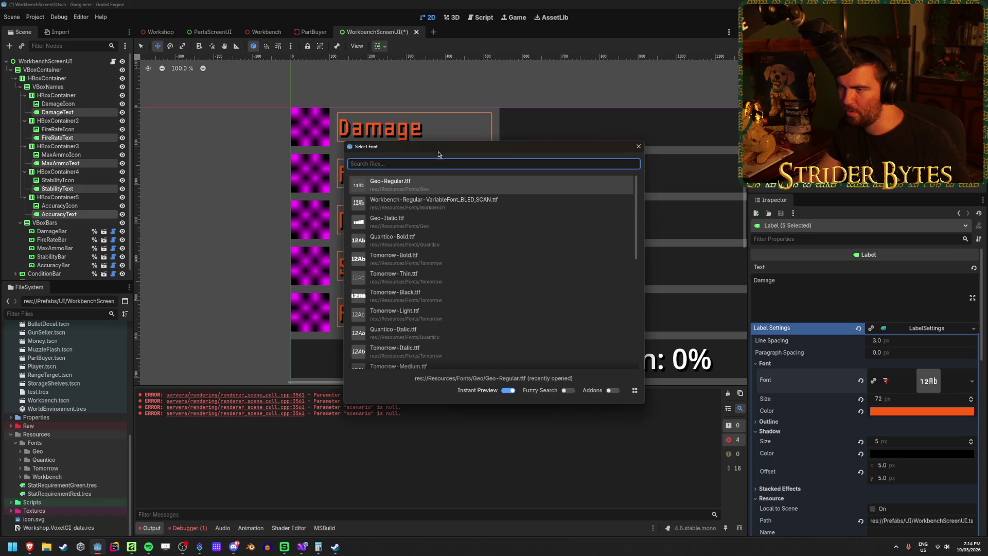
pyautogui.moveTo(439, 153); pyautogui.dragTo(615, 160)
pyautogui.scroll(-2, 643, 257)
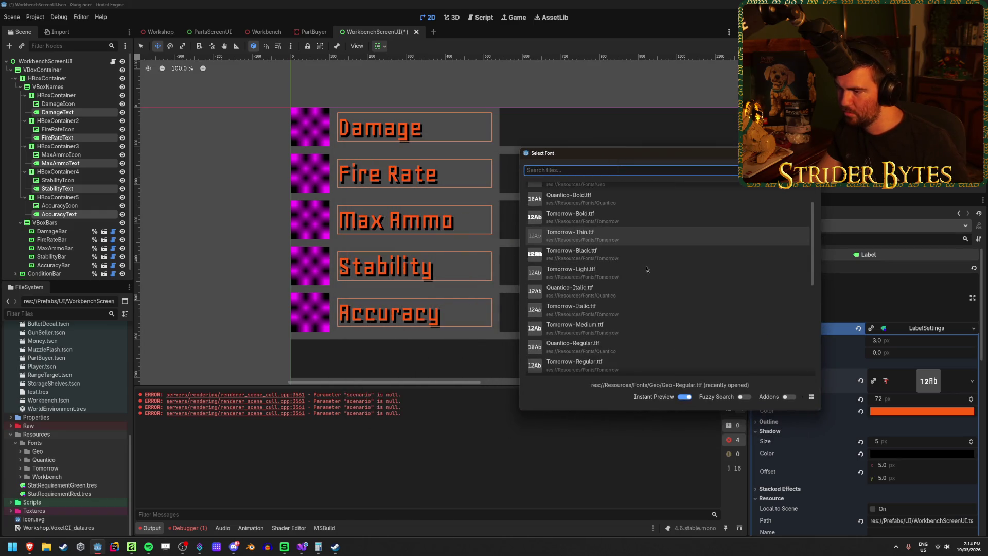
pyautogui.scroll(-1, 647, 269)
pyautogui.doubleClick(622, 322)
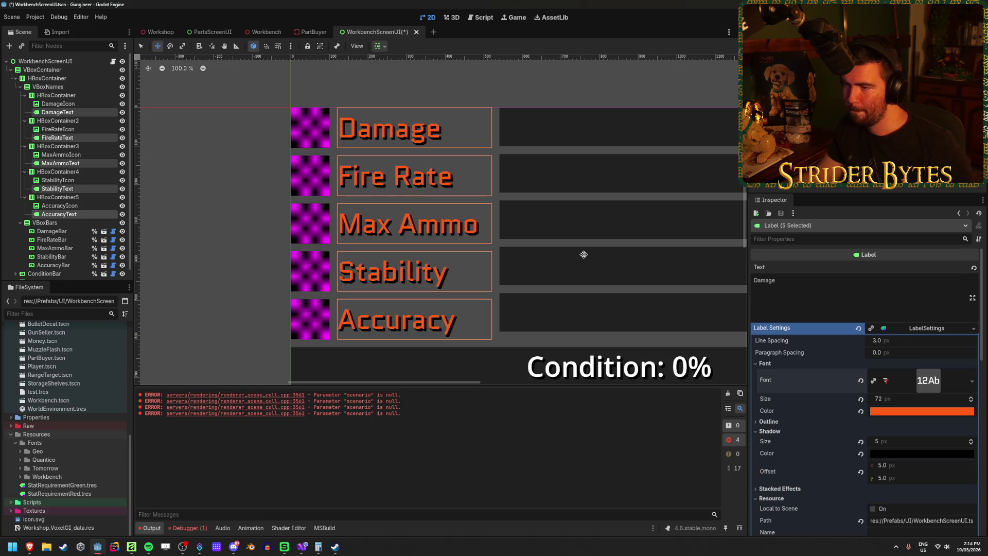
# Switch the five stat labels' font to Tomorrow-Regular
pyautogui.click(971, 381)
pyautogui.click(916, 442)
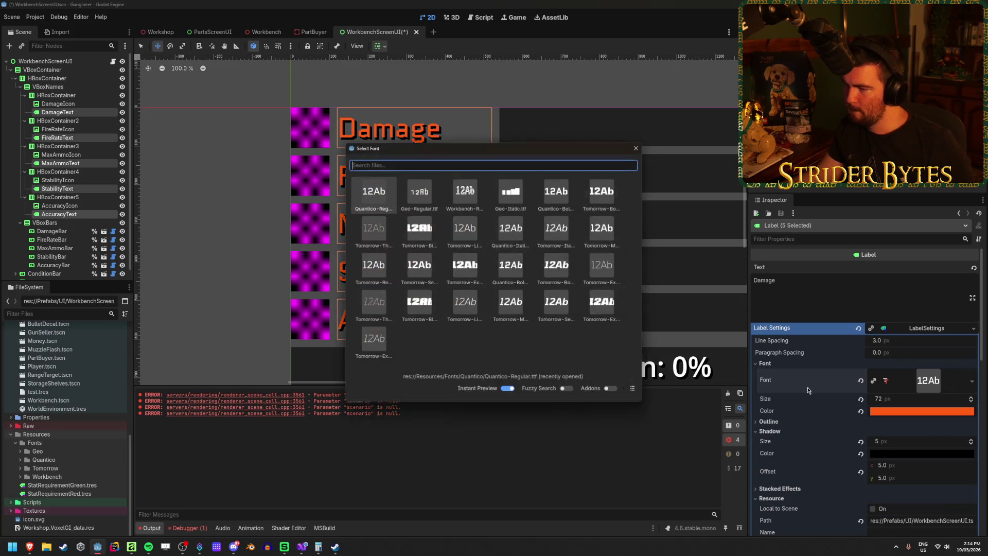
pyautogui.click(635, 390)
pyautogui.scroll(-5, 483, 258)
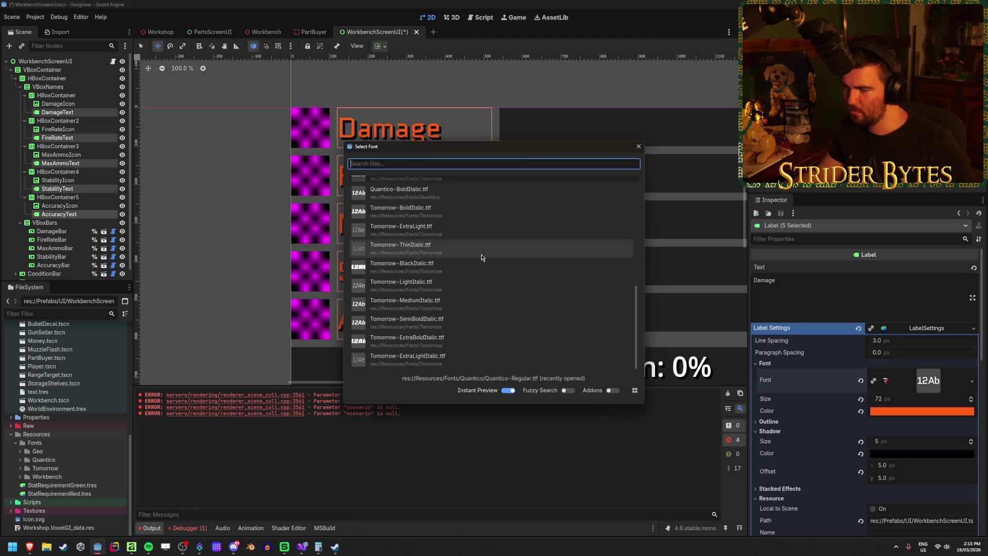
pyautogui.scroll(3, 444, 287)
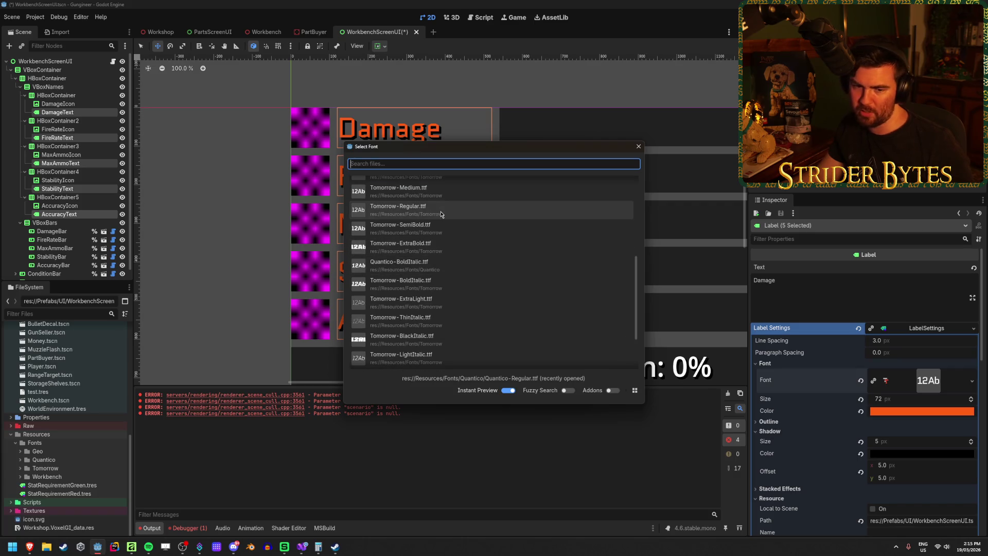
pyautogui.doubleClick(441, 214)
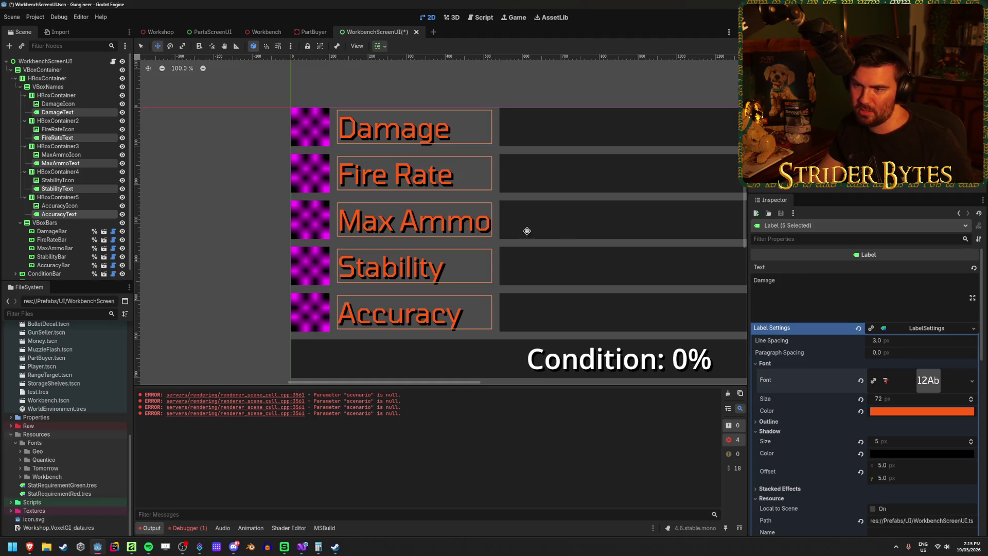
pyautogui.click(86, 113)
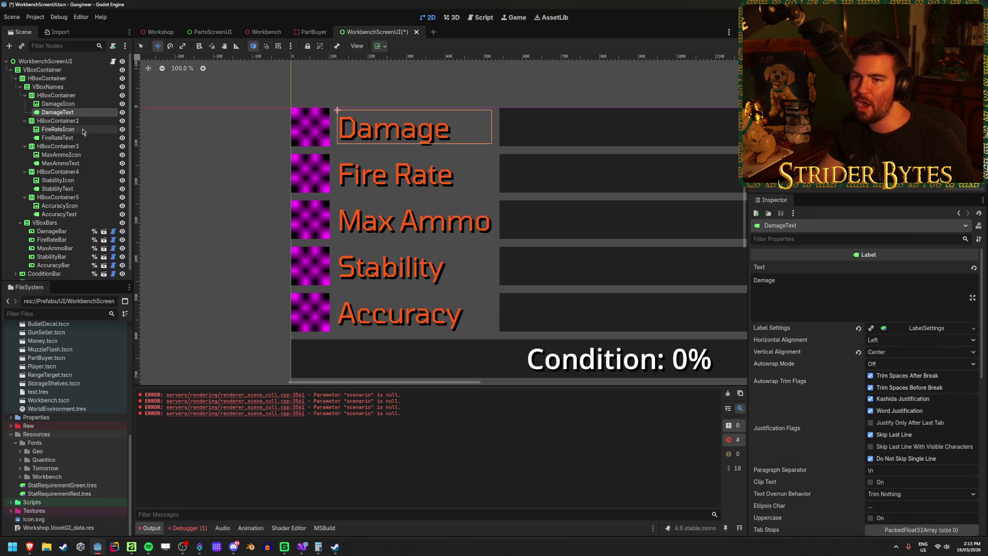
# Select all five stat Text labels and apply the Workbench font to their LabelSettings
pyautogui.keyDown('ctrl'); pyautogui.click(61, 138); pyautogui.keyUp('ctrl')
pyautogui.keyDown('ctrl'); pyautogui.click(64, 163); pyautogui.keyUp('ctrl')
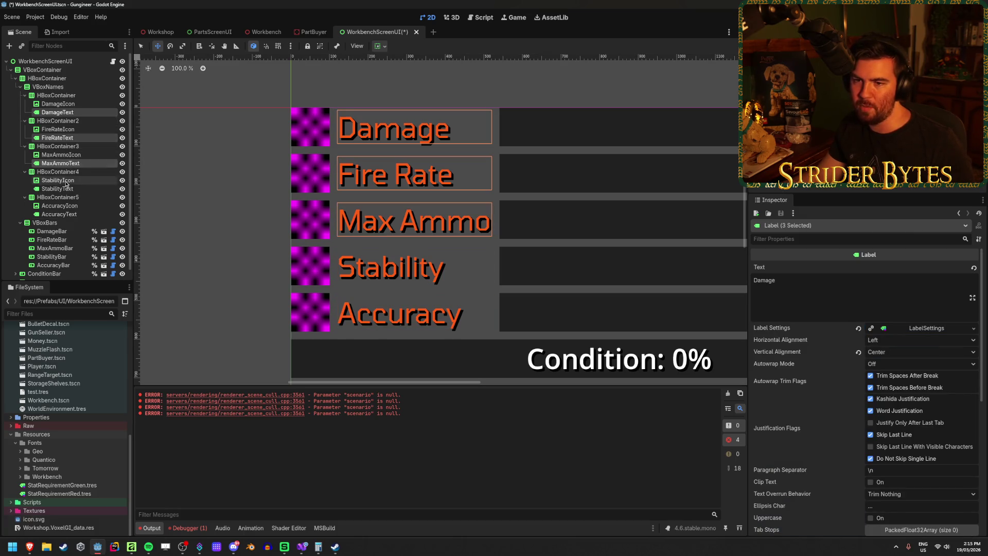
pyautogui.keyDown('ctrl'); pyautogui.click(58, 189); pyautogui.keyUp('ctrl')
pyautogui.keyDown('ctrl'); pyautogui.click(66, 214); pyautogui.keyUp('ctrl')
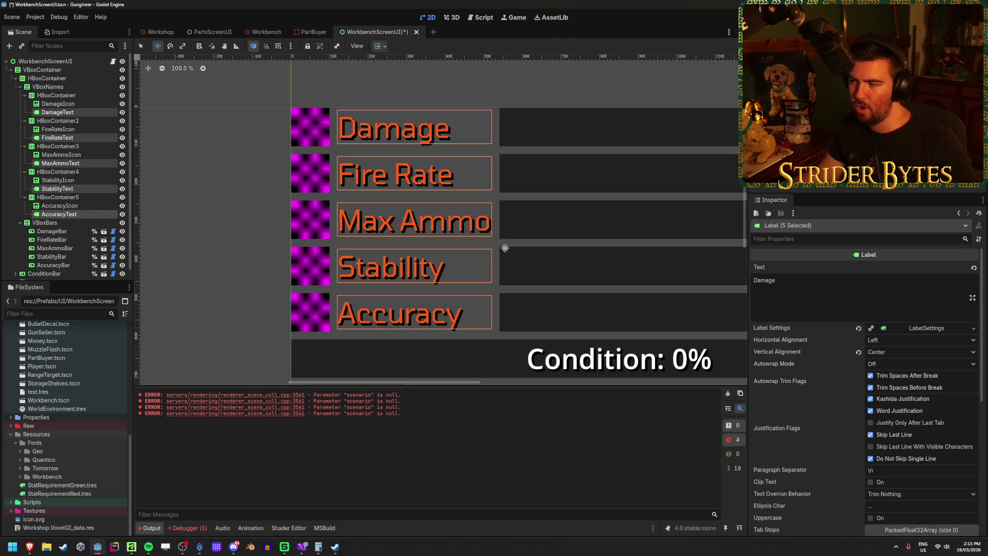
pyautogui.click(926, 329)
pyautogui.click(927, 328)
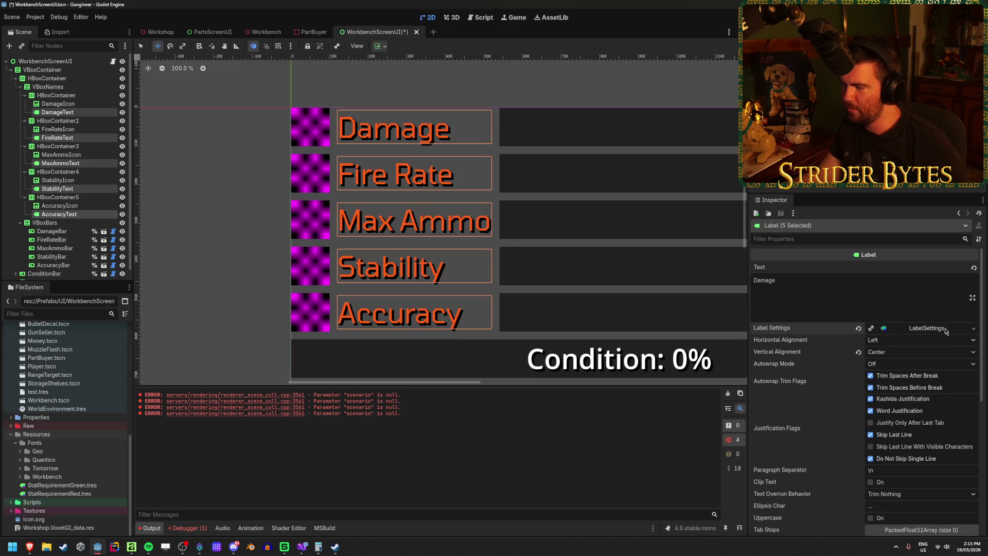
pyautogui.click(924, 328)
pyautogui.click(972, 381)
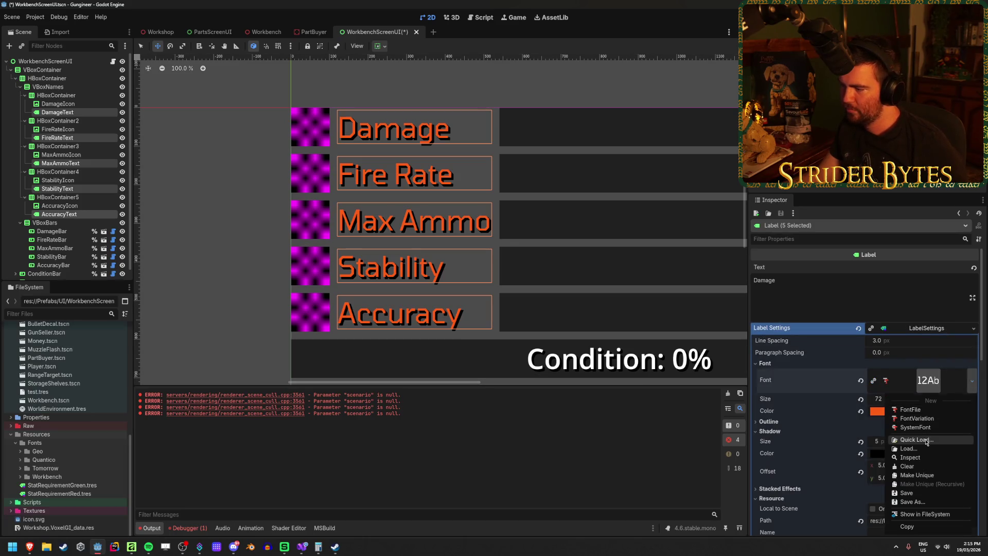
pyautogui.click(918, 439)
pyautogui.click(526, 204)
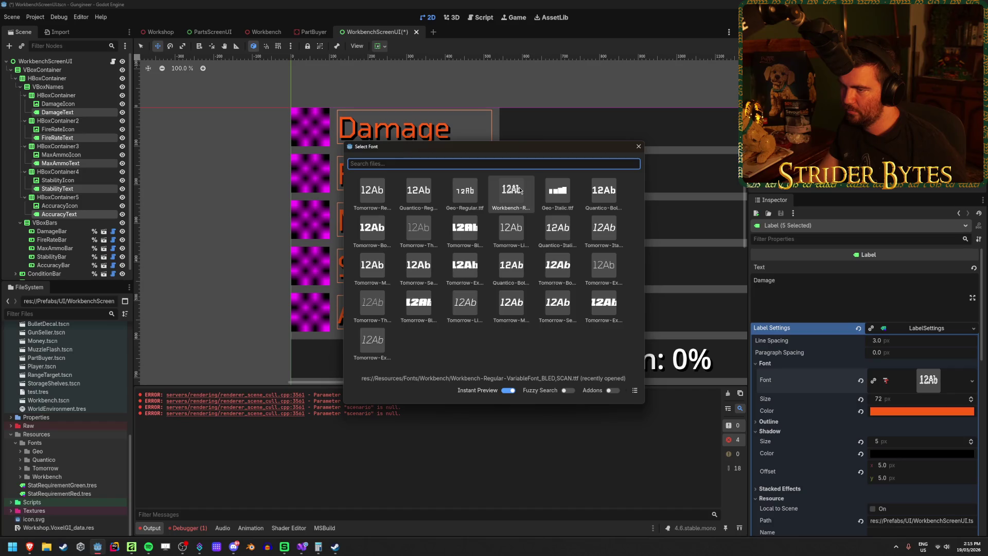
pyautogui.doubleClick(519, 187)
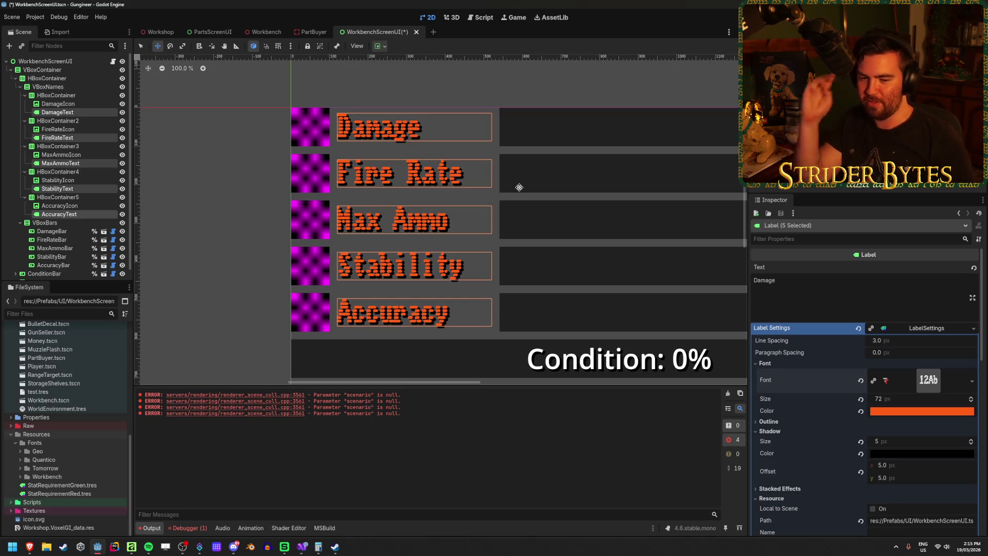
# Look at a larger Chex cereal image in the web browser for reference
pyautogui.hotkey('alt', 'Tab')
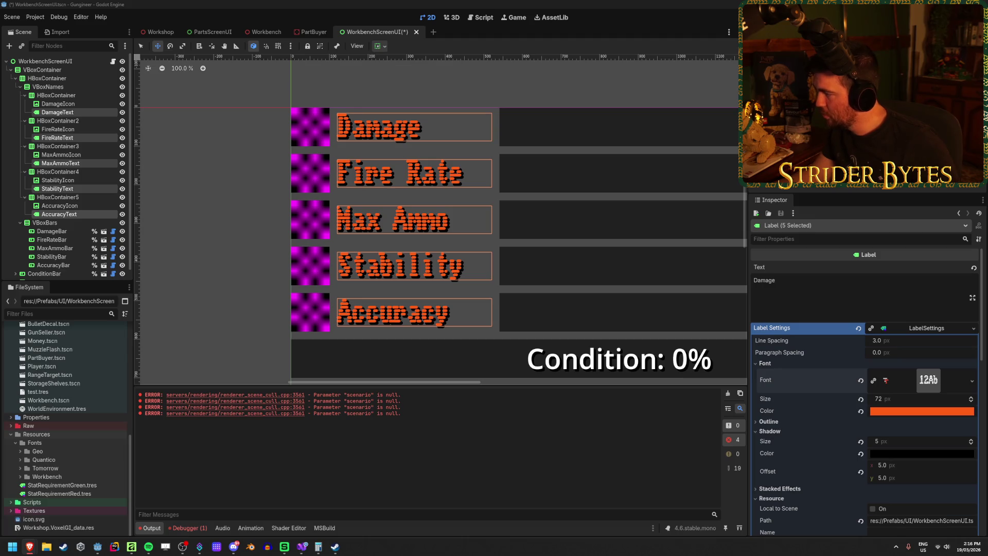
pyautogui.hotkey('alt', 'Tab')
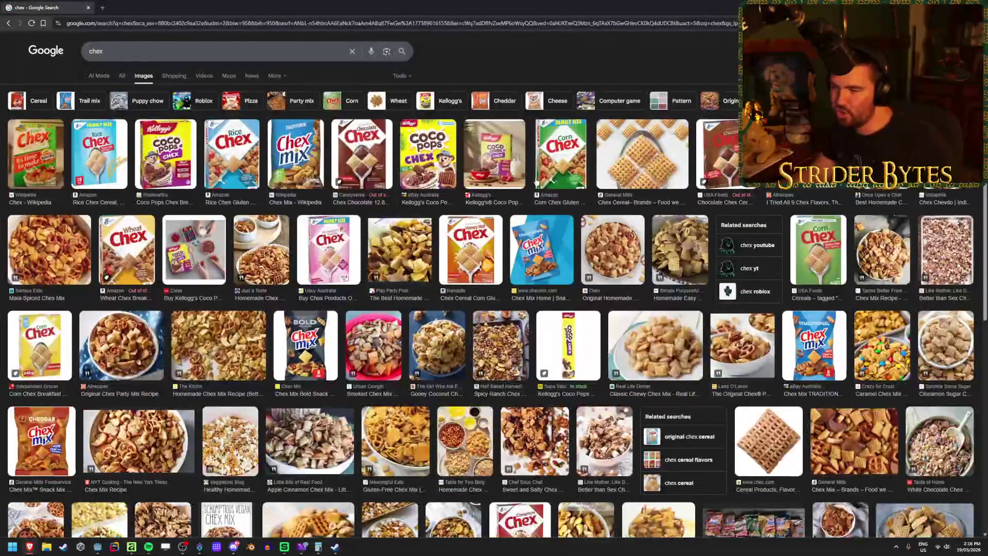
pyautogui.click(633, 148)
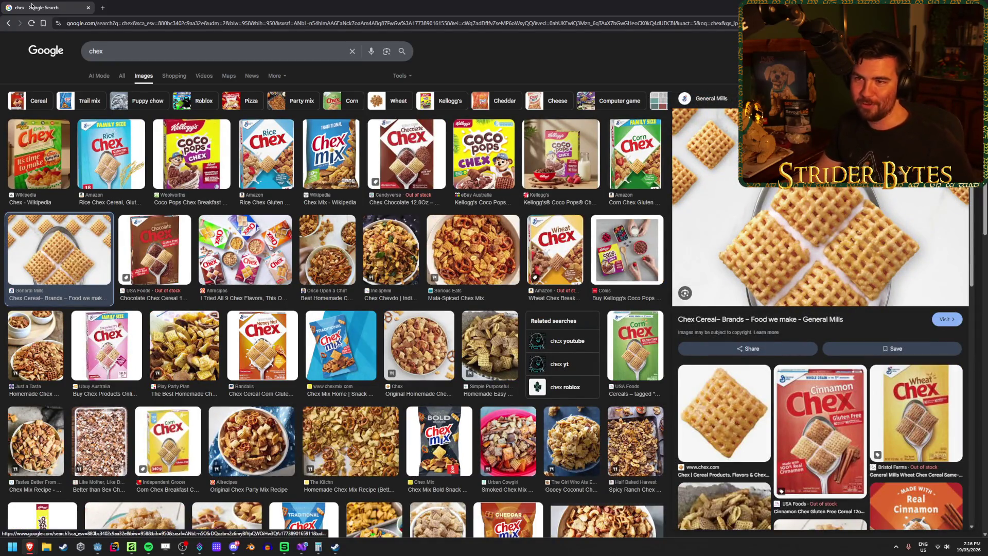
pyautogui.hotkey('alt', 'Tab')
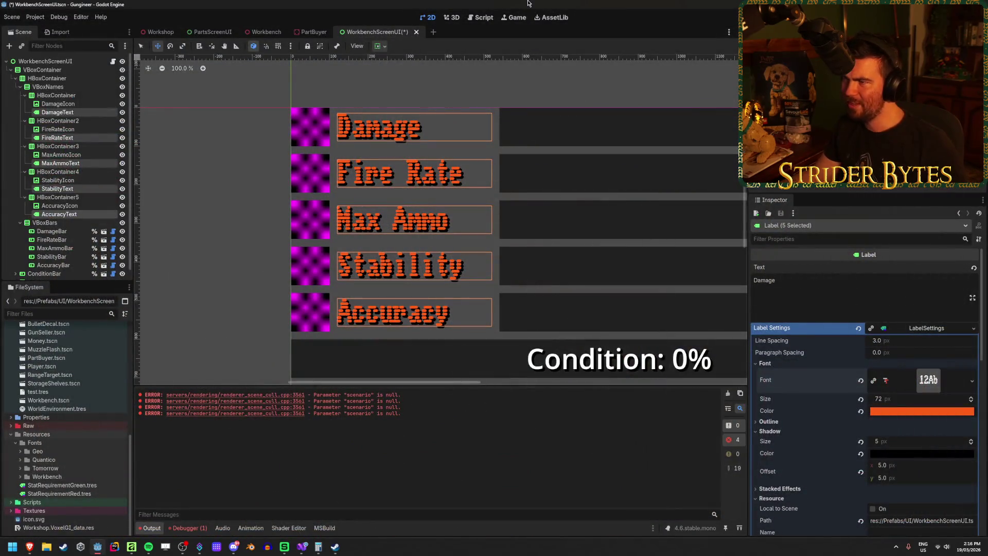
pyautogui.hotkey('alt', 'Tab')
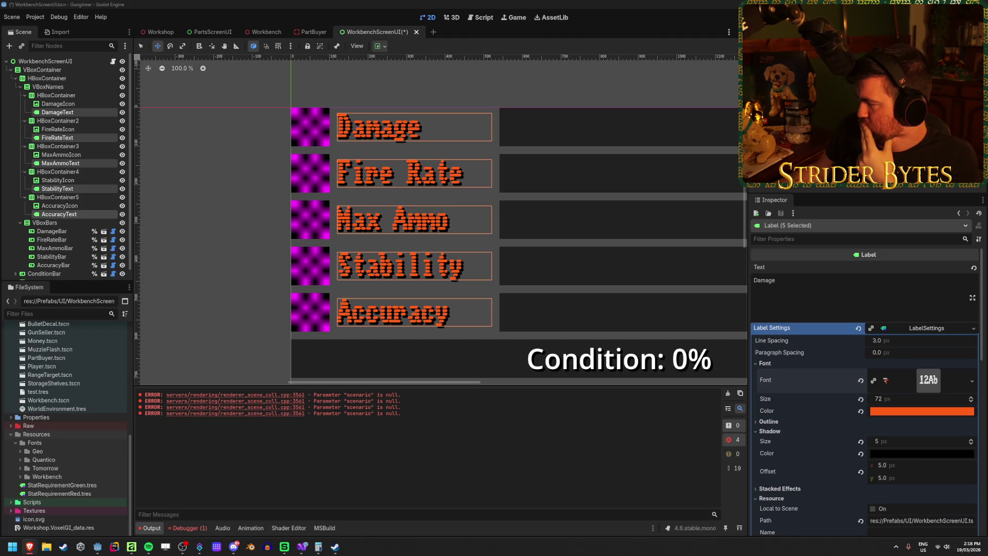
pyautogui.scroll(-5, 819, 307)
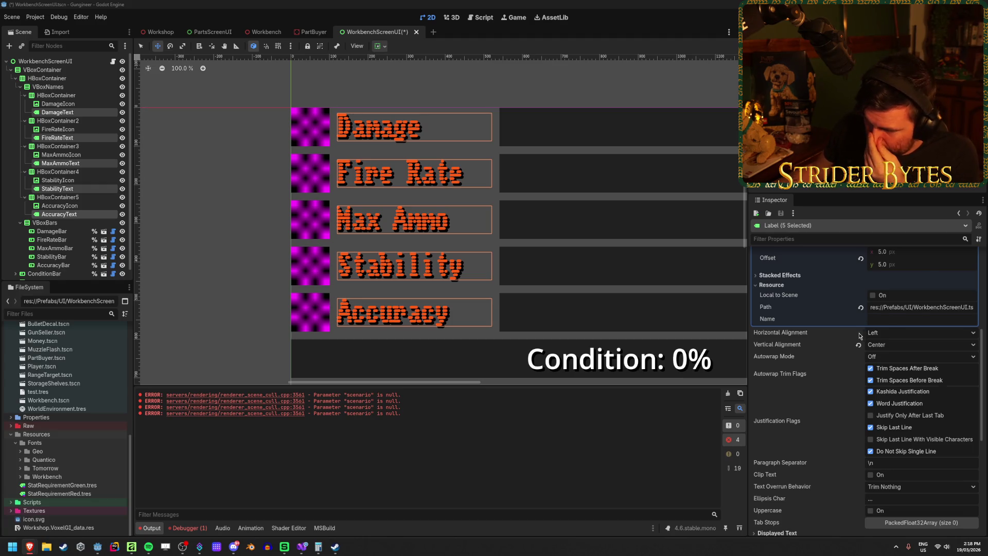
pyautogui.scroll(-5, 861, 335)
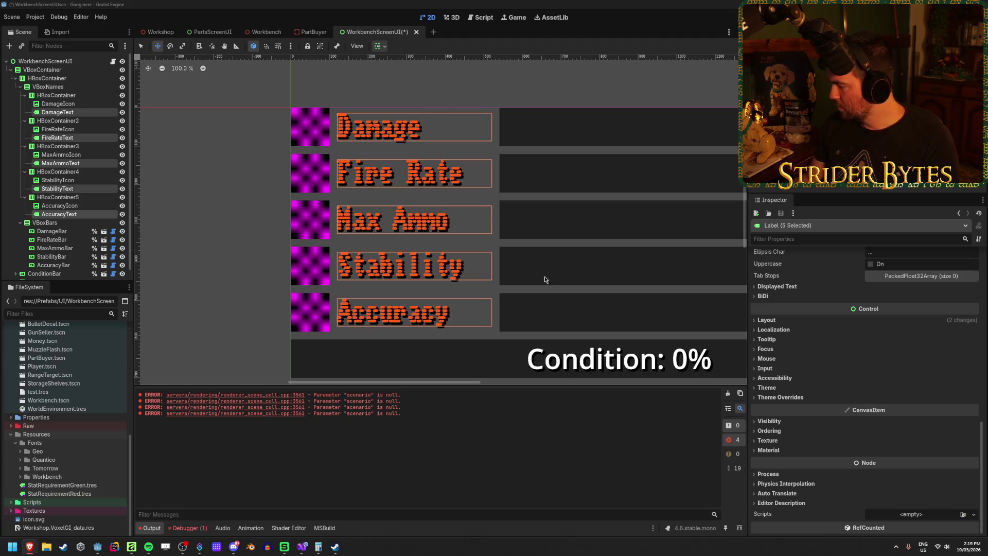
# Create a new Theme resource in the Resources folder and save it as Font.tres
pyautogui.click(59, 434)
pyautogui.rightClick(59, 434)
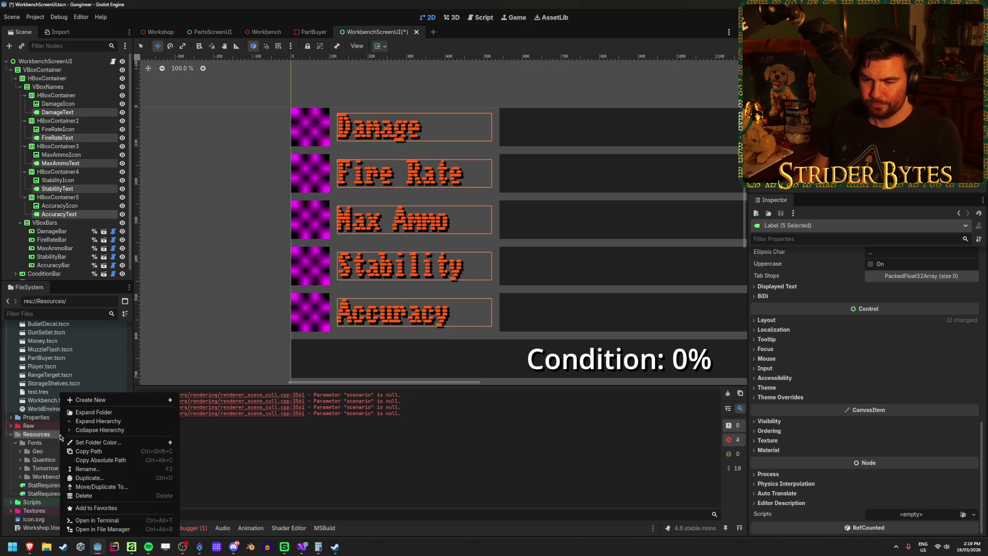
pyautogui.moveTo(100, 399)
pyautogui.click(201, 429)
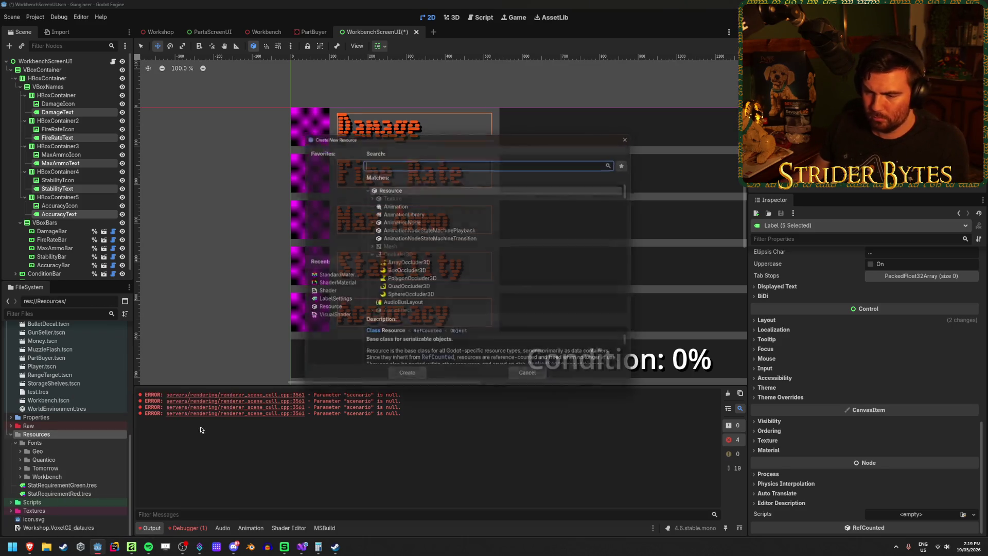
pyautogui.write('theme')
pyautogui.press('Return')
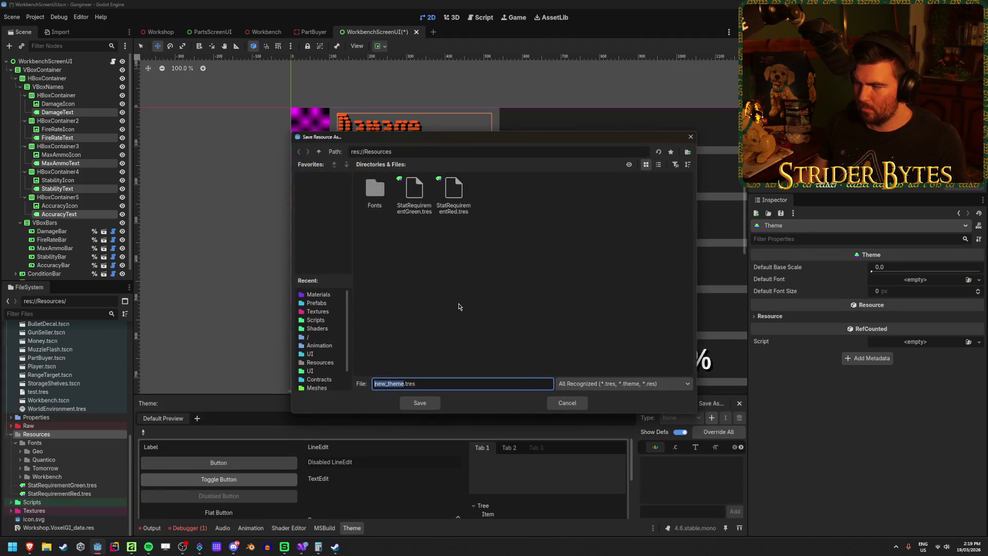
pyautogui.write('Font')
pyautogui.press('Return')
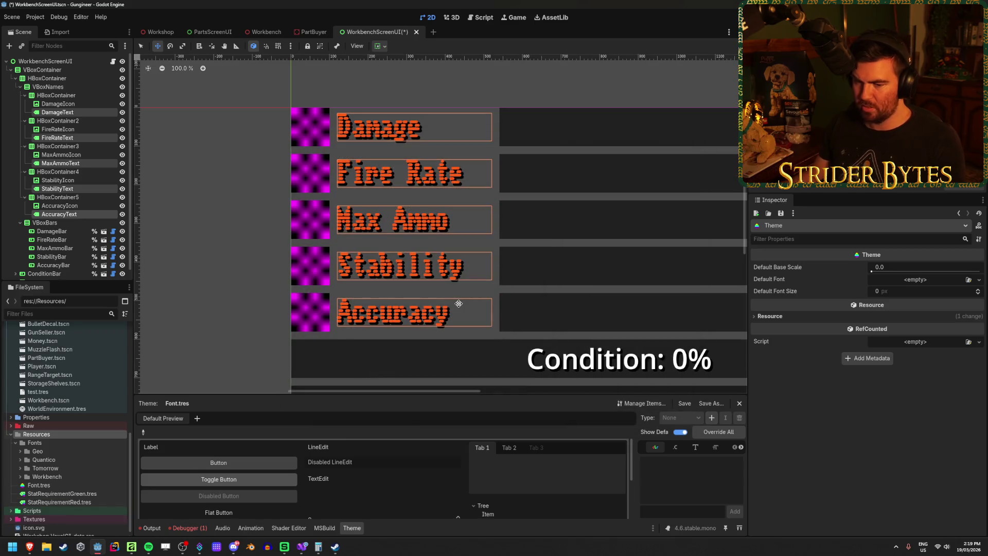
# Give Font.tres a default font and a 32 px default font size, then save
pyautogui.click(48, 481)
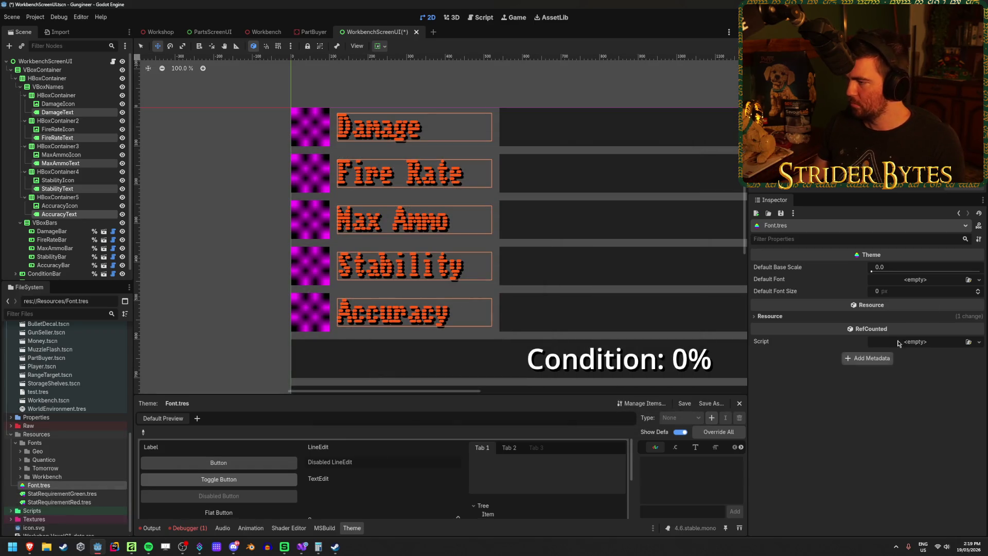
pyautogui.click(967, 280)
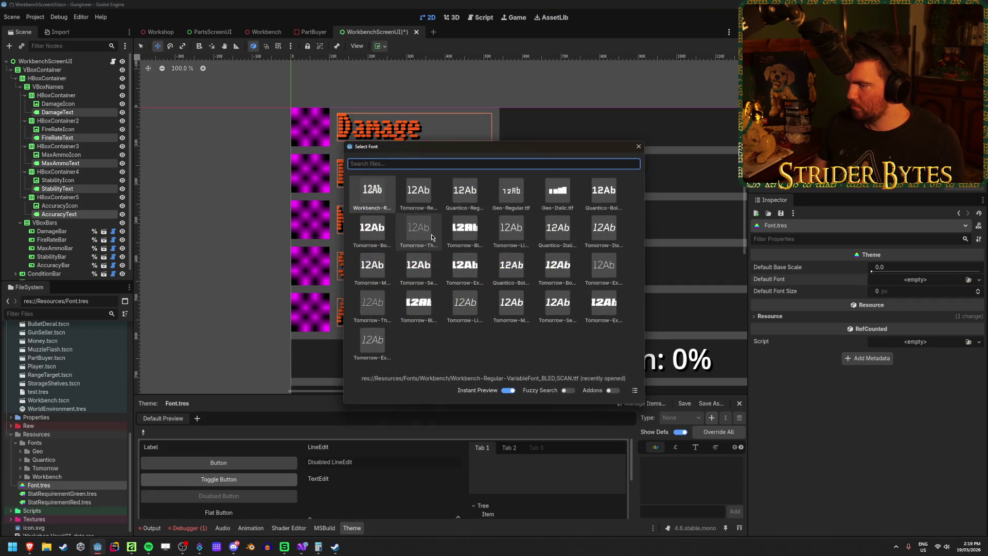
pyautogui.doubleClick(464, 191)
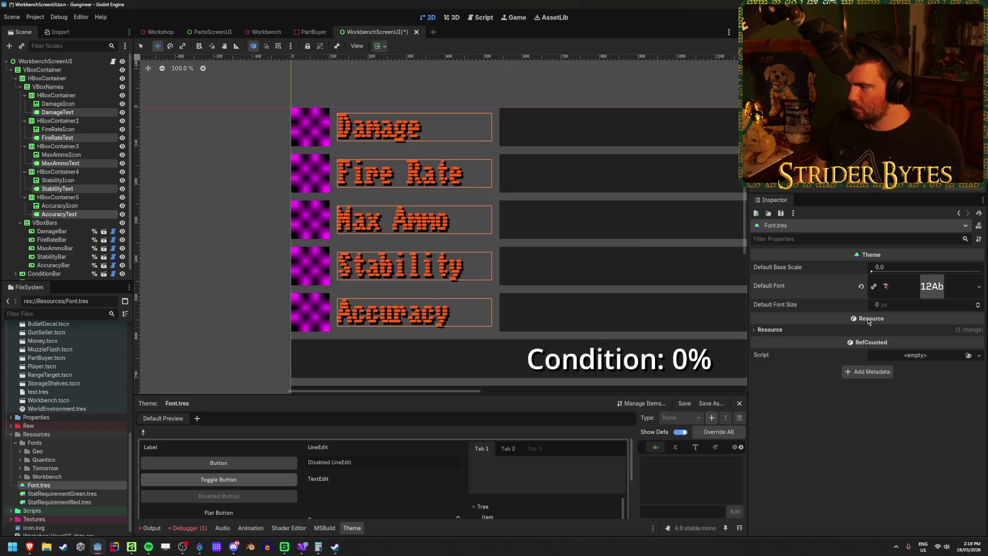
pyautogui.click(897, 304)
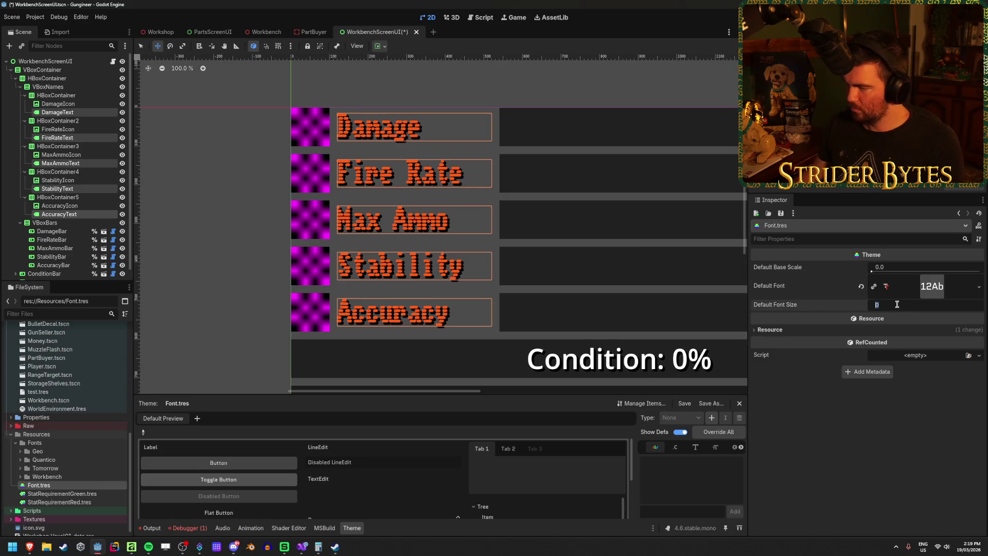
pyautogui.write('32')
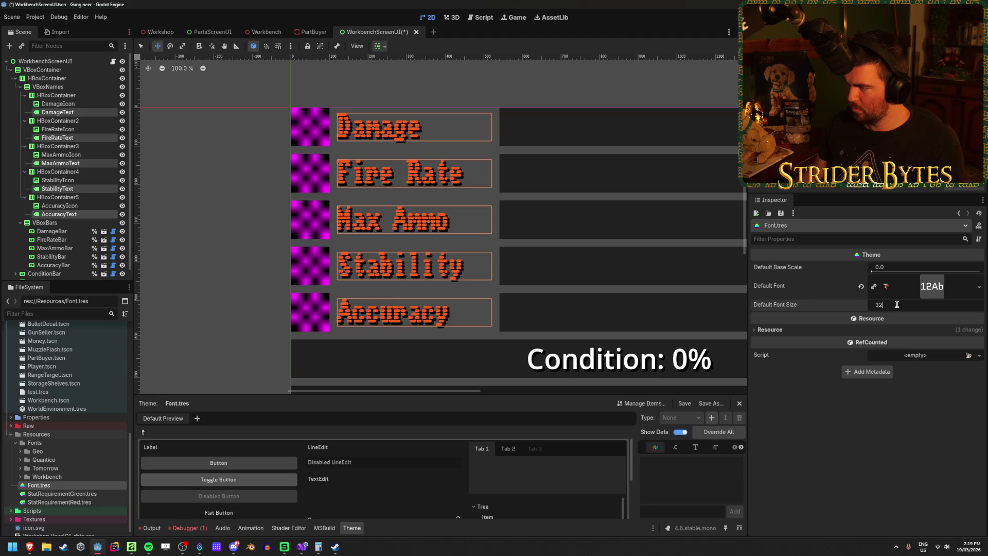
pyautogui.press('Return')
pyautogui.hotkey('ctrl', 's')
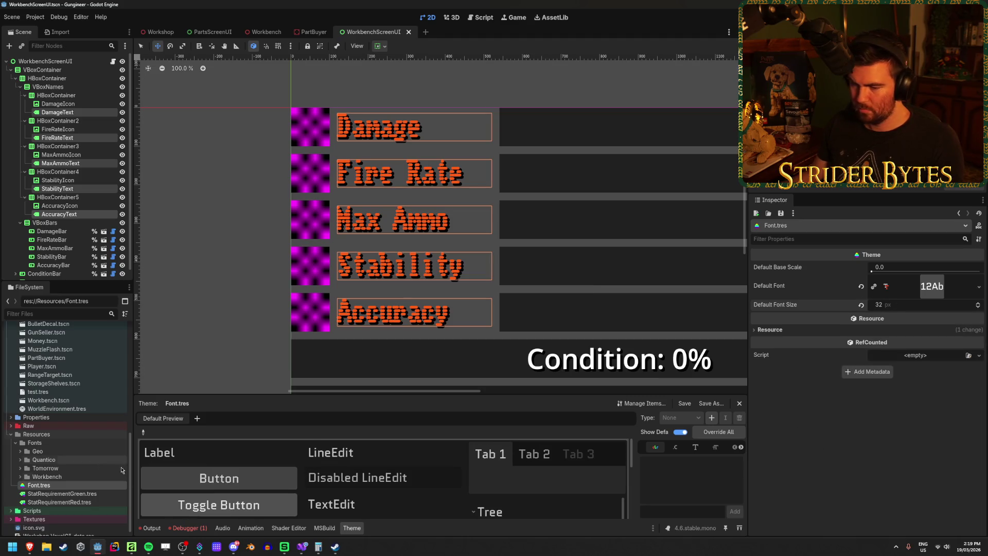
# Make the Font.tres theme override all default control types
pyautogui.scroll(-5, 338, 474)
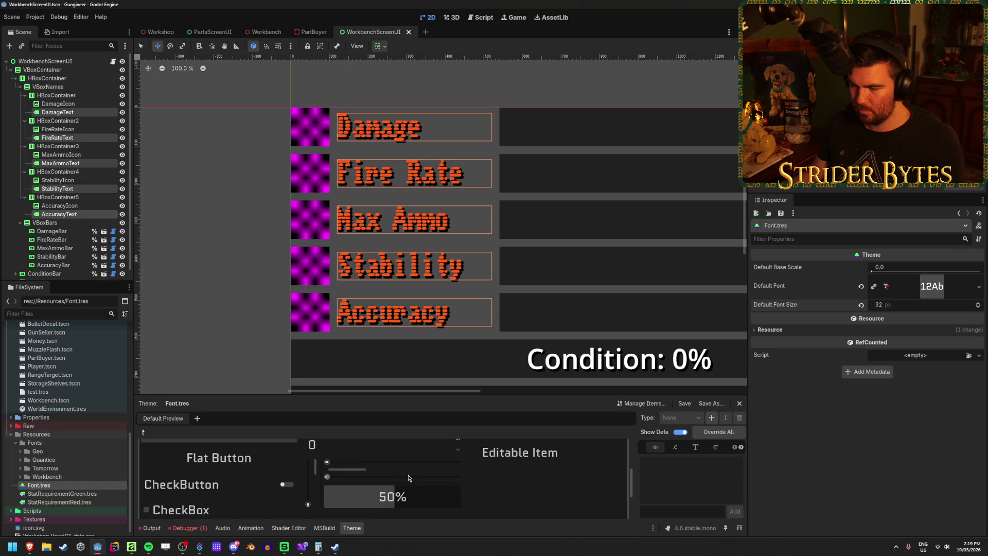
pyautogui.scroll(5, 324, 469)
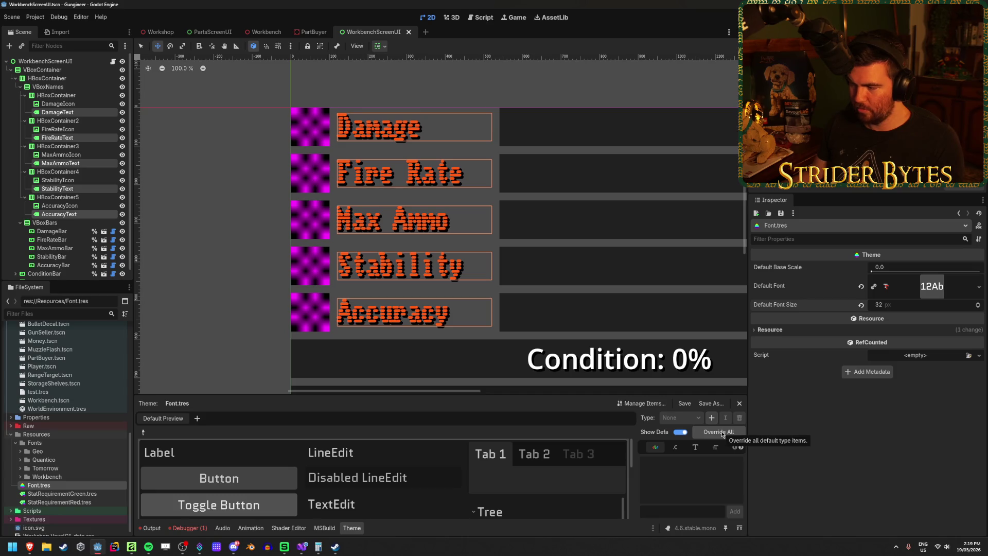
pyautogui.click(723, 435)
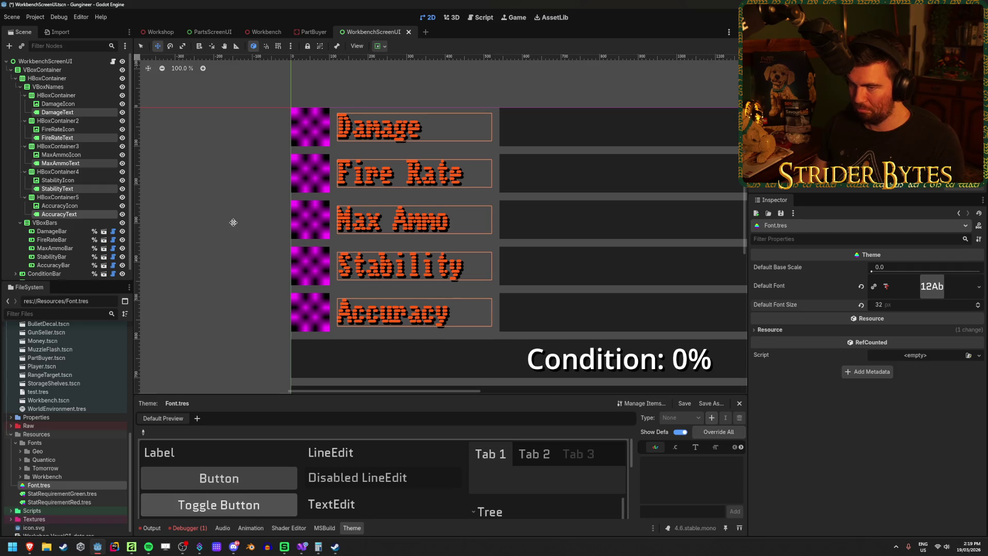
# Select the DamageText, FireRateText, MaxAmmoText, StabilityText and AccuracyText labels together
pyautogui.click(81, 114)
pyautogui.keyDown('ctrl'); pyautogui.click(77, 137); pyautogui.keyUp('ctrl')
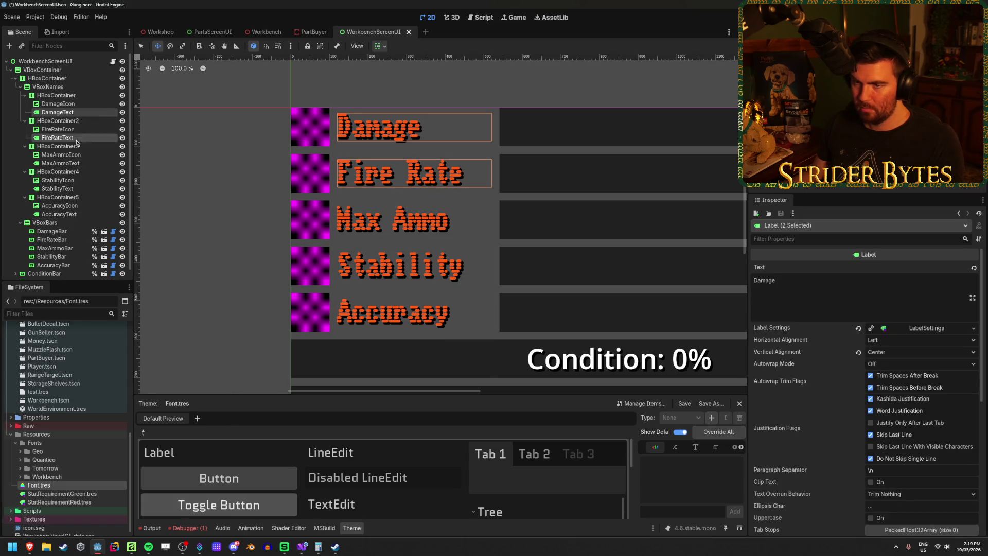
pyautogui.keyDown('ctrl'); pyautogui.click(76, 163); pyautogui.keyUp('ctrl')
pyautogui.keyDown('ctrl'); pyautogui.click(75, 189); pyautogui.keyUp('ctrl')
pyautogui.keyDown('ctrl'); pyautogui.click(74, 214); pyautogui.keyUp('ctrl')
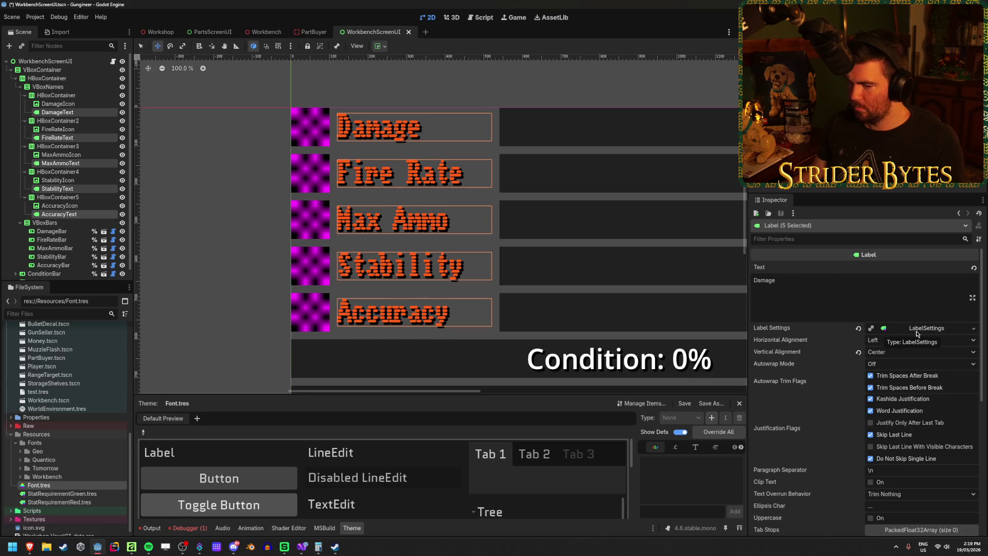
# Assign Font.tres as the Theme of the five selected labels
pyautogui.scroll(-5, 915, 334)
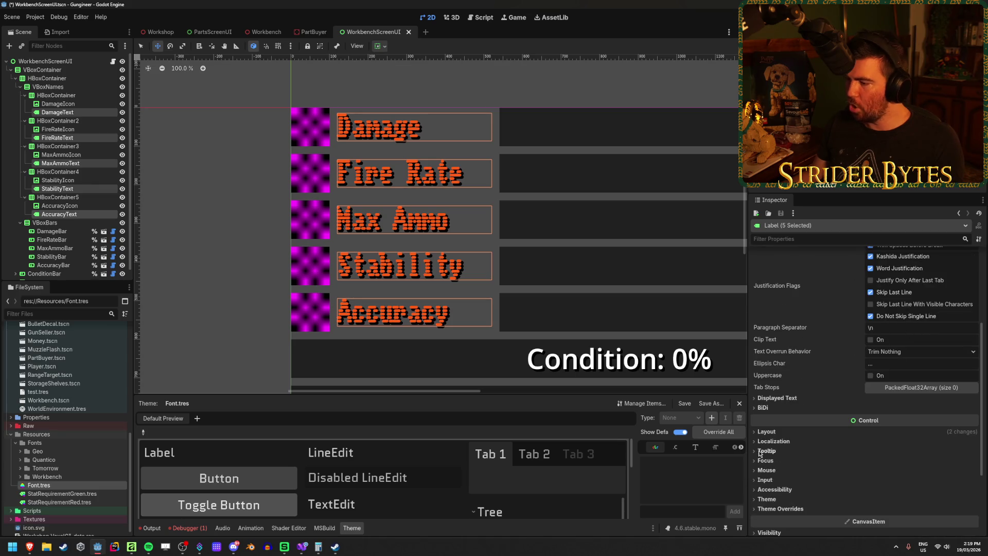
pyautogui.scroll(-1, 910, 463)
pyautogui.click(911, 464)
pyautogui.click(912, 474)
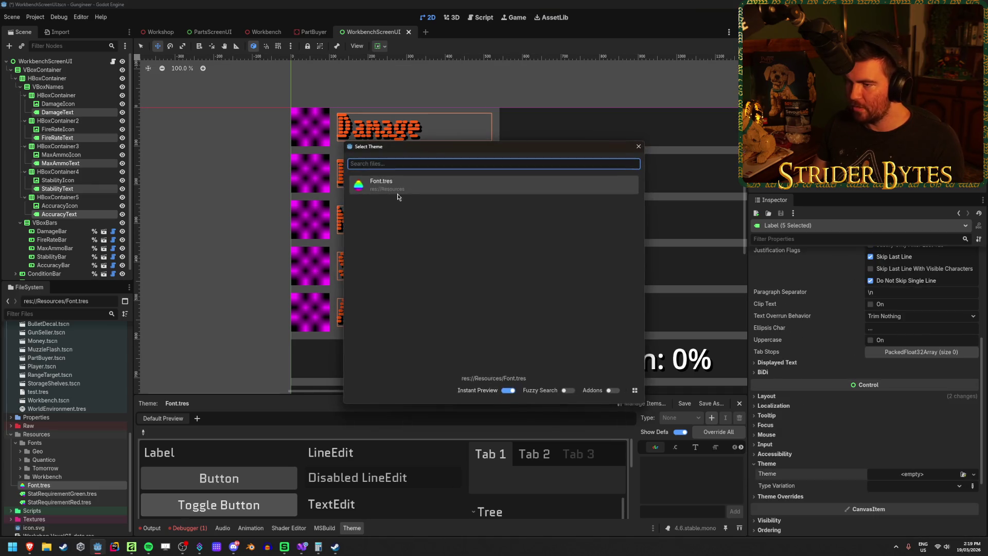
pyautogui.doubleClick(405, 181)
# Leave the type variation unset and clear the labels' custom Label Settings
pyautogui.scroll(-1, 926, 464)
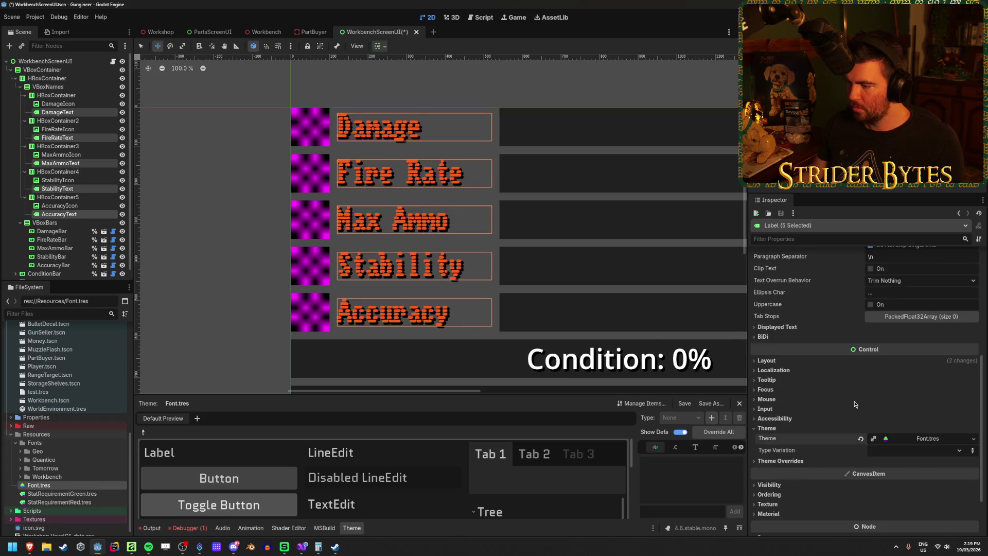
pyautogui.click(958, 452)
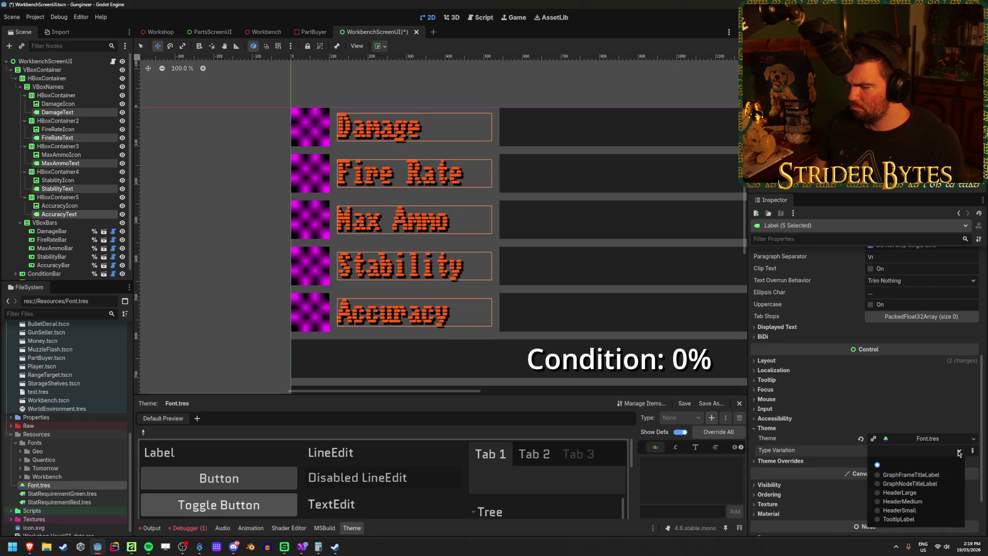
pyautogui.click(787, 463)
pyautogui.scroll(6, 927, 337)
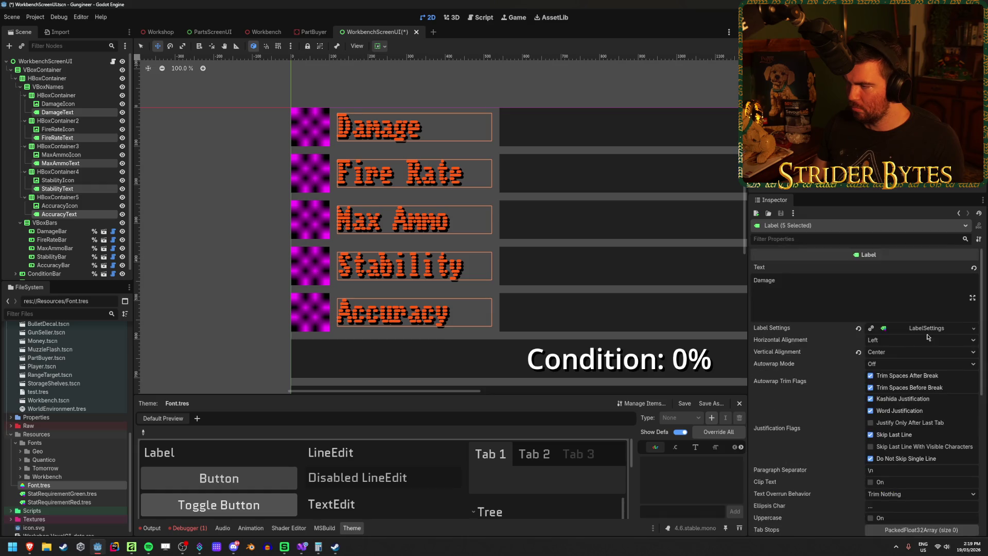
pyautogui.click(858, 329)
# Expand the labels' Theme Overrides and browse the font, constant and style groups
pyautogui.scroll(-8, 521, 298)
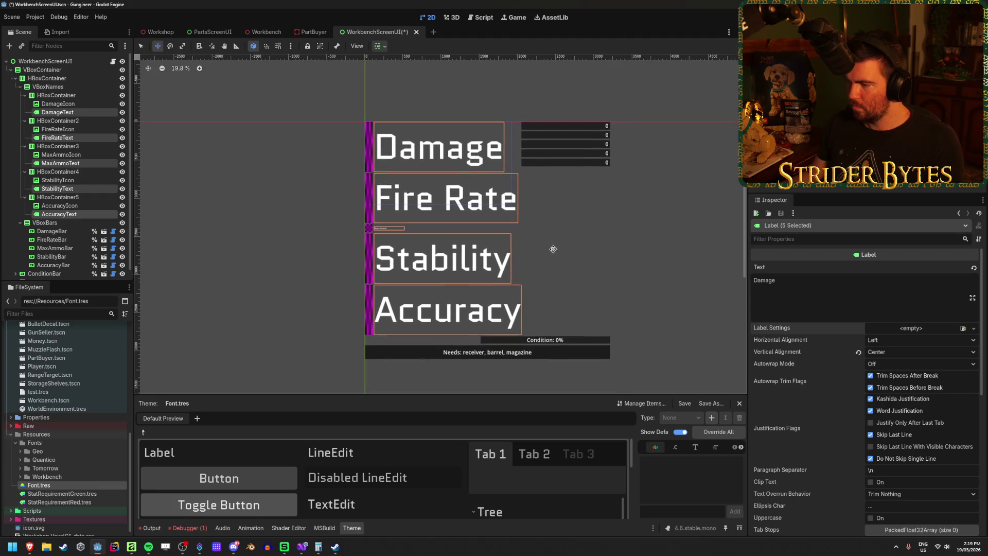
pyautogui.scroll(2, 488, 252)
pyautogui.scroll(-5, 884, 381)
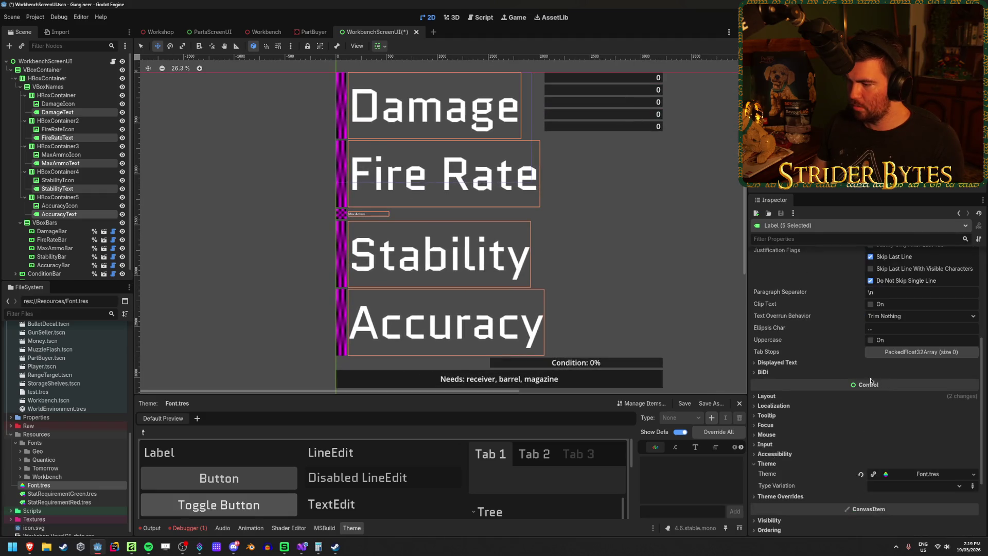
pyautogui.click(781, 496)
pyautogui.scroll(-3, 791, 482)
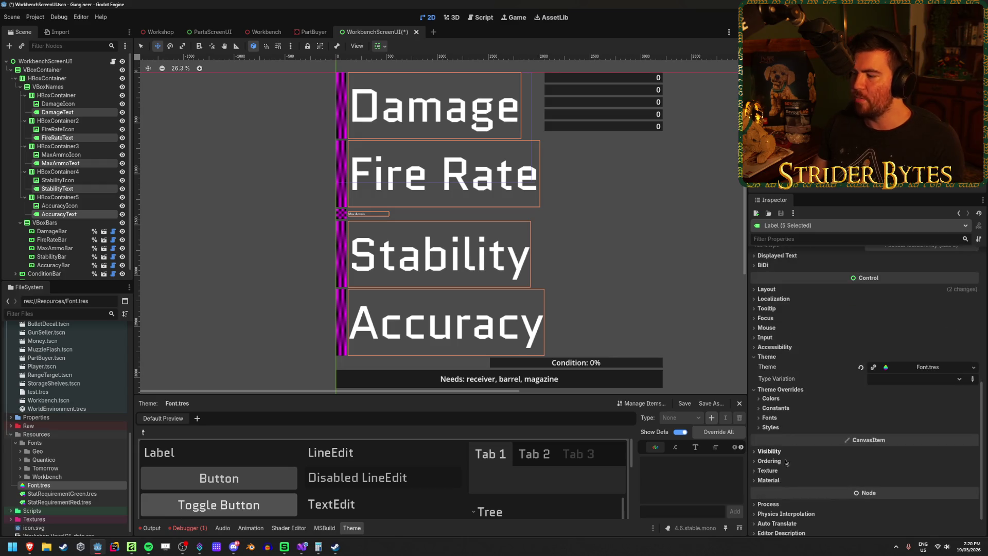
pyautogui.click(770, 417)
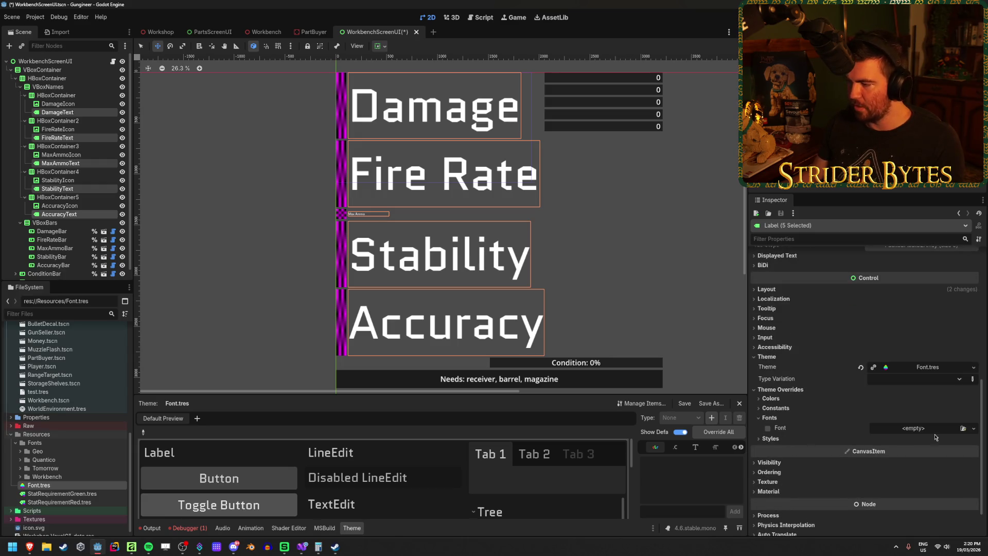
pyautogui.click(771, 417)
pyautogui.click(776, 409)
pyautogui.click(776, 408)
pyautogui.click(770, 418)
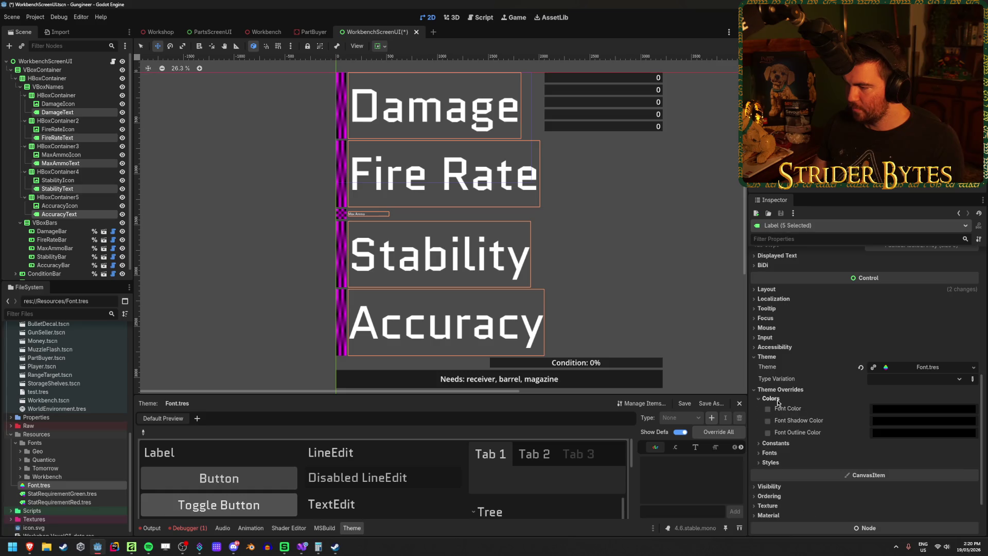
pyautogui.click(770, 417)
pyautogui.click(770, 428)
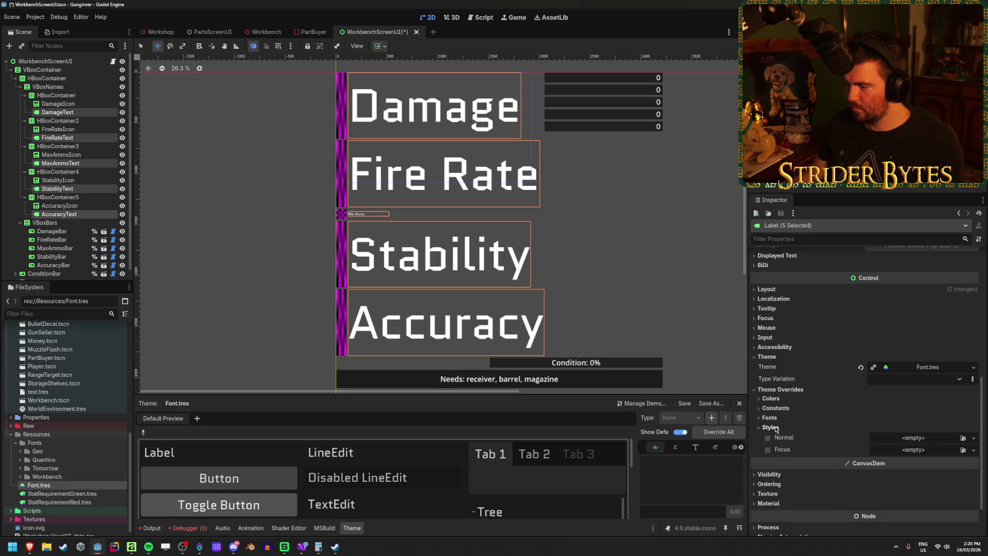
pyautogui.click(770, 427)
# Check the font, constant and colour overrides, then reset the labels' Theme to empty
pyautogui.click(769, 417)
pyautogui.click(770, 417)
pyautogui.click(775, 409)
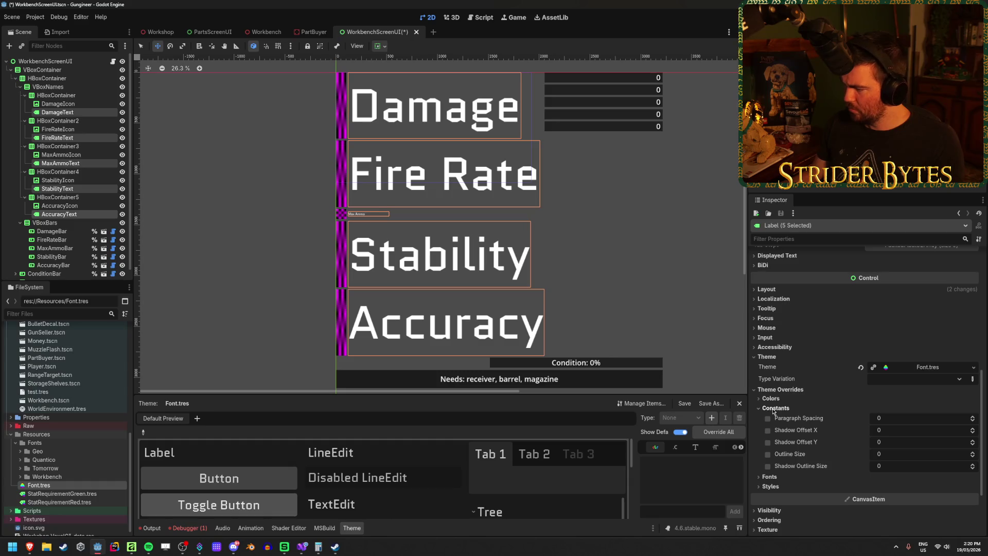
pyautogui.click(775, 408)
pyautogui.click(770, 418)
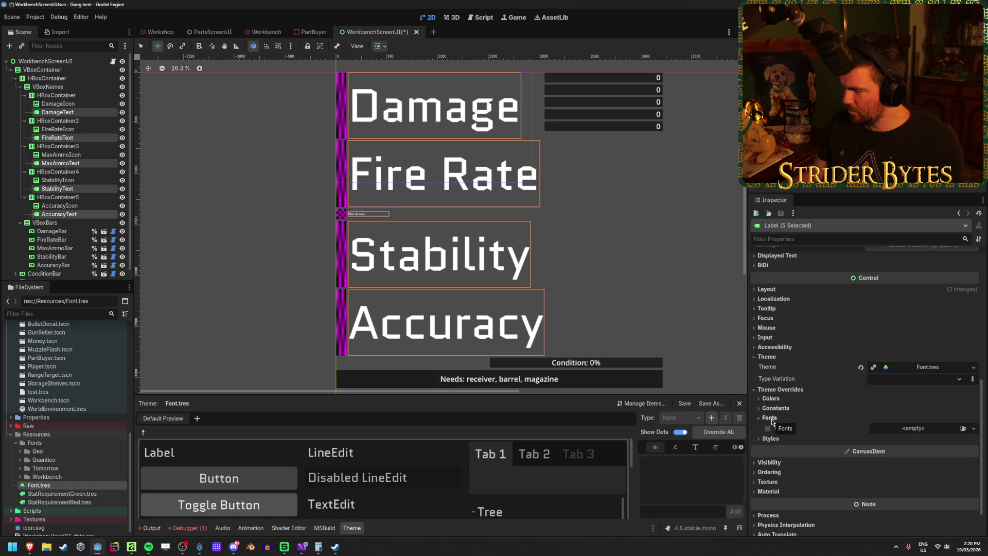
pyautogui.click(770, 417)
pyautogui.click(771, 418)
pyautogui.click(770, 418)
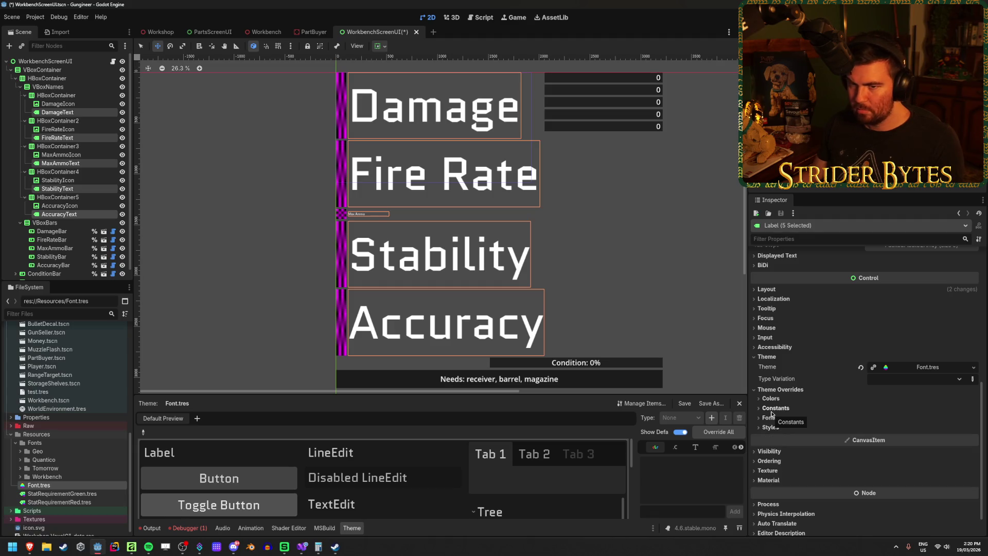
pyautogui.click(772, 412)
pyautogui.click(780, 401)
pyautogui.click(780, 400)
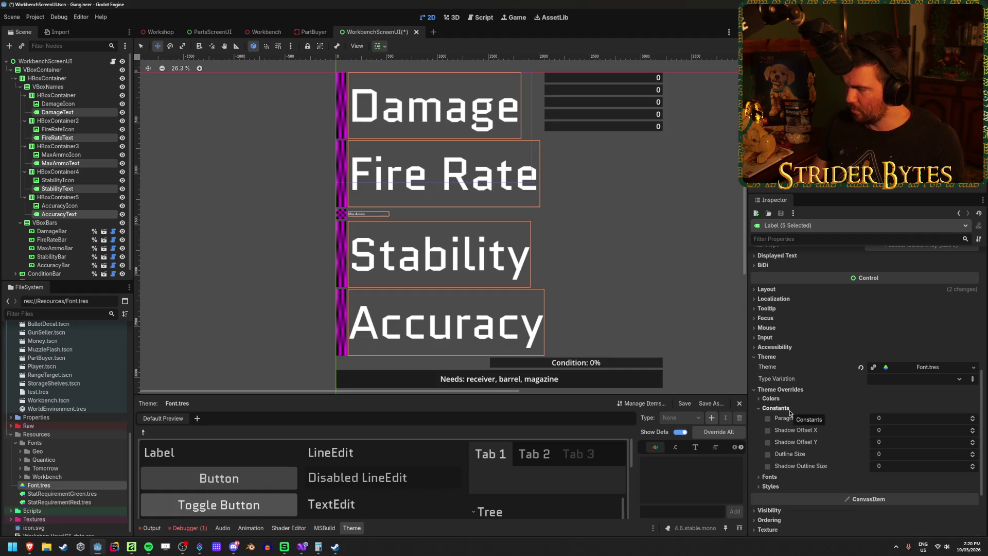
pyautogui.click(771, 477)
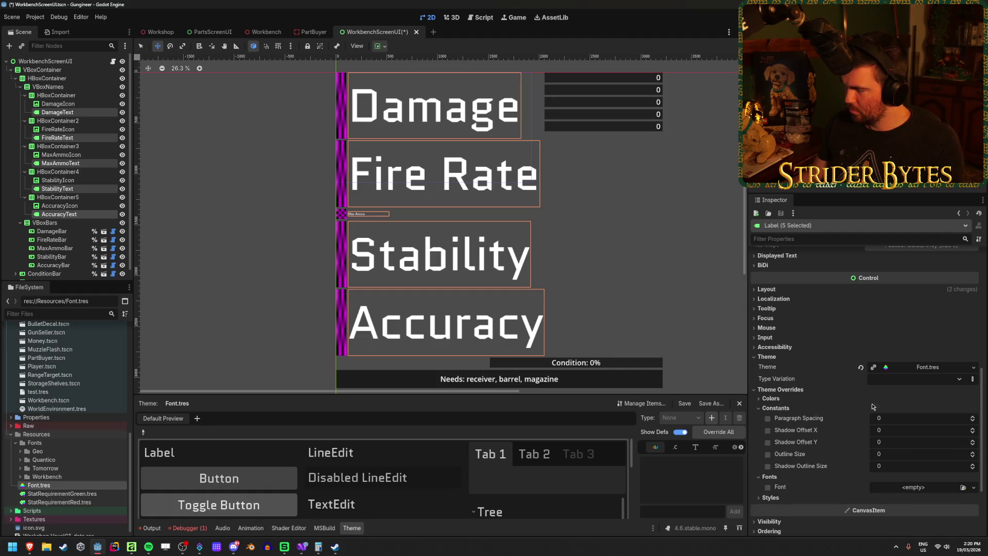
pyautogui.click(862, 367)
pyautogui.click(771, 498)
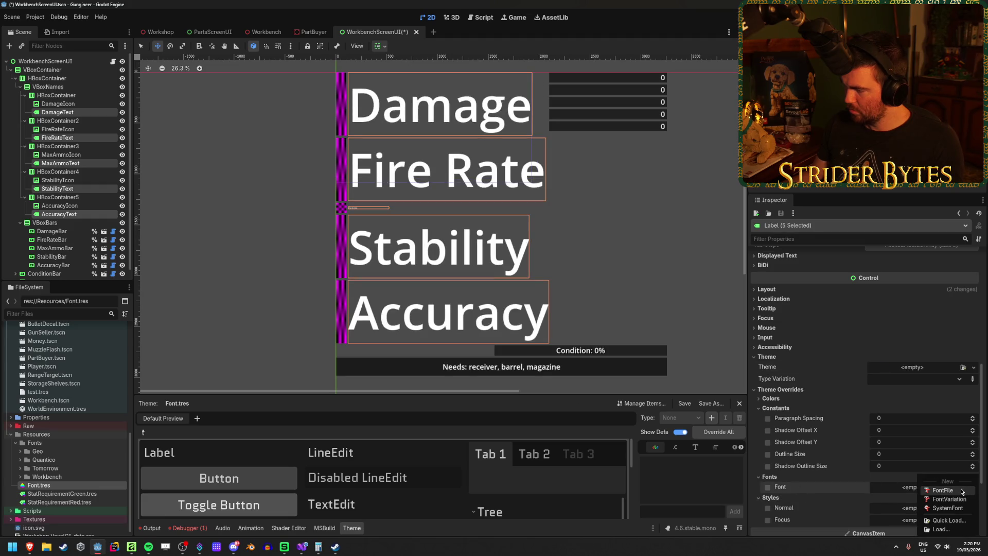
pyautogui.click(375, 198)
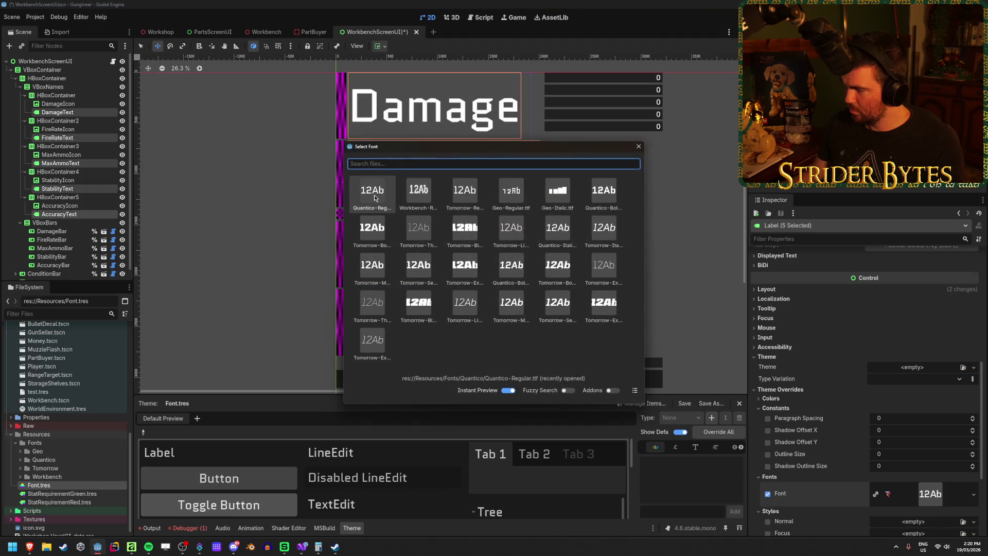
pyautogui.click(638, 147)
pyautogui.scroll(-2, 820, 406)
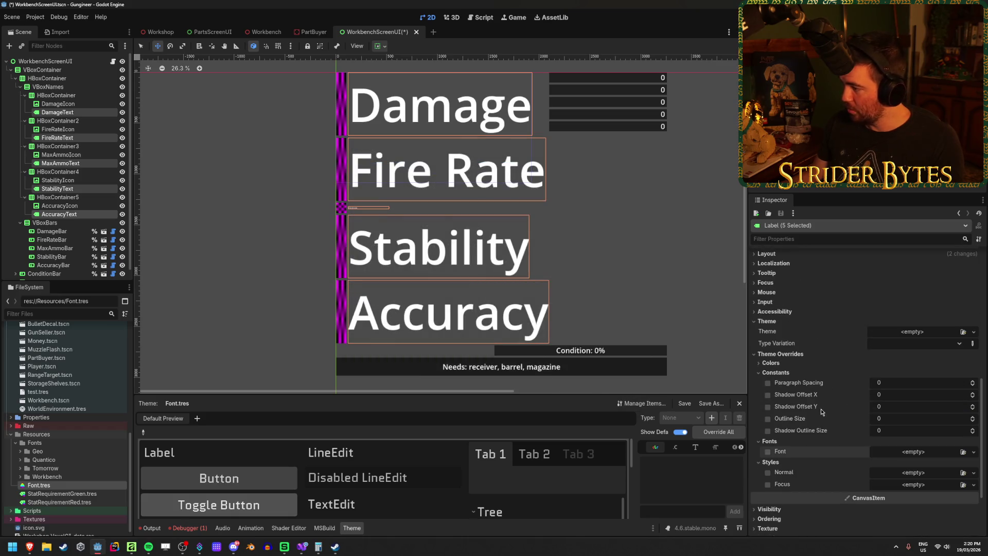
pyautogui.scroll(2, 820, 406)
pyautogui.click(791, 289)
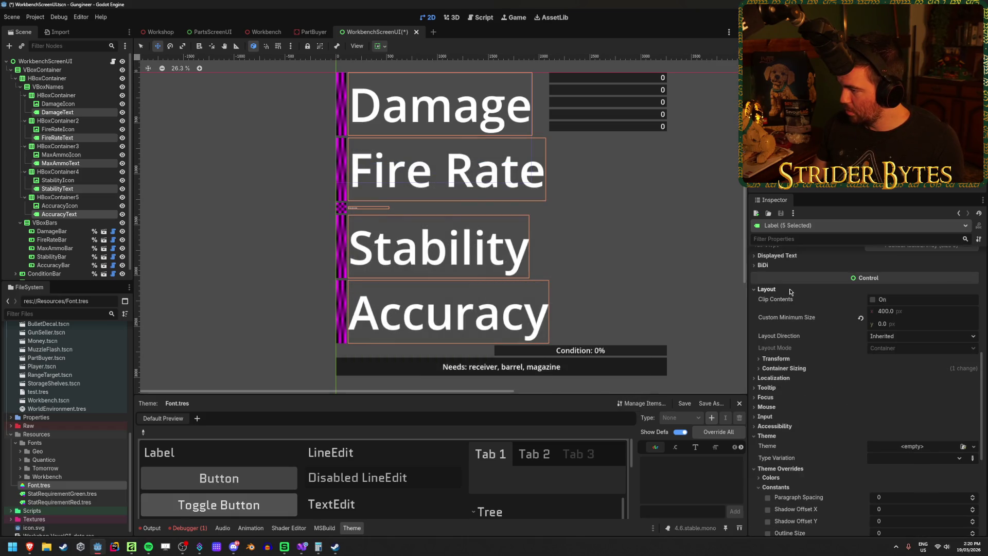
pyautogui.click(784, 368)
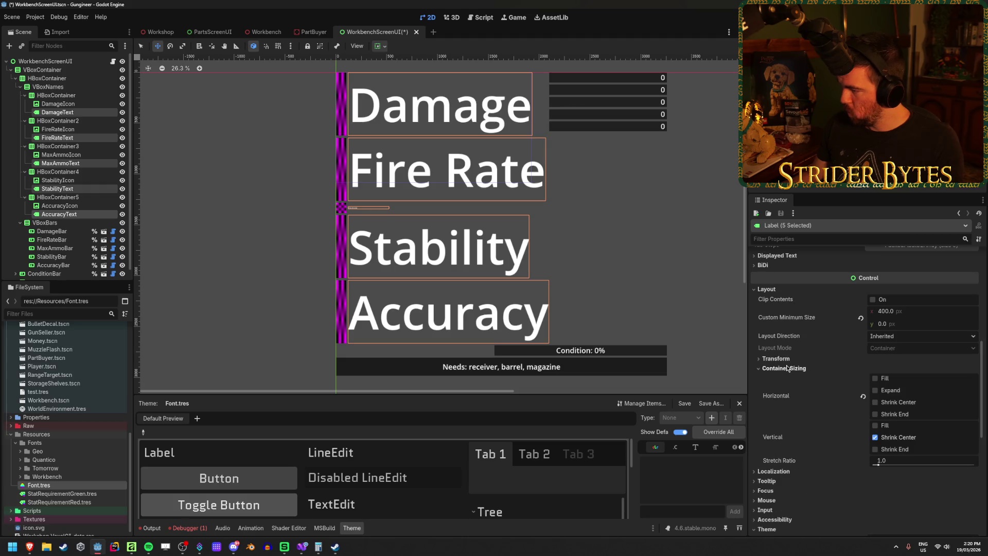
pyautogui.click(787, 368)
pyautogui.click(767, 289)
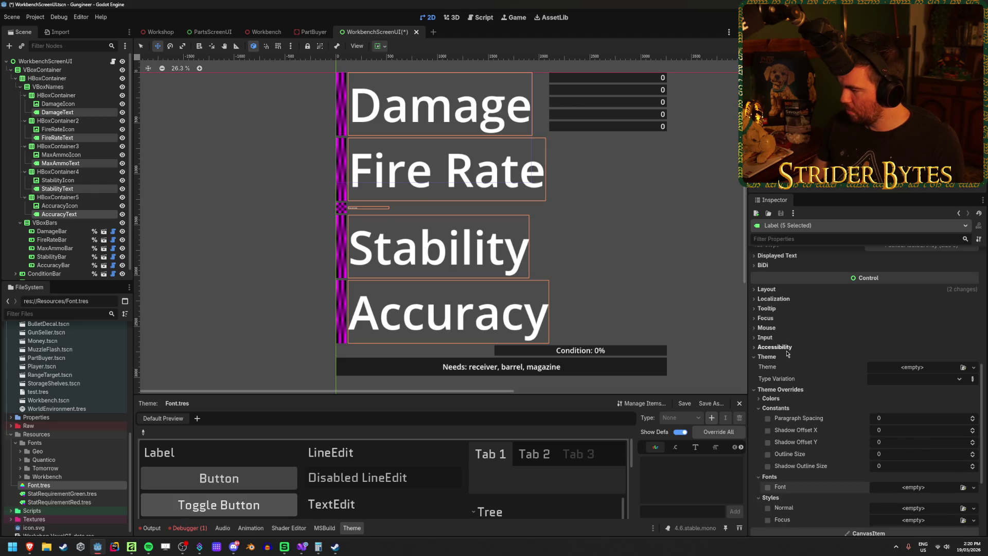
pyautogui.scroll(10, 819, 401)
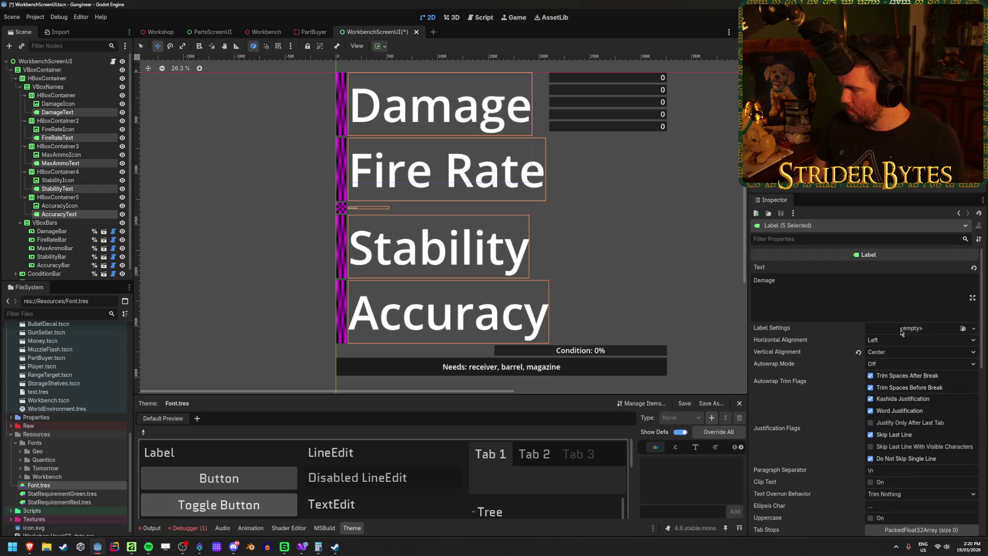
pyautogui.hotkey('ctrl', 'z')
pyautogui.hotkey('ctrl', 'z')
pyautogui.scroll(-10, 820, 360)
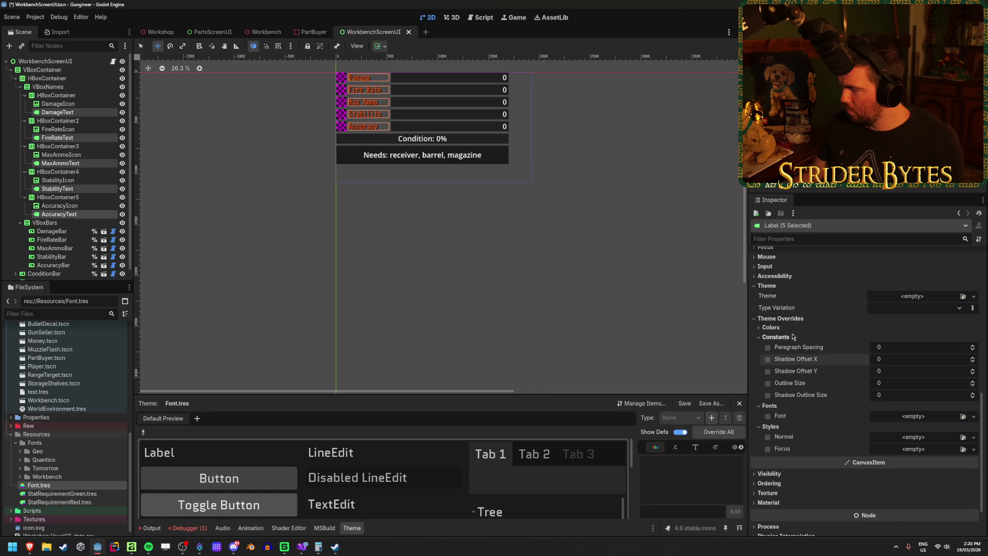
pyautogui.click(770, 406)
pyautogui.click(770, 416)
pyautogui.click(779, 353)
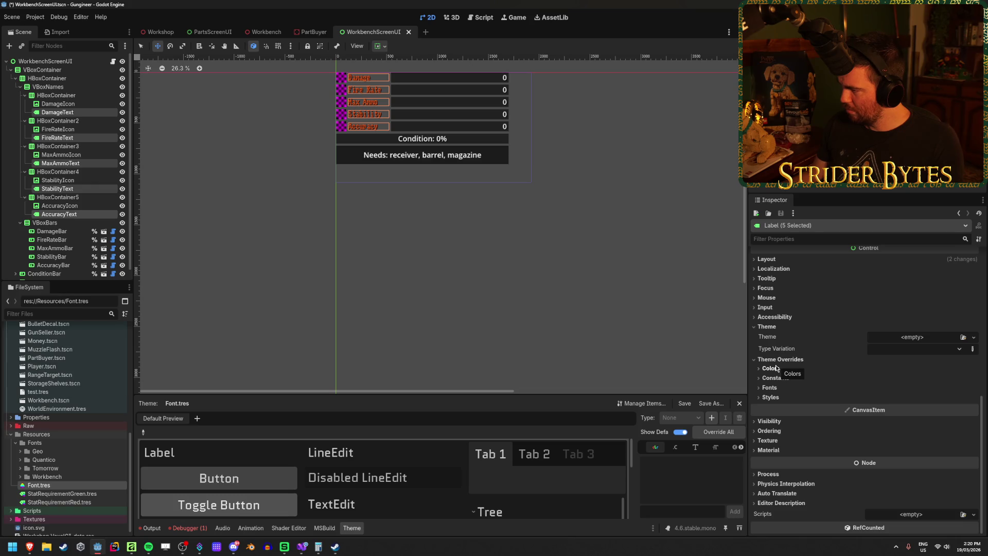
pyautogui.click(772, 368)
pyautogui.click(773, 413)
pyautogui.click(769, 482)
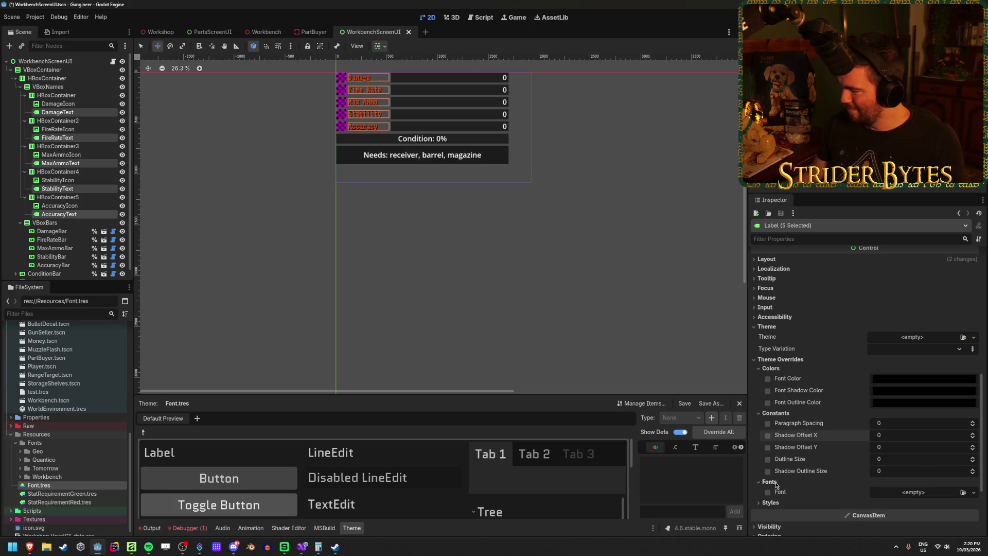
pyautogui.click(770, 502)
pyautogui.scroll(-3, 793, 463)
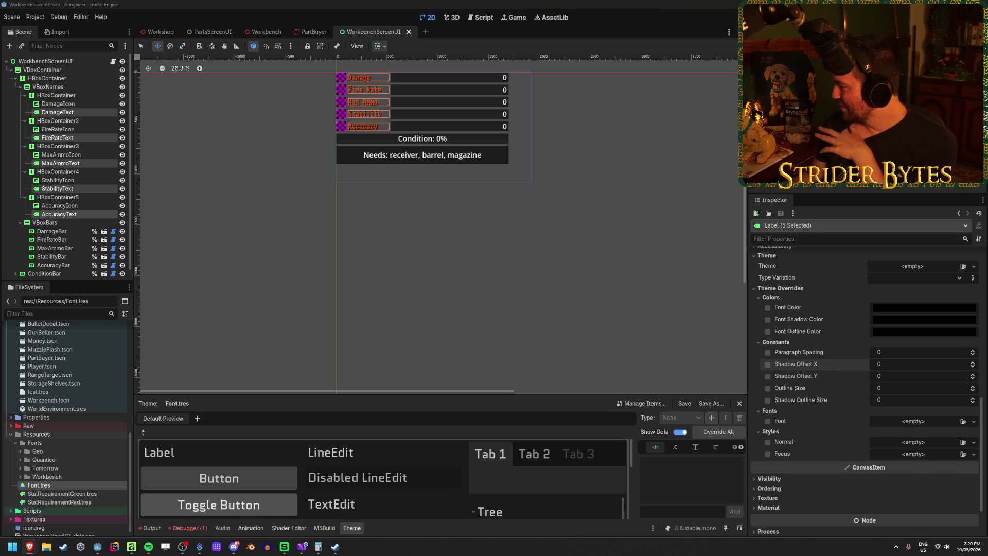
pyautogui.click(844, 499)
pyautogui.scroll(3, 841, 498)
pyautogui.scroll(-4, 841, 497)
pyautogui.click(768, 463)
pyautogui.scroll(3, 835, 437)
pyautogui.scroll(3, 835, 438)
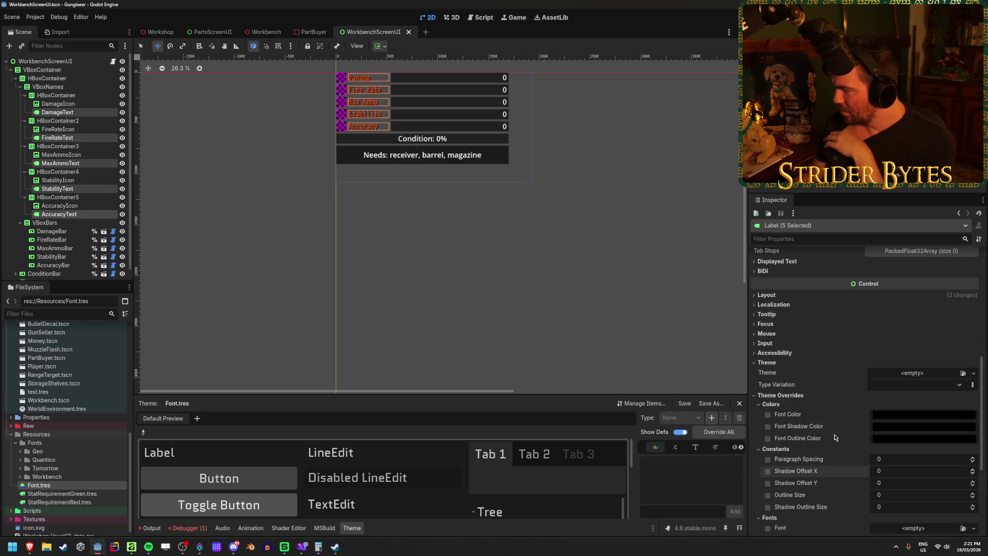
pyautogui.scroll(-3, 835, 438)
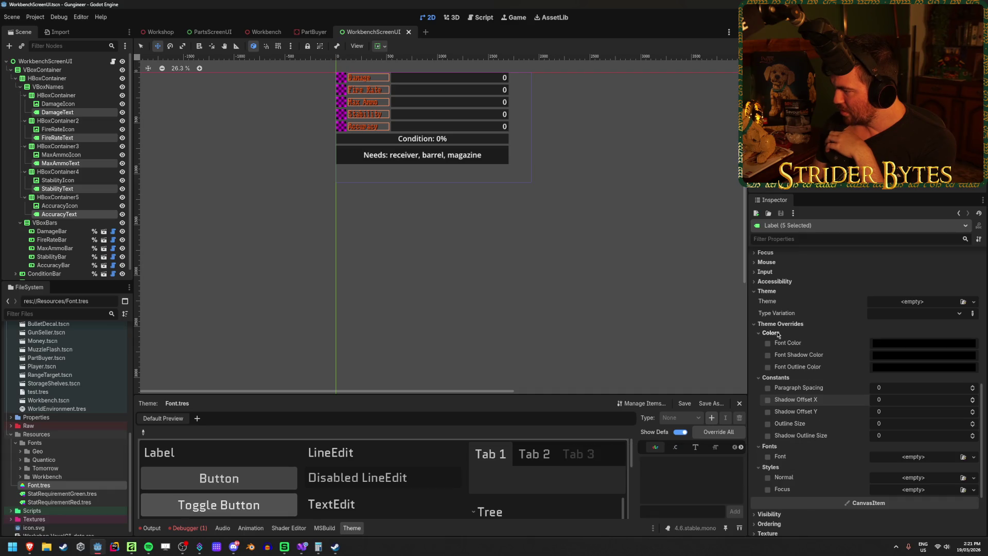
# Inspect the font size overrides of the MaxAmmoText and StabilityText labels
pyautogui.click(61, 164)
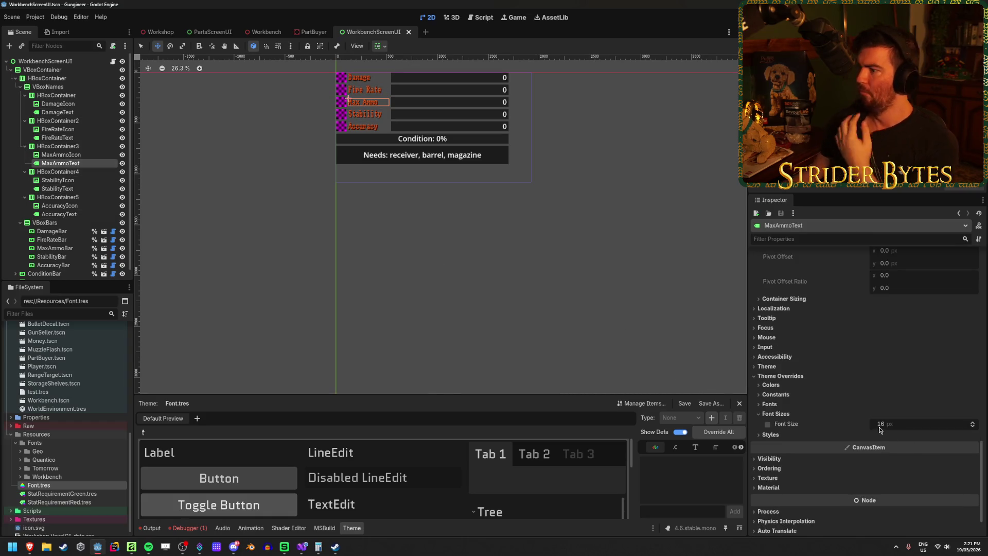
pyautogui.keyDown('ctrl'); pyautogui.click(86, 189); pyautogui.keyUp('ctrl')
pyautogui.scroll(-5, 820, 447)
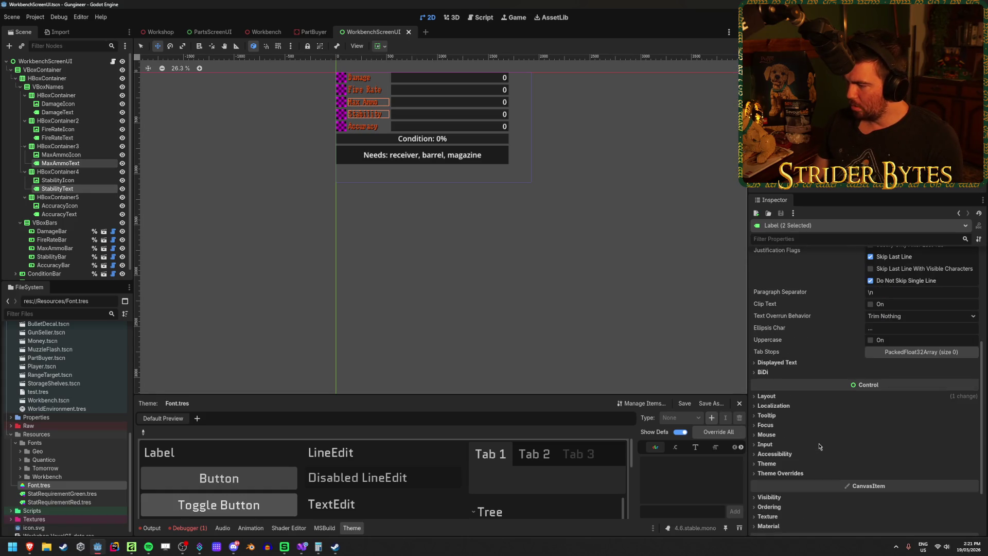
pyautogui.click(792, 472)
pyautogui.scroll(-1, 802, 474)
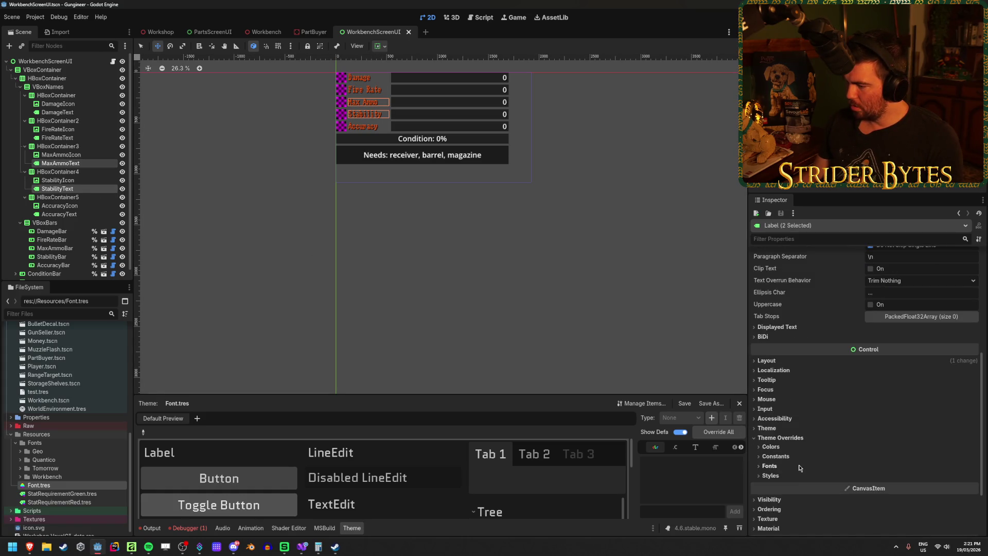
pyautogui.click(65, 189)
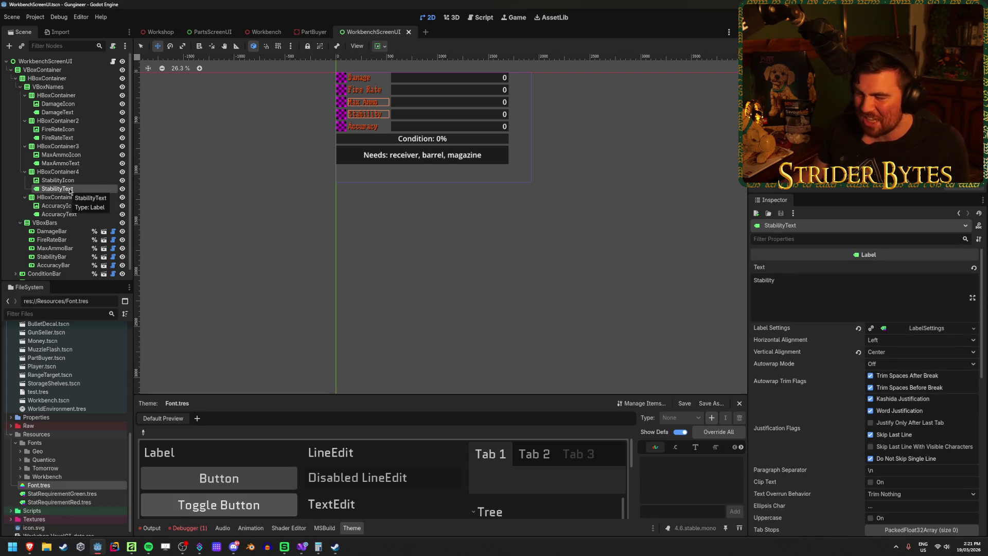
pyautogui.scroll(-5, 870, 439)
pyautogui.click(780, 393)
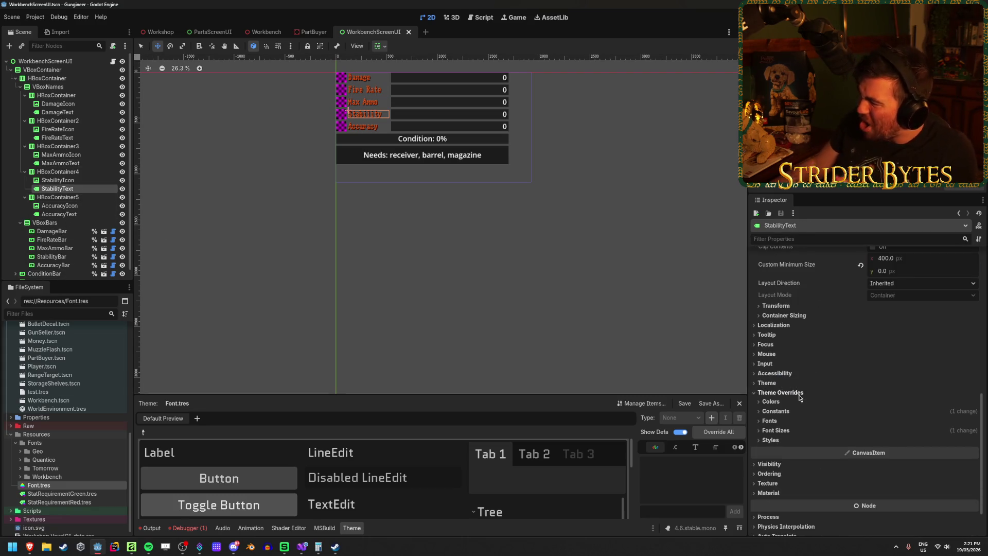
pyautogui.click(782, 430)
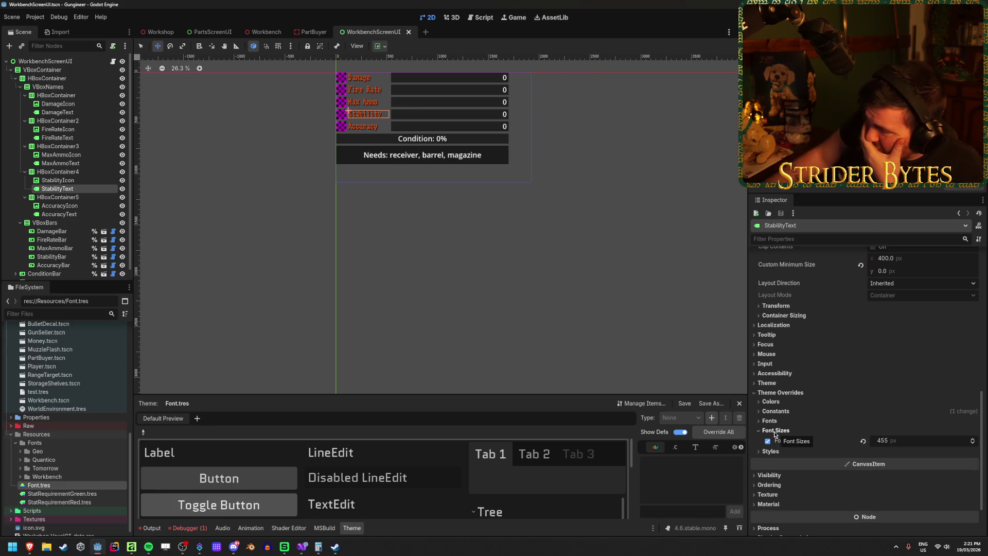
pyautogui.scroll(10, 813, 434)
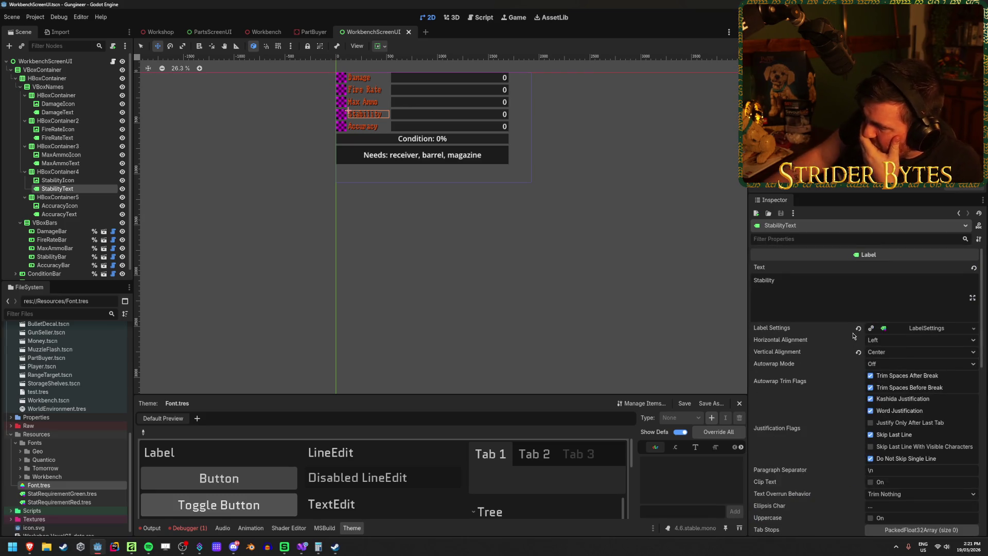
# Select all five stat name labels and revert their Label Settings
pyautogui.keyDown('ctrl'); pyautogui.click(59, 214); pyautogui.keyUp('ctrl')
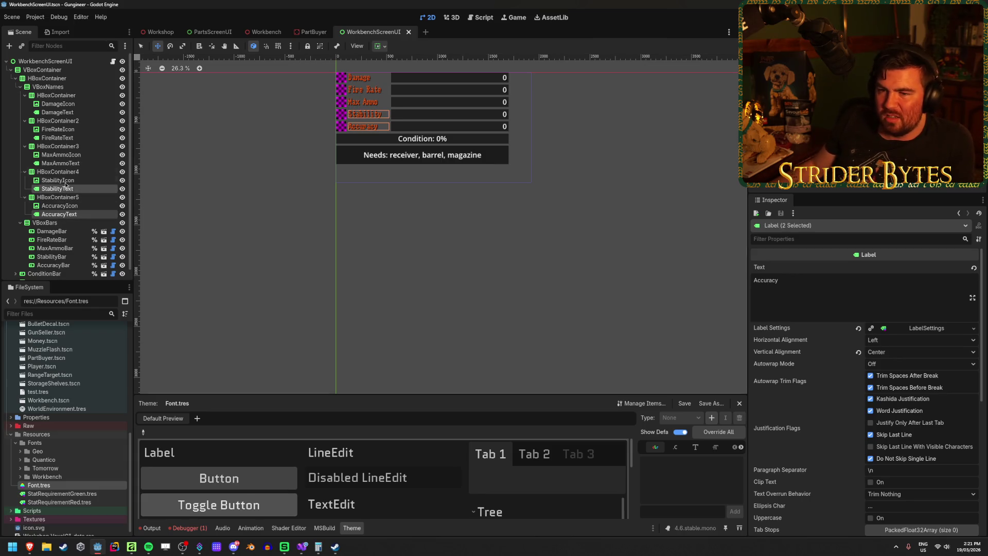
pyautogui.keyDown('ctrl'); pyautogui.click(61, 163); pyautogui.keyUp('ctrl')
pyautogui.keyDown('ctrl'); pyautogui.click(58, 138); pyautogui.keyUp('ctrl')
pyautogui.keyDown('ctrl'); pyautogui.click(60, 113); pyautogui.keyUp('ctrl')
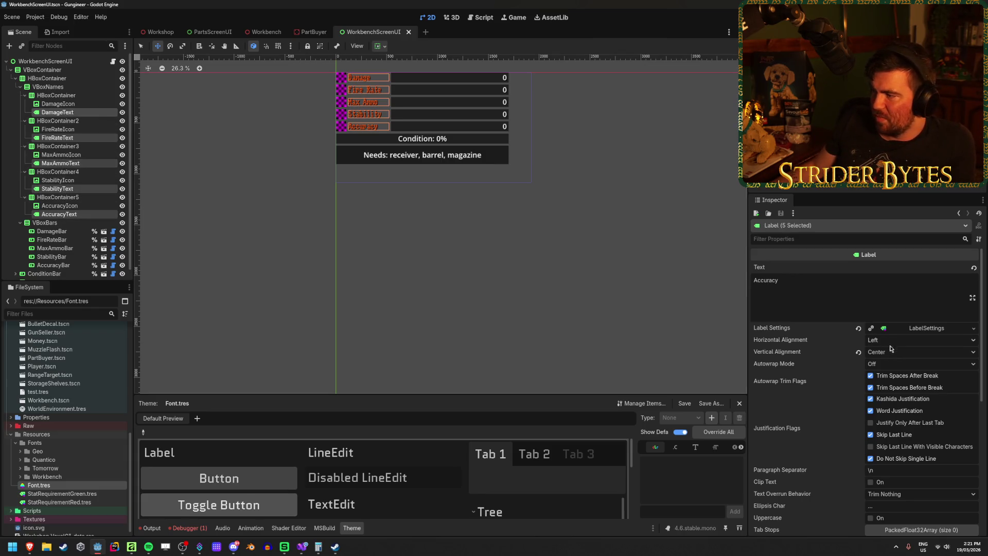
pyautogui.click(858, 328)
# Enable a Font Size override of 72 on the DamageText label
pyautogui.click(69, 113)
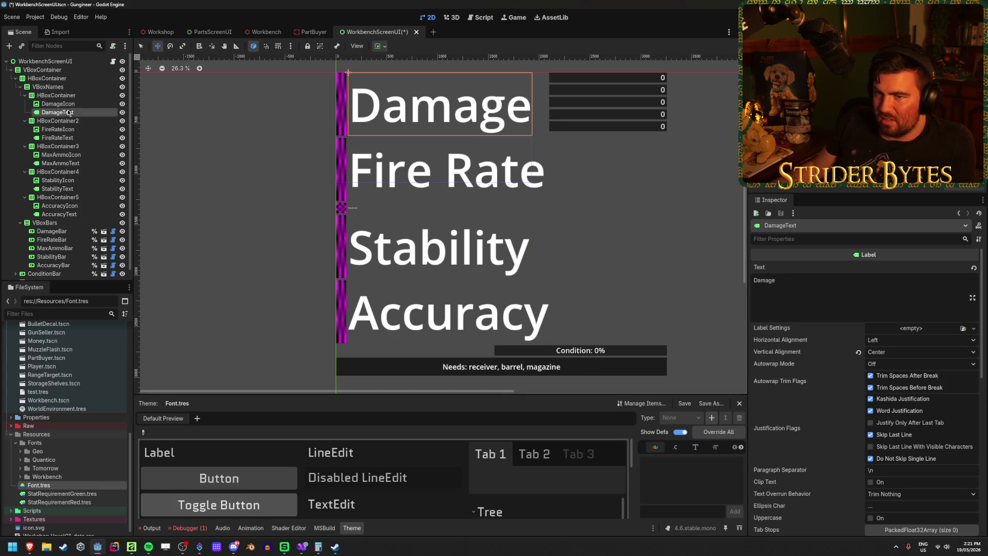
pyautogui.scroll(-5, 894, 451)
pyautogui.scroll(-5, 778, 437)
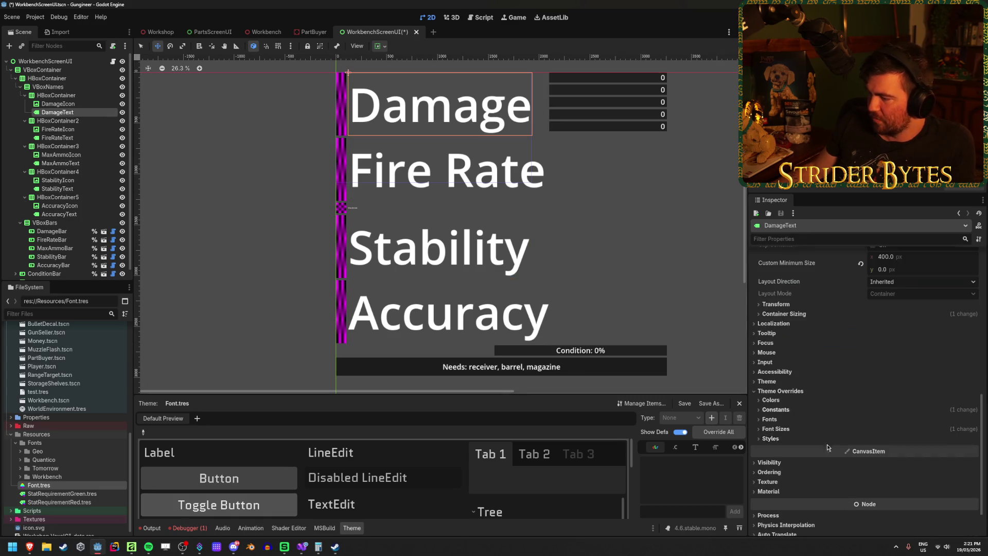
pyautogui.click(777, 432)
pyautogui.click(768, 439)
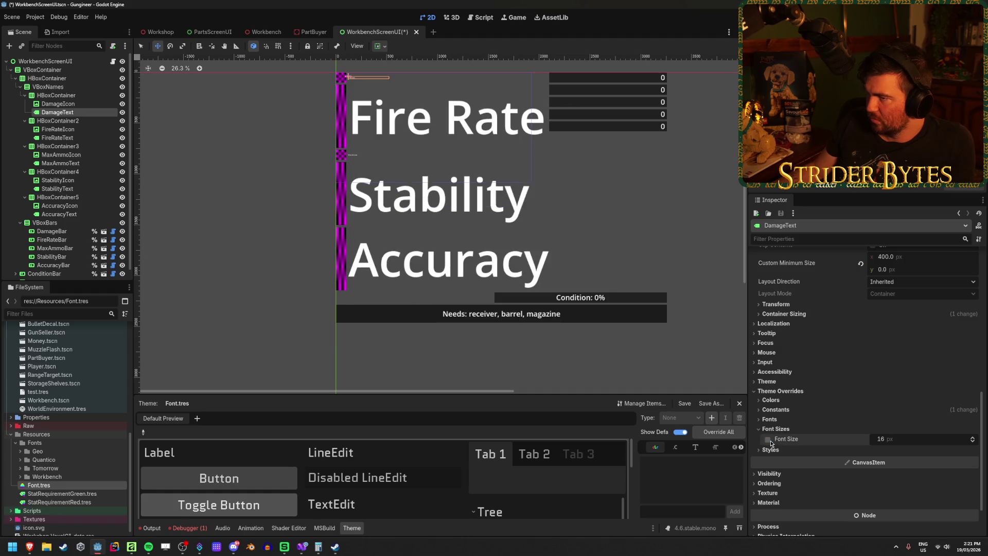
pyautogui.click(770, 442)
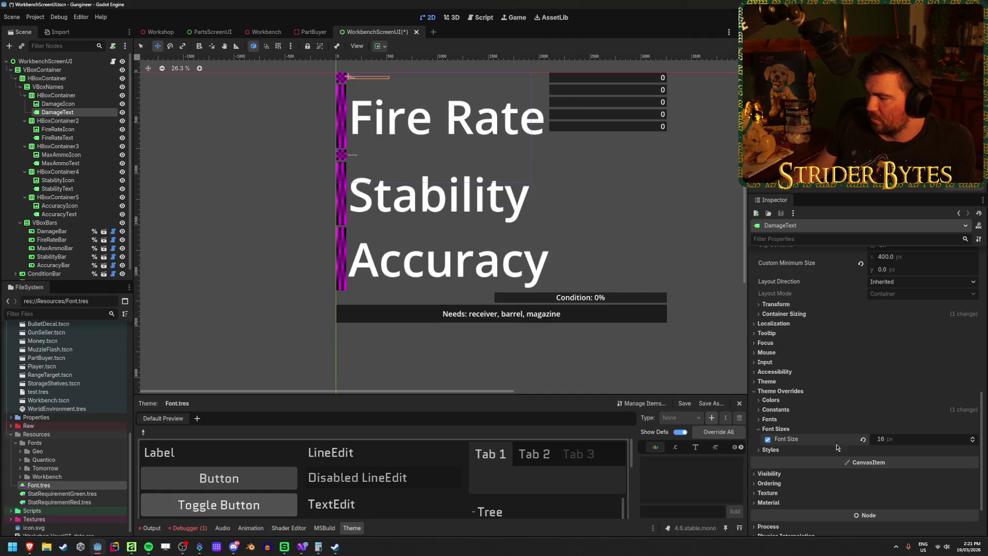
pyautogui.click(927, 439)
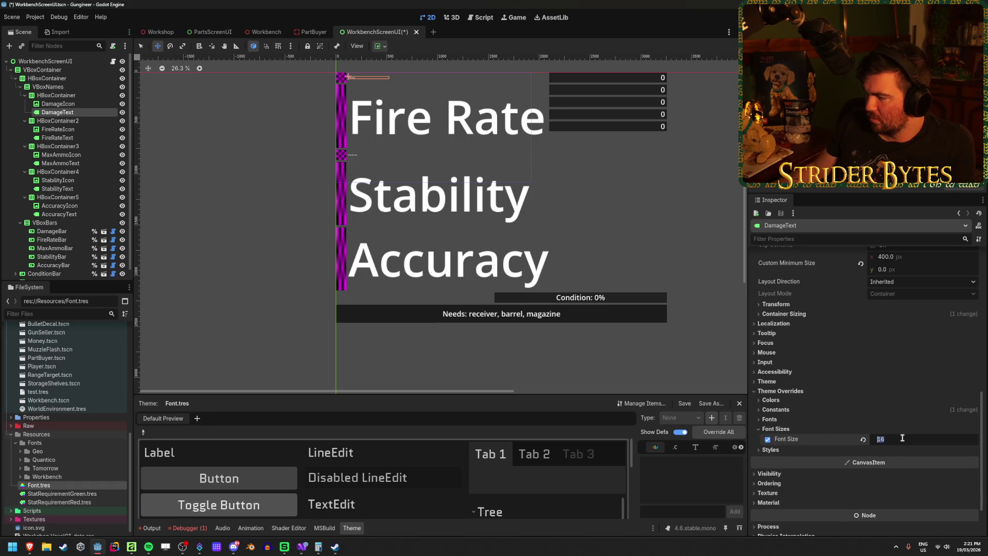
pyautogui.write('72')
pyautogui.press('Return')
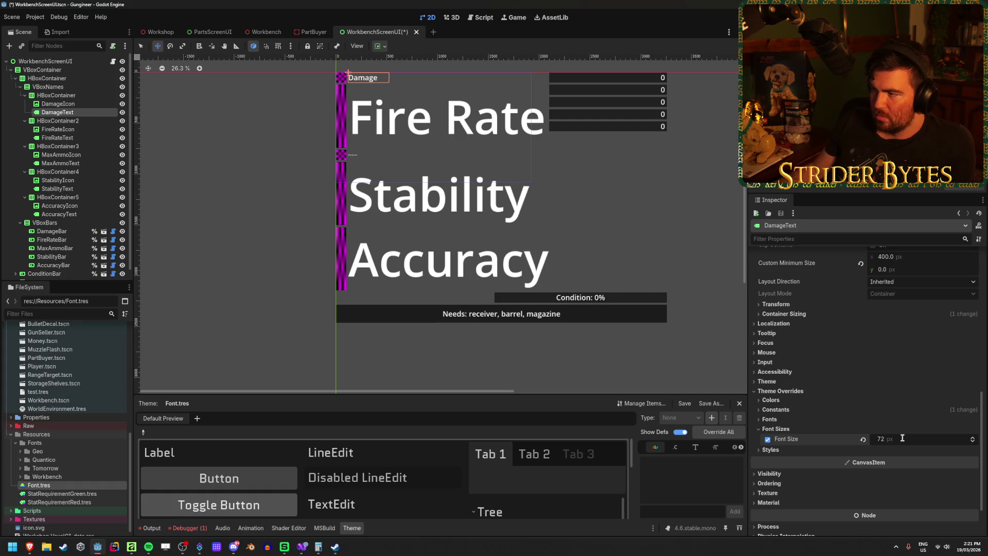
# Give FireRateText a 72 px Font Size override
pyautogui.click(57, 138)
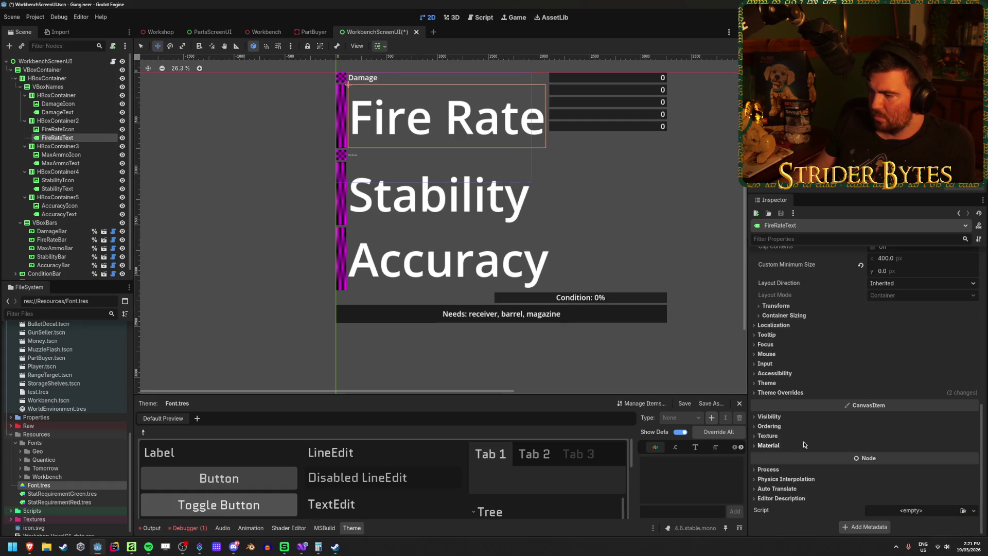
pyautogui.click(774, 392)
pyautogui.click(775, 430)
pyautogui.click(898, 441)
pyautogui.write('72')
pyautogui.press('Return')
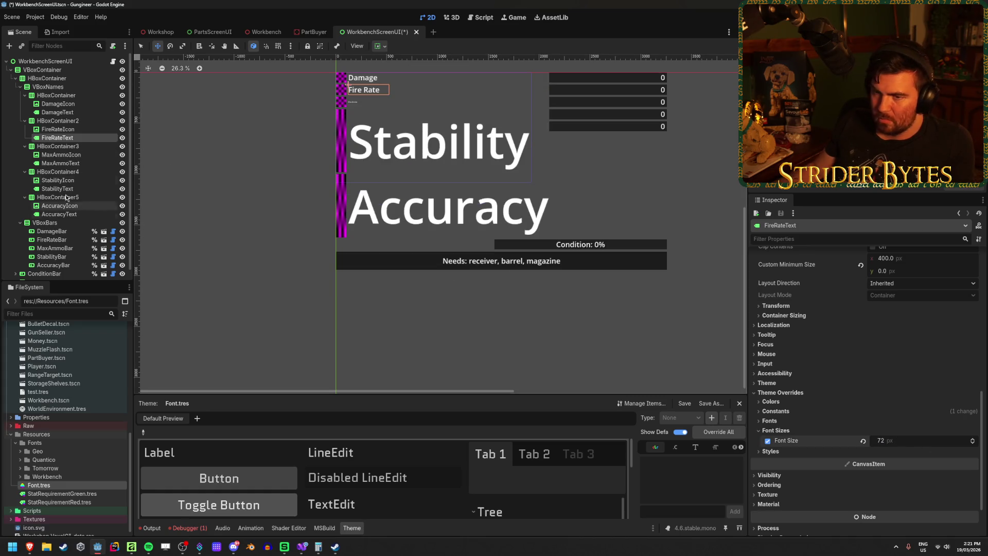
# Set the MaxAmmoText and StabilityText font size overrides to 72
pyautogui.click(70, 164)
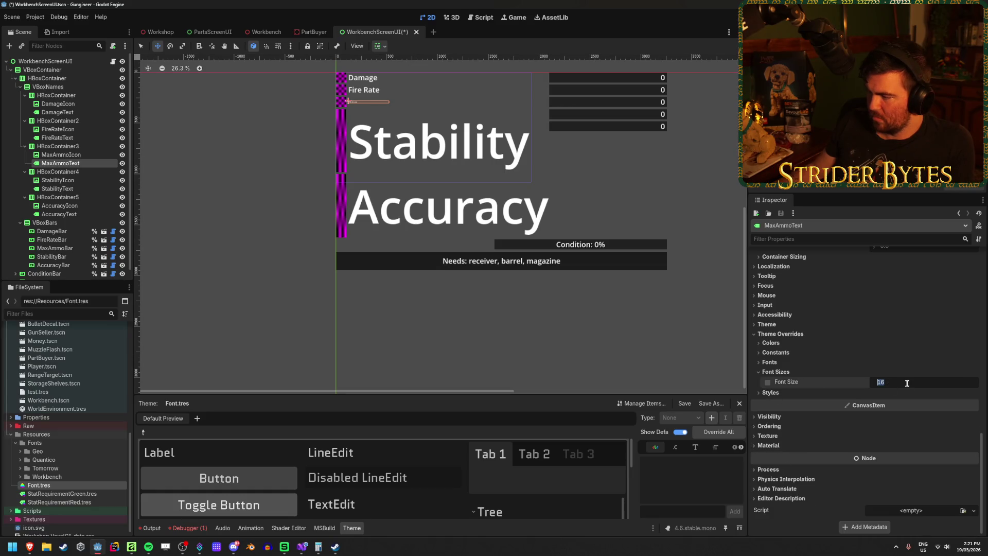
pyautogui.write('2')
pyautogui.press('Return')
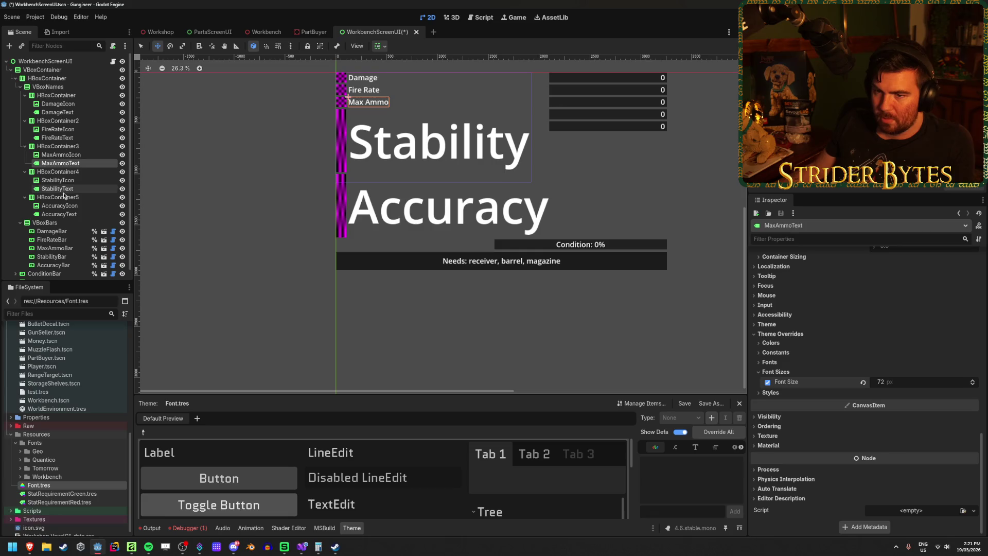
pyautogui.click(66, 189)
pyautogui.scroll(-10, 817, 391)
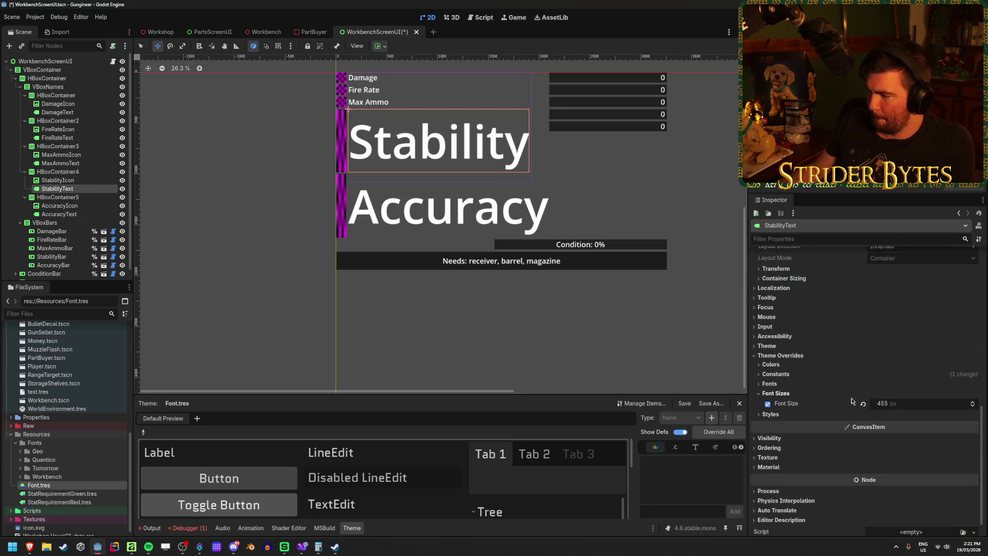
pyautogui.click(767, 404)
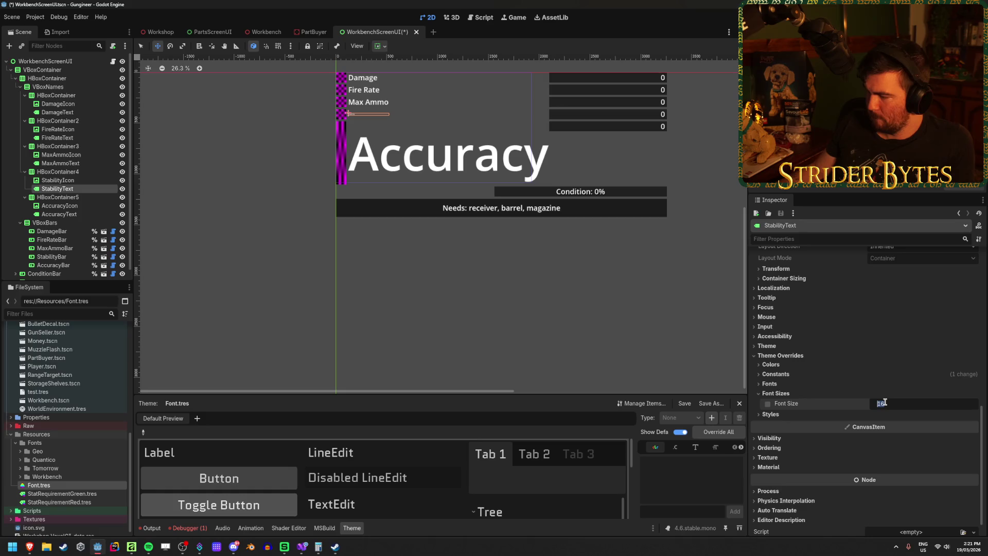
pyautogui.write('2')
pyautogui.press('Return')
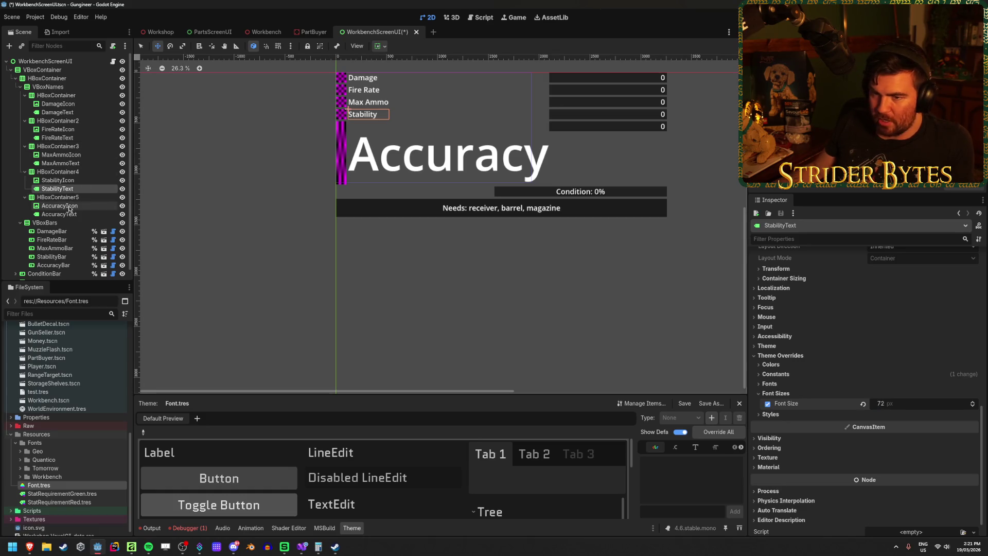
# Give AccuracyText a 72 px font size override, then reselect the stat labels
pyautogui.click(68, 214)
pyautogui.scroll(-10, 877, 385)
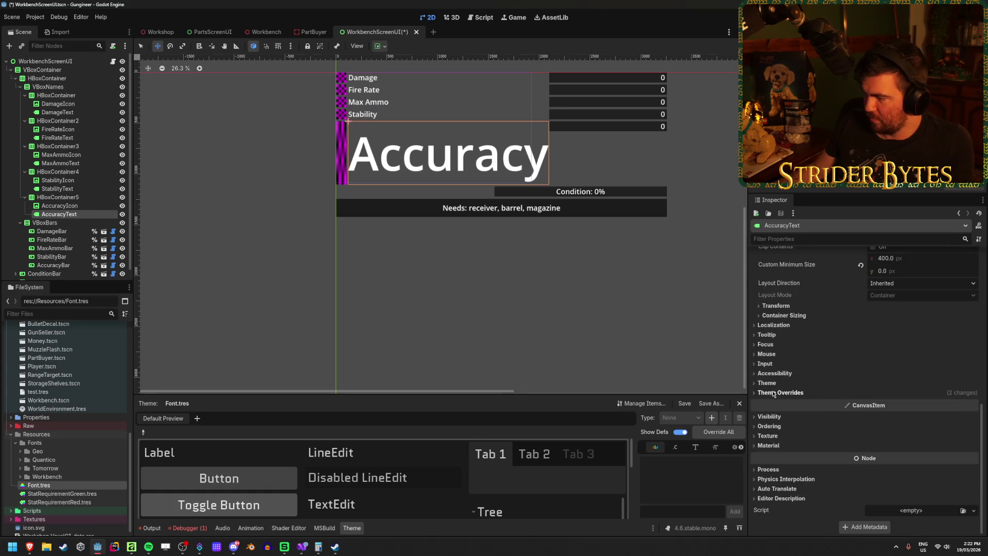
pyautogui.click(882, 441)
pyautogui.write('72')
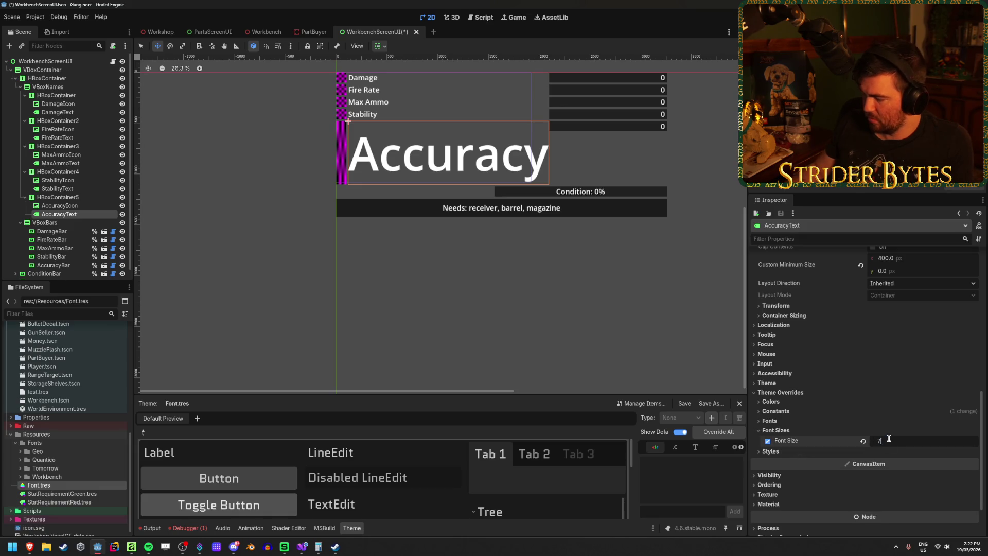
pyautogui.press('Return')
pyautogui.keyDown('ctrl'); pyautogui.click(65, 189); pyautogui.keyUp('ctrl')
pyautogui.keyDown('ctrl'); pyautogui.click(60, 164); pyautogui.keyUp('ctrl')
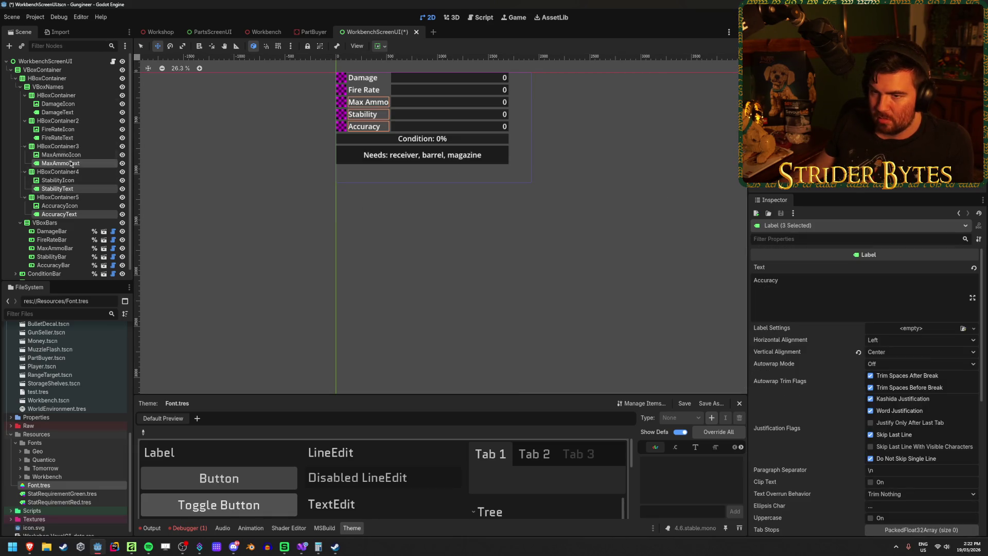
# Finish selecting the five stat labels and assign them the Font.tres theme
pyautogui.keyDown('ctrl'); pyautogui.click(57, 137); pyautogui.keyUp('ctrl')
pyautogui.keyDown('ctrl'); pyautogui.click(57, 113); pyautogui.keyUp('ctrl')
pyautogui.scroll(-5, 792, 392)
pyautogui.click(792, 391)
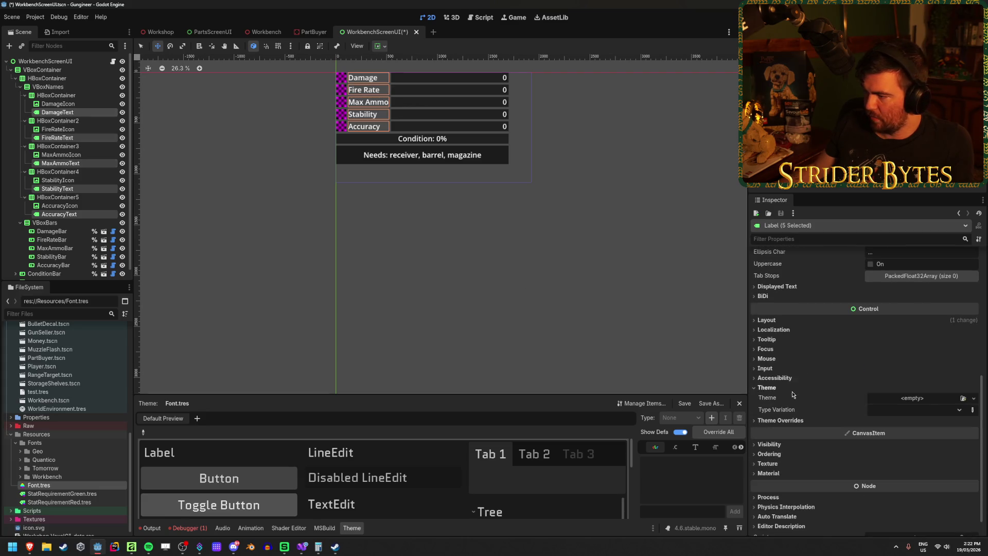
pyautogui.click(963, 399)
pyautogui.doubleClick(418, 186)
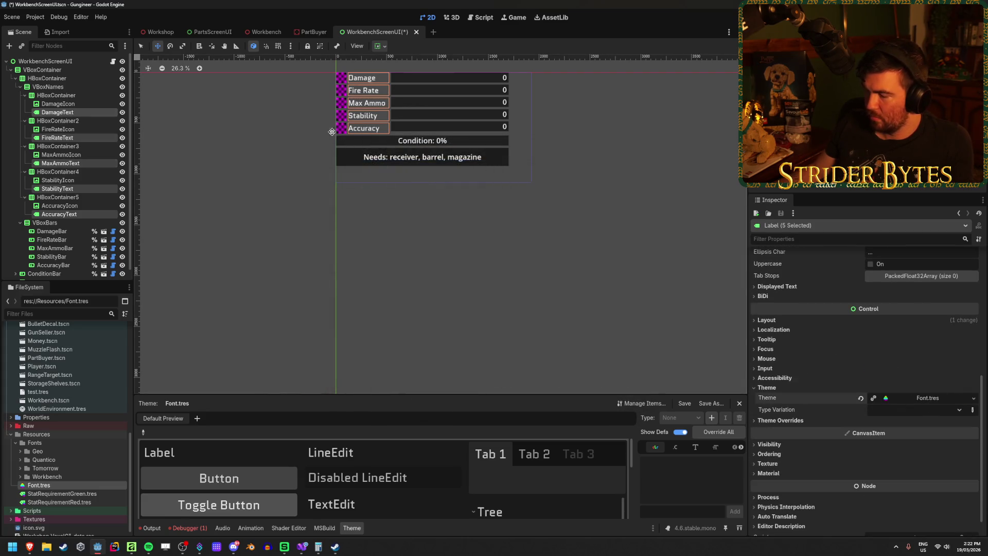
pyautogui.scroll(1, 340, 187)
pyautogui.scroll(14, 340, 187)
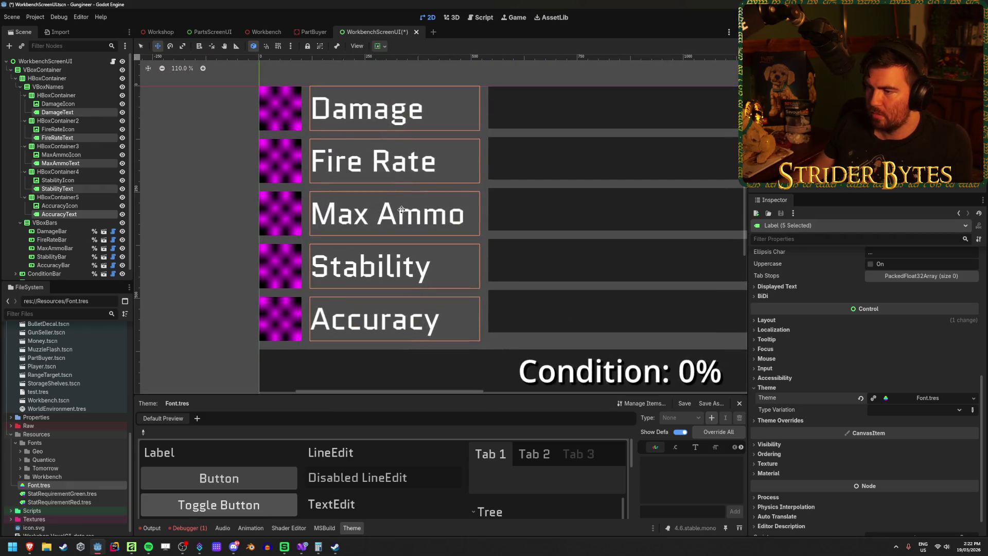
# Enable the shadow outline size override in the labels' Theme Overrides
pyautogui.click(787, 421)
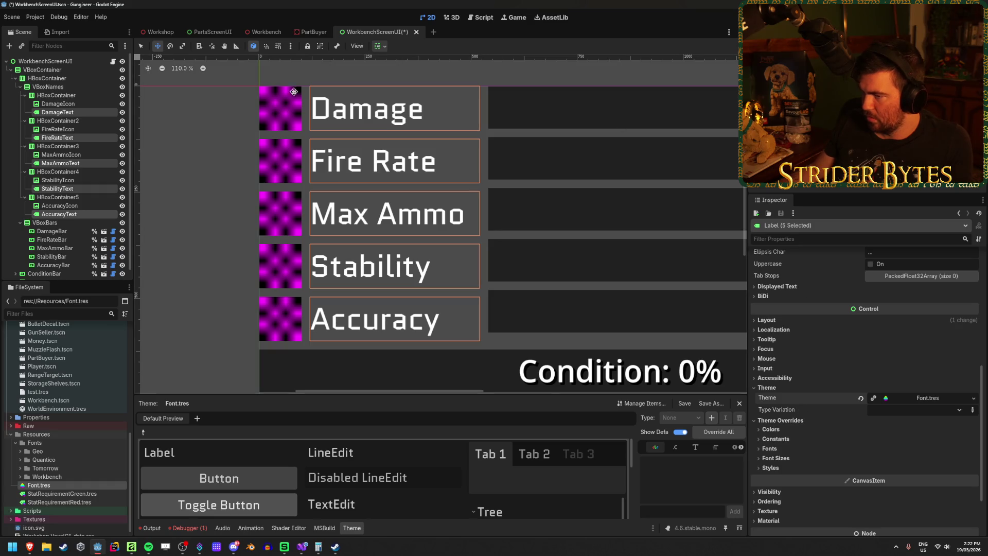
pyautogui.click(771, 448)
pyautogui.click(776, 451)
pyautogui.click(777, 440)
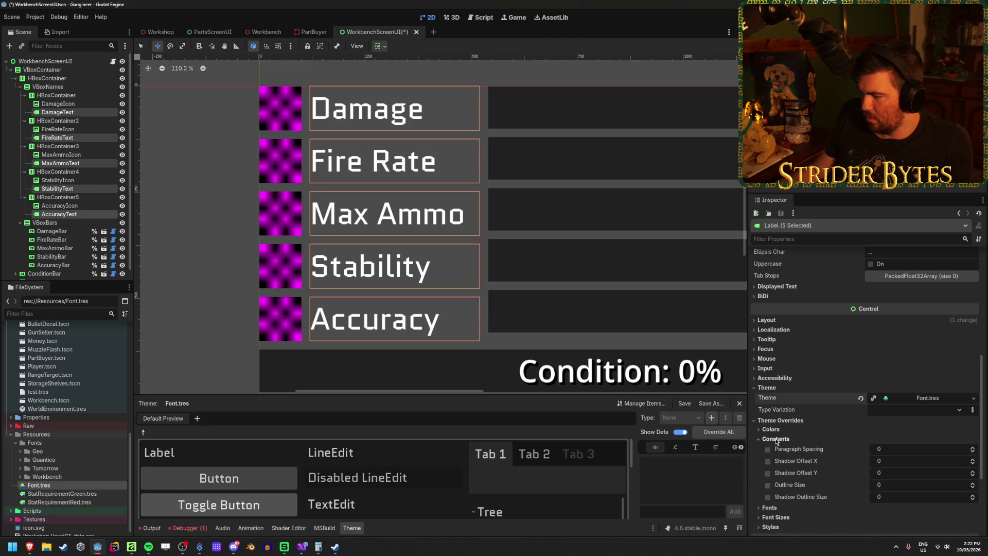
pyautogui.click(767, 497)
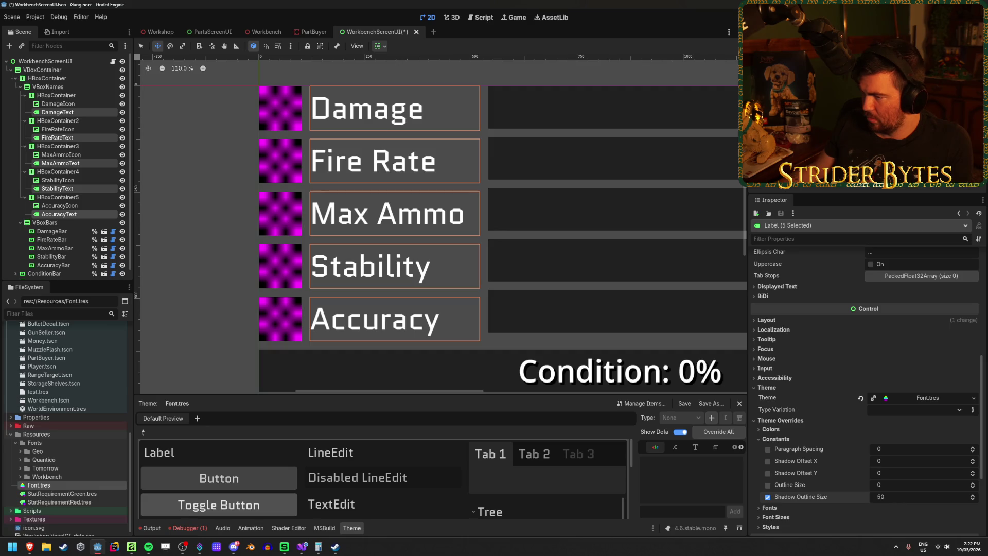
# Give the labels a black shadow colour with 5 px X and Y shadow offsets
pyautogui.click(770, 429)
pyautogui.scroll(-2, 819, 393)
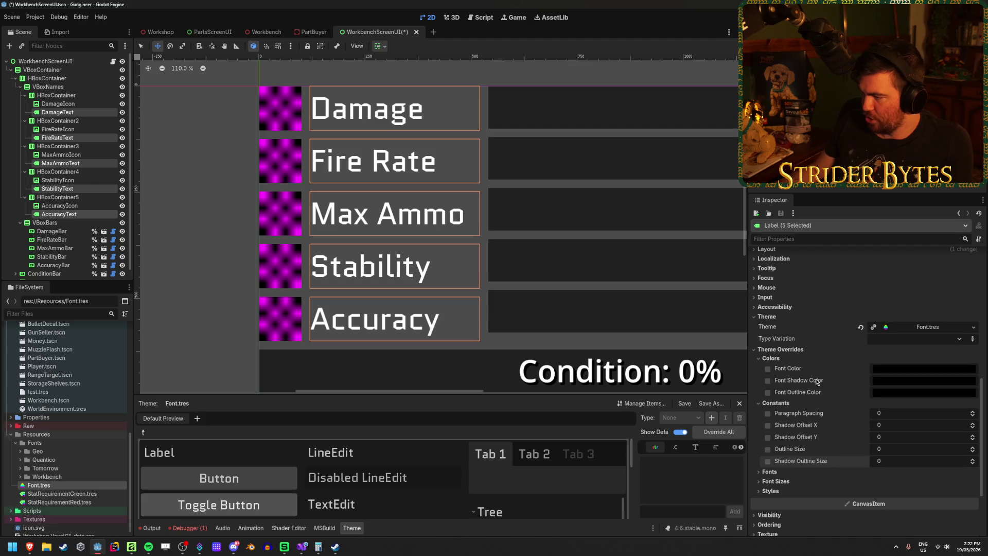
pyautogui.click(768, 381)
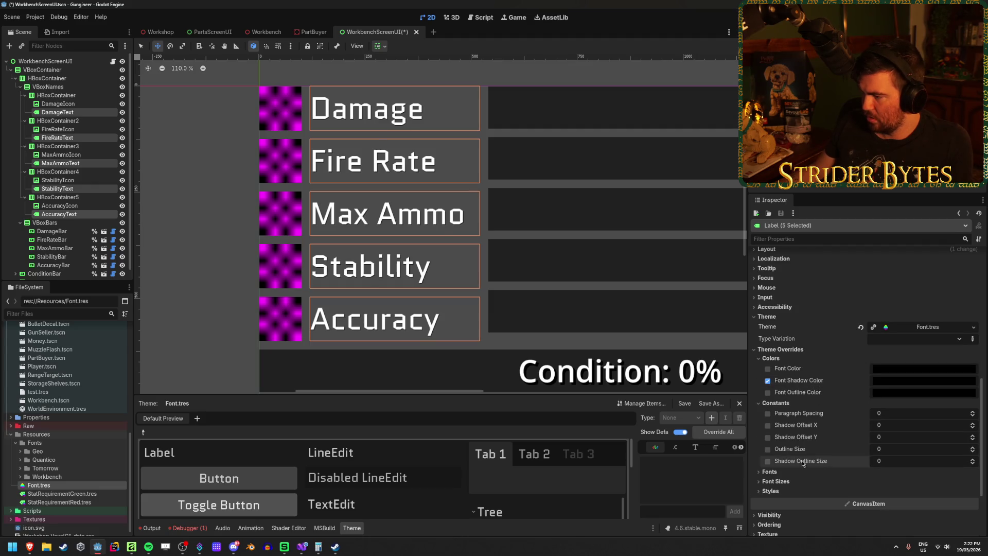
pyautogui.click(768, 425)
pyautogui.click(768, 437)
pyautogui.click(895, 425)
pyautogui.write('5')
pyautogui.press('Tab')
pyautogui.write('5')
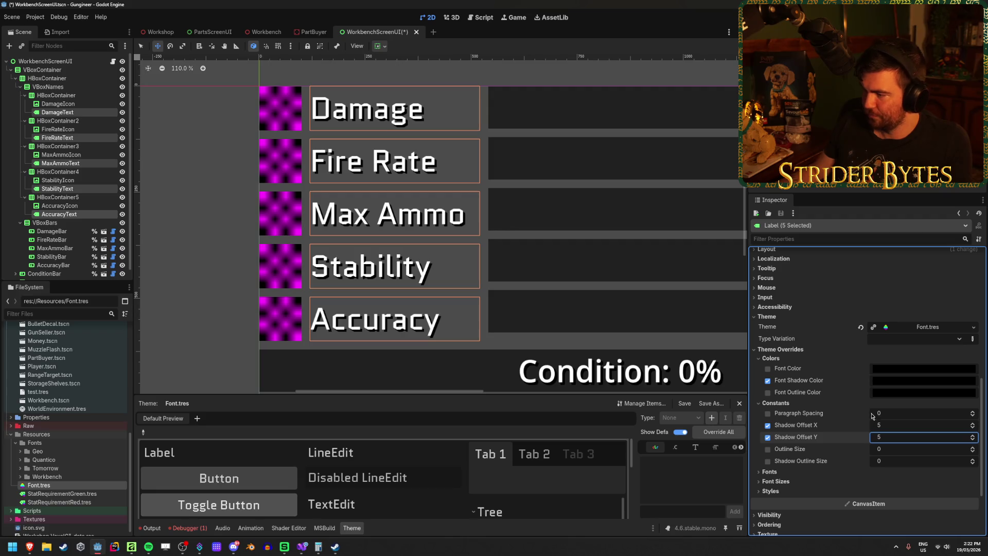
# Set the labels' font colour to orange ff5f15 and save the workbench scene
pyautogui.click(768, 368)
pyautogui.click(895, 369)
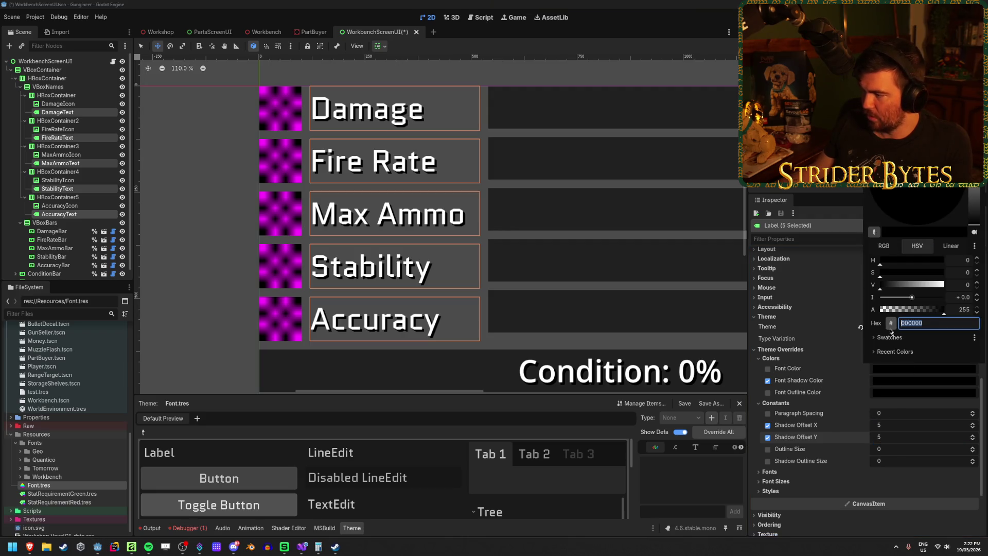
pyautogui.click(887, 351)
pyautogui.click(142, 192)
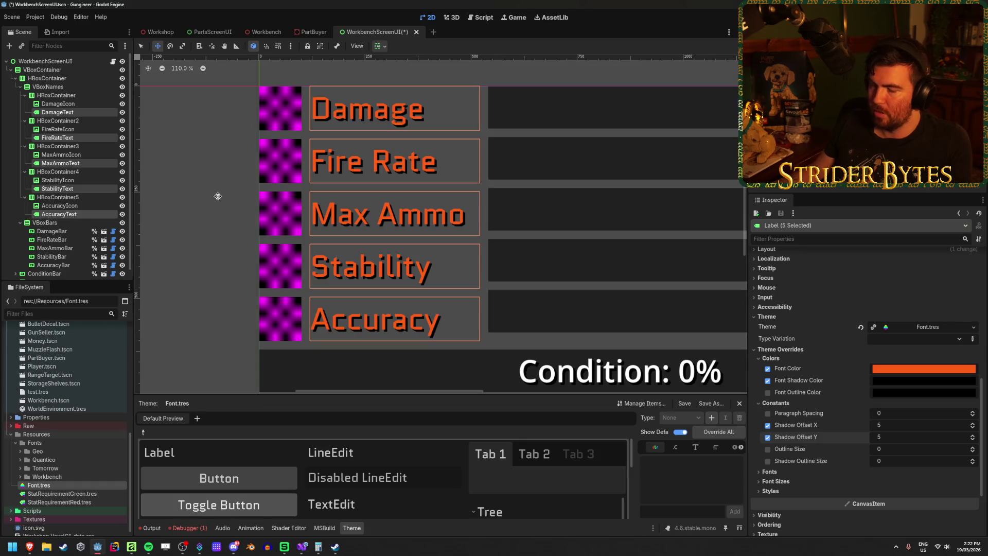
pyautogui.hotkey('ctrl', 's')
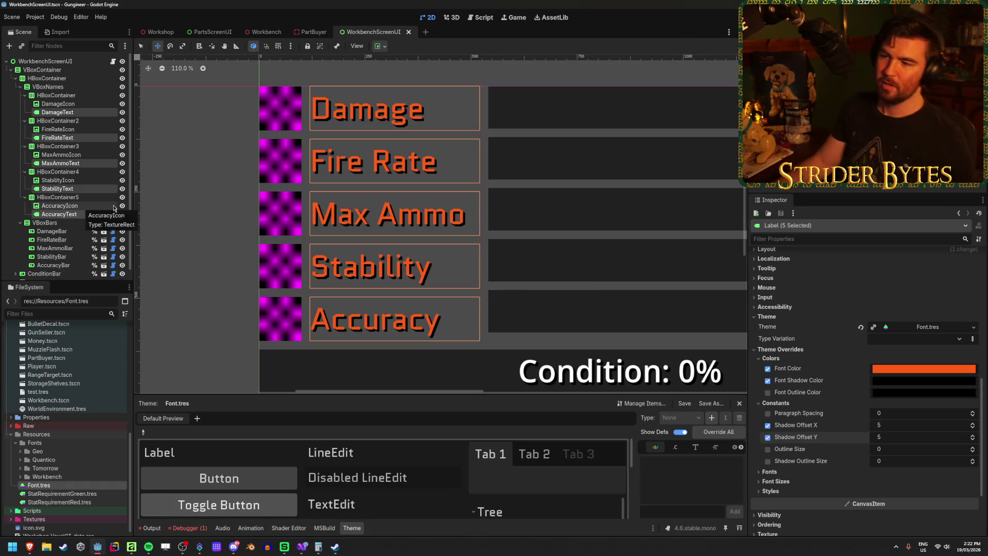
pyautogui.click(86, 215)
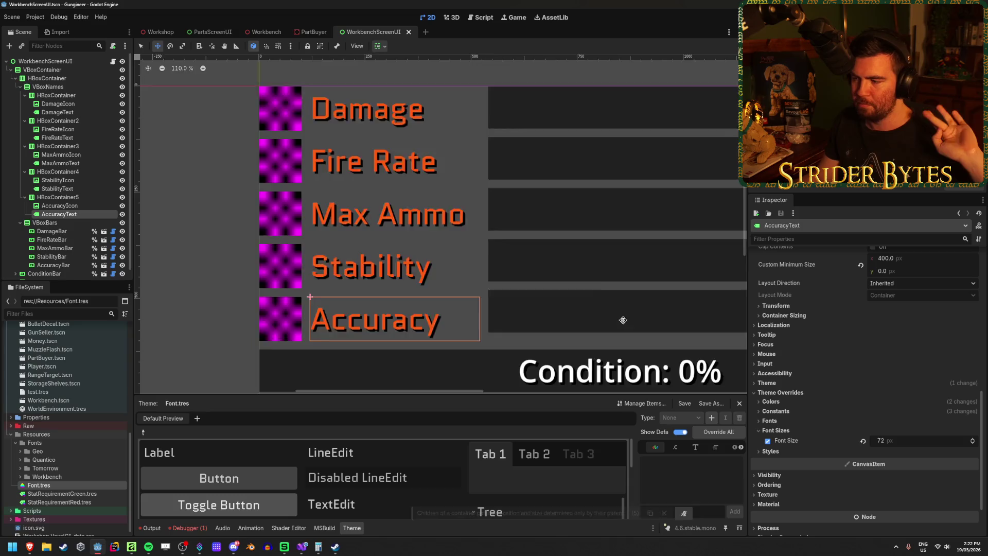
# Check the workbench value bars and Needs panel, then open DamageBar's StatBar.tscn in its own tab
pyautogui.scroll(-4, 609, 277)
pyautogui.moveTo(609, 278); pyautogui.dragTo(445, 224)
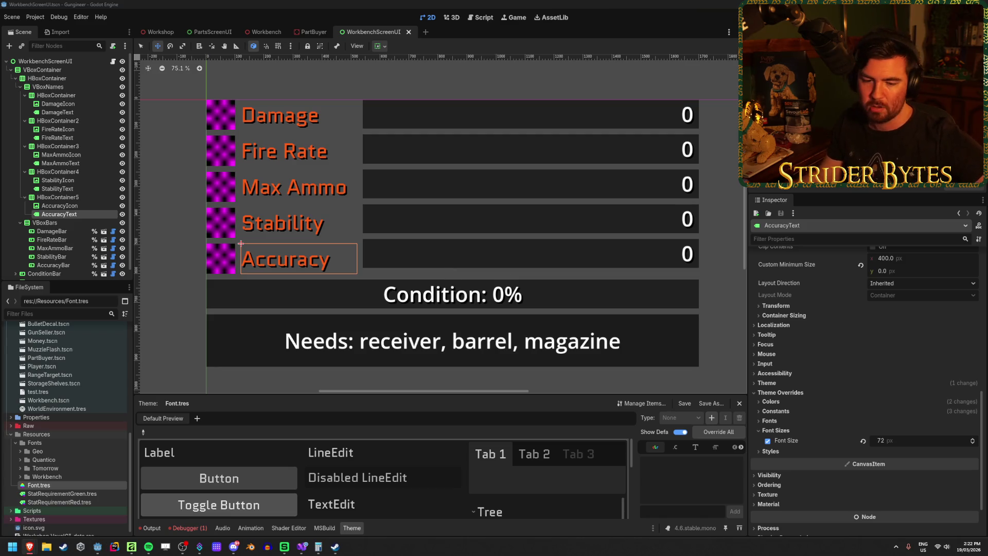
pyautogui.scroll(3, 307, 182)
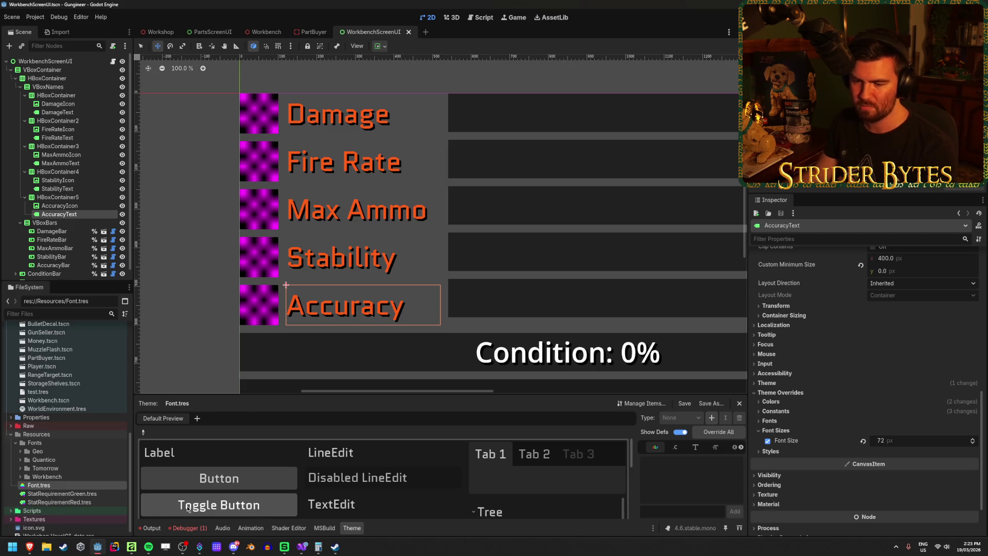
pyautogui.click(152, 528)
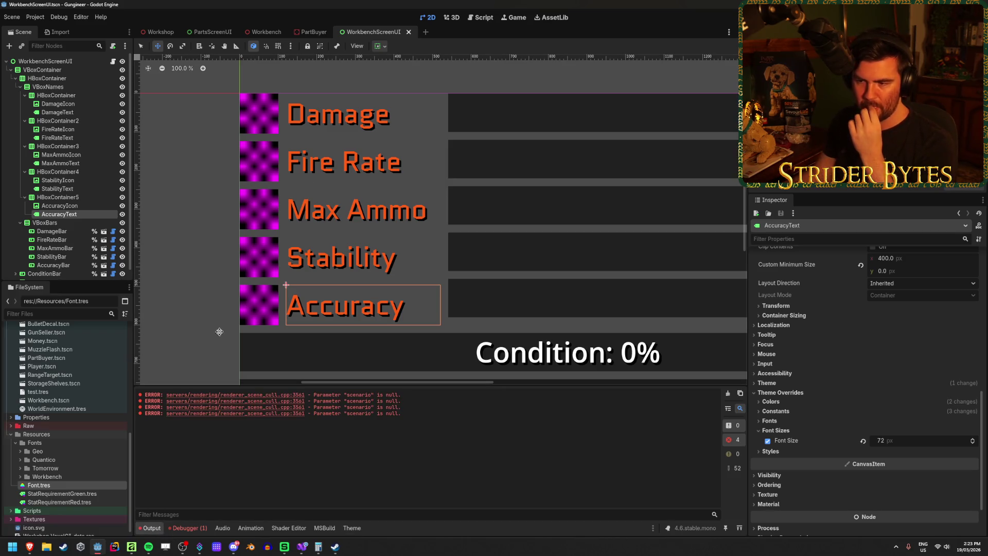
pyautogui.scroll(-3, 295, 308)
pyautogui.moveTo(380, 308); pyautogui.dragTo(332, 200)
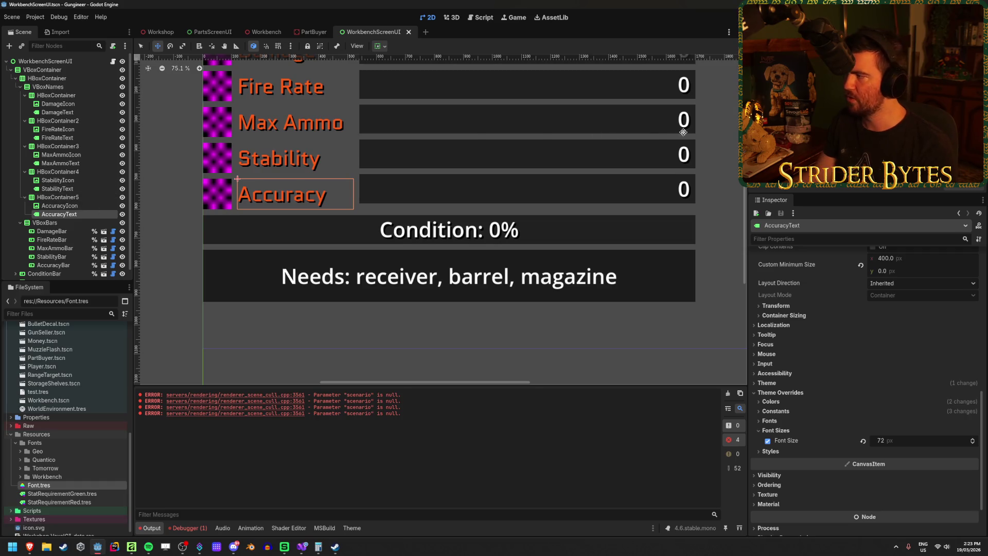
pyautogui.scroll(-1, 100, 227)
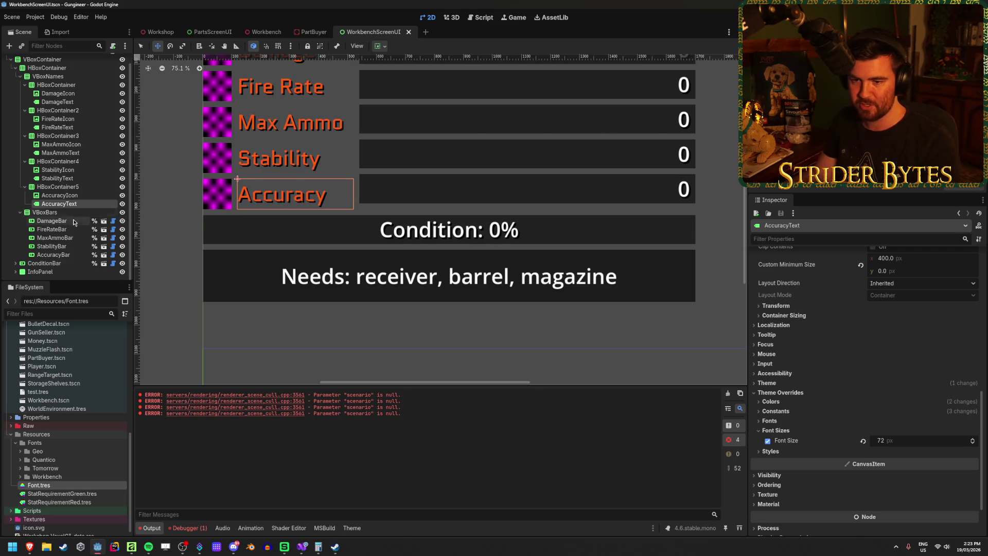
pyautogui.click(103, 223)
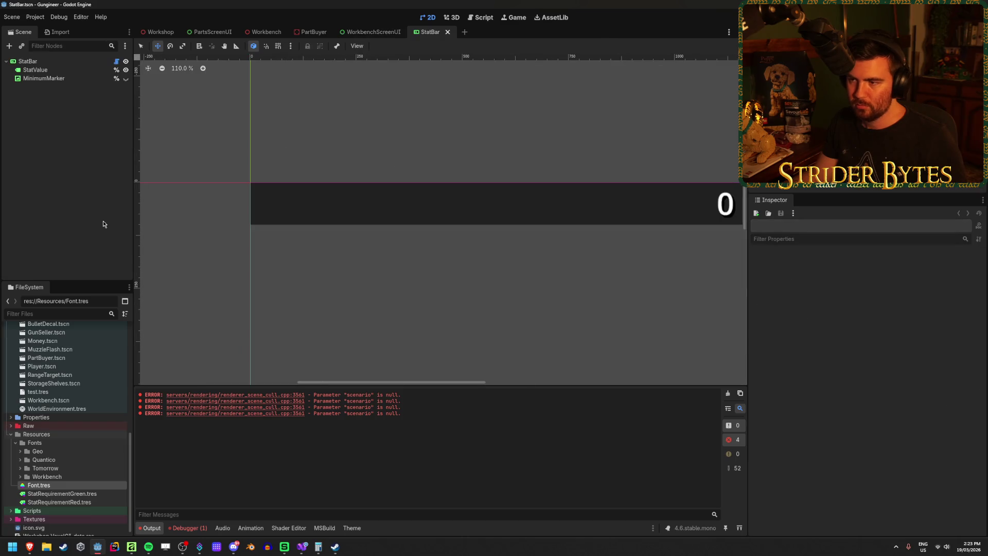
# Clear StatValue's label settings and old theme, and apply Font.tres as its theme
pyautogui.click(77, 70)
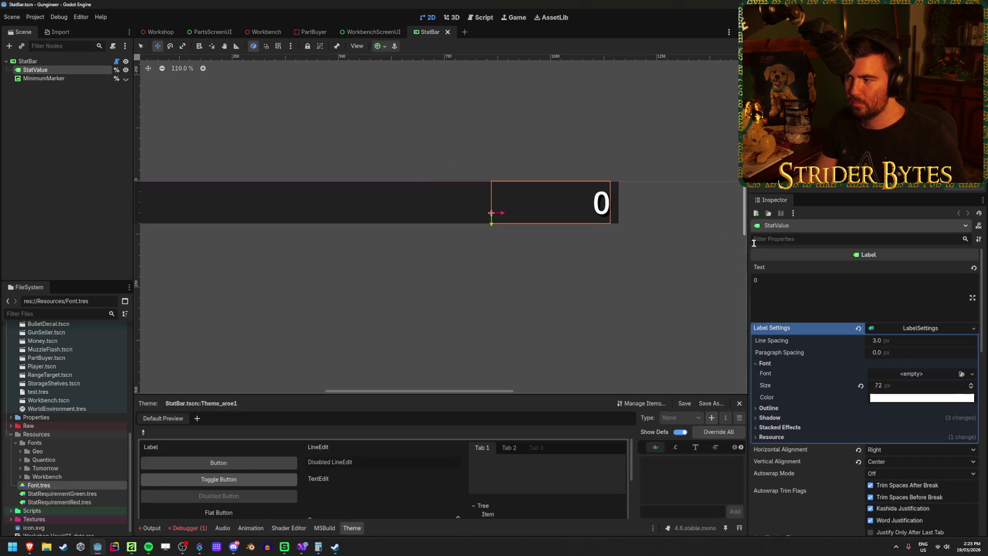
pyautogui.click(892, 330)
pyautogui.scroll(-5, 885, 350)
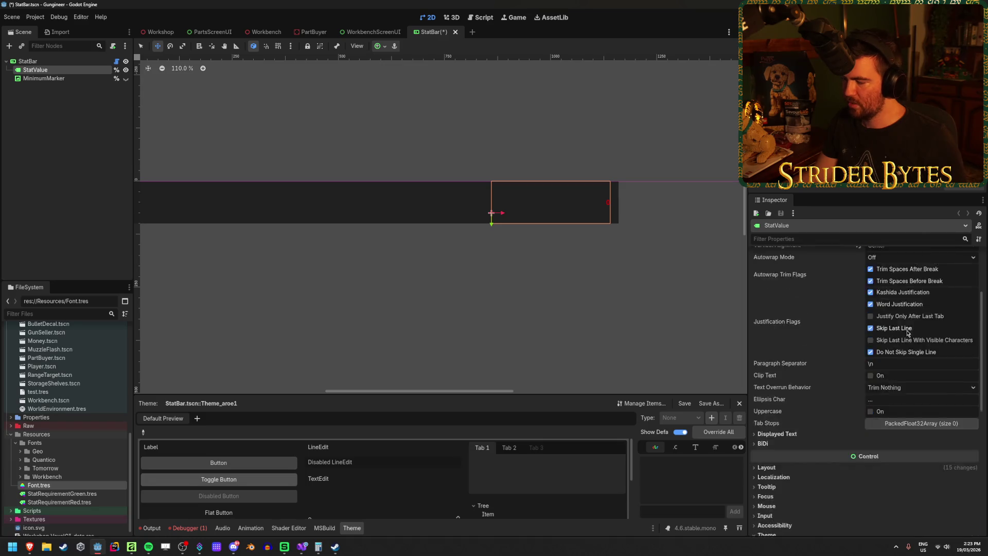
pyautogui.scroll(-3, 792, 384)
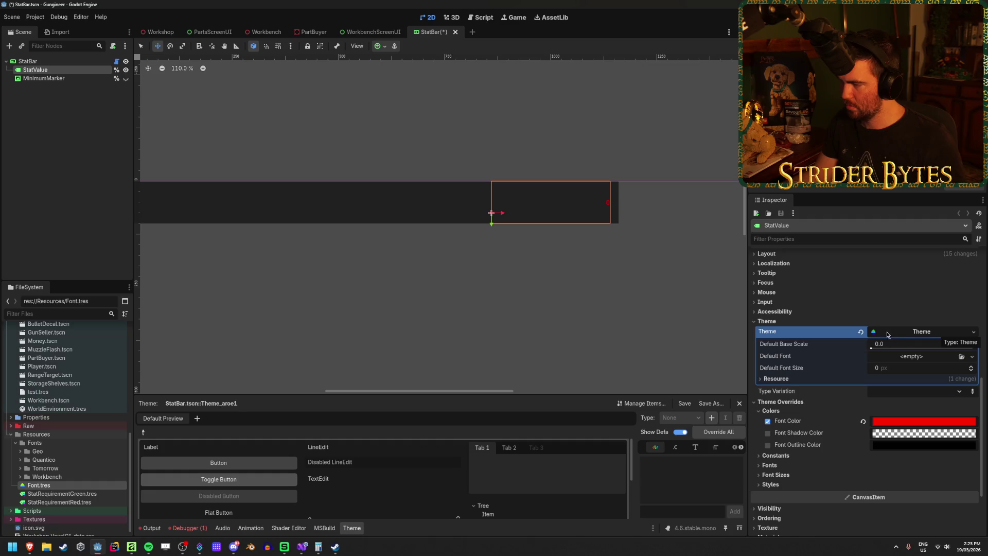
pyautogui.click(861, 331)
pyautogui.click(963, 331)
pyautogui.doubleClick(426, 191)
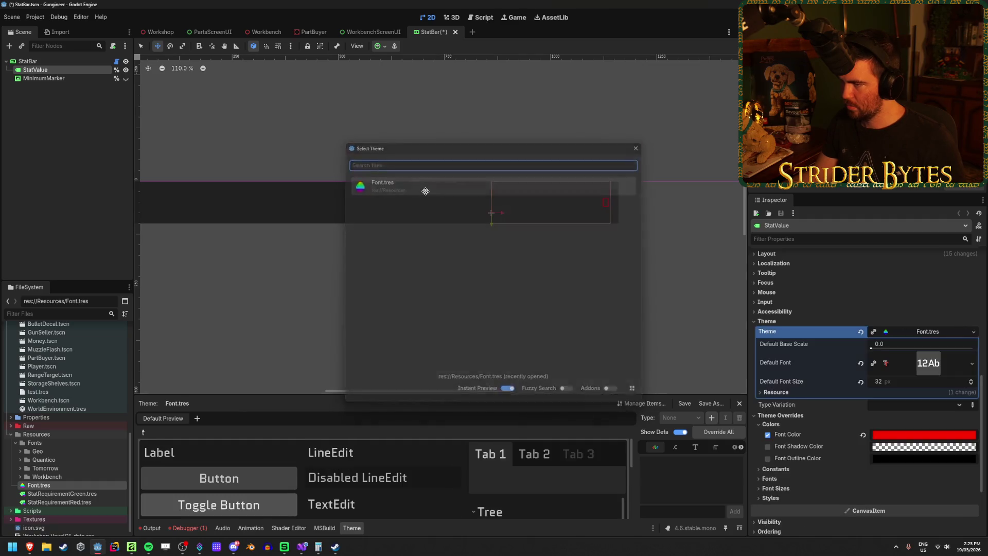
# Override StatValue's font size to 72 px
pyautogui.scroll(-5, 810, 324)
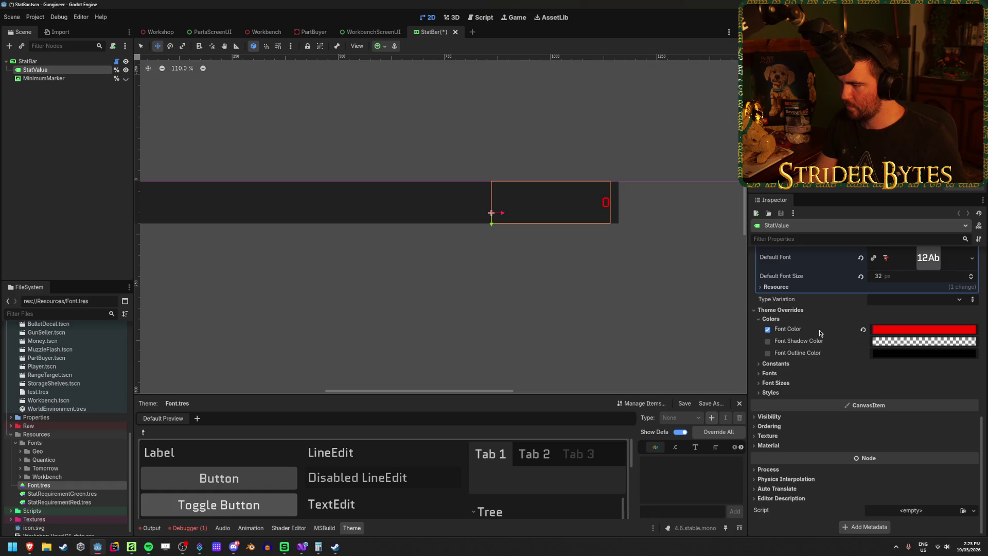
pyautogui.click(787, 384)
pyautogui.click(768, 393)
pyautogui.click(905, 393)
pyautogui.write('72')
pyautogui.press('Return')
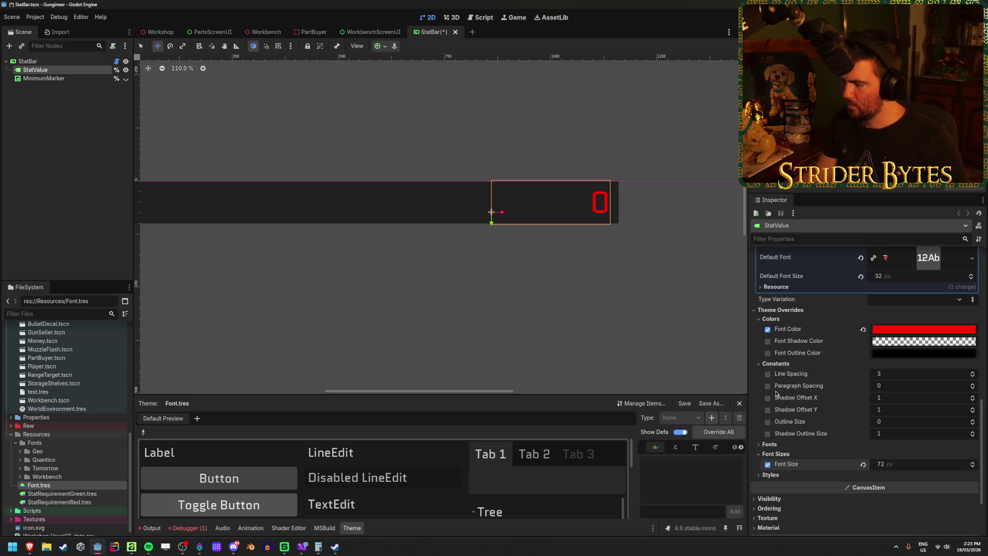
# Give StatValue shadow offsets of 5 and an opaque black font shadow colour
pyautogui.click(892, 397)
pyautogui.write('5')
pyautogui.press('Tab')
pyautogui.write('5')
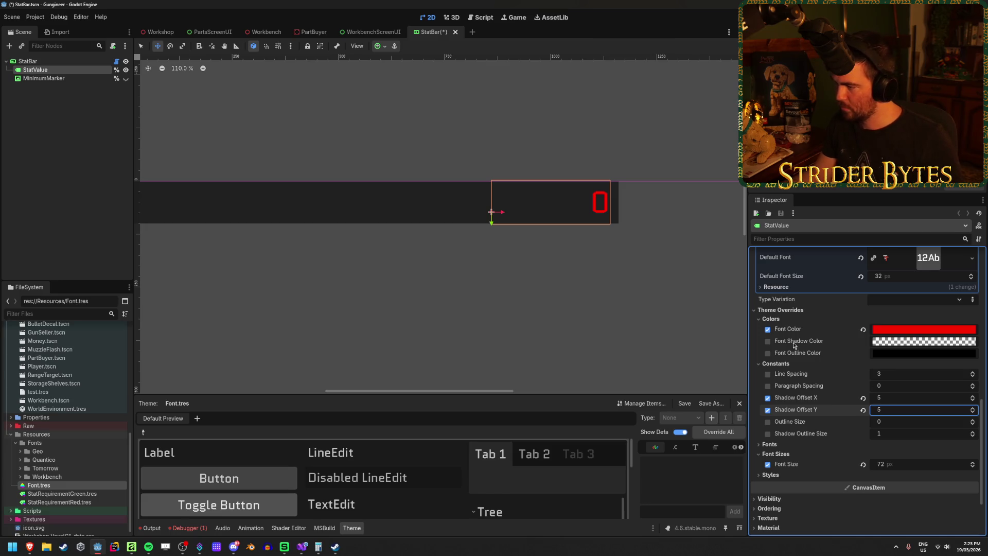
pyautogui.click(768, 342)
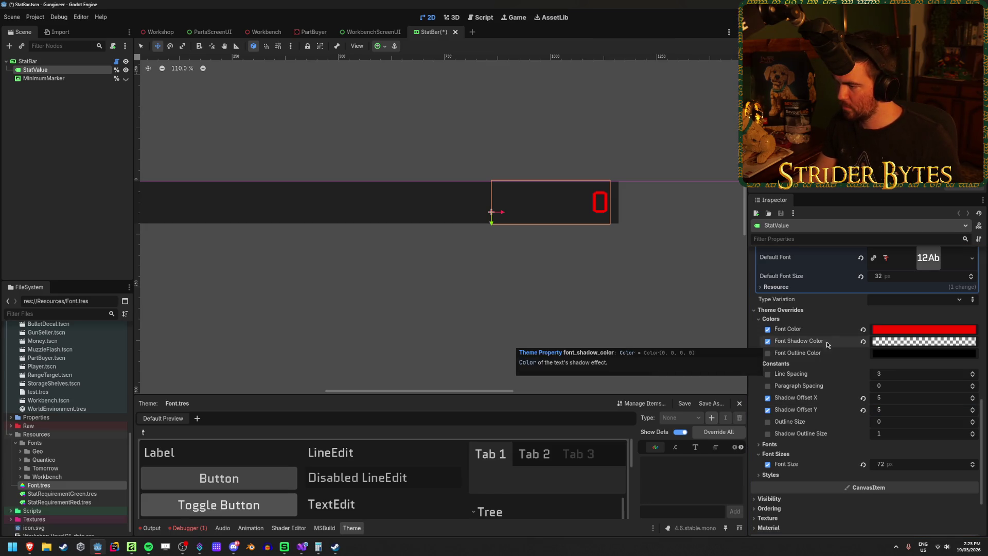
pyautogui.click(912, 343)
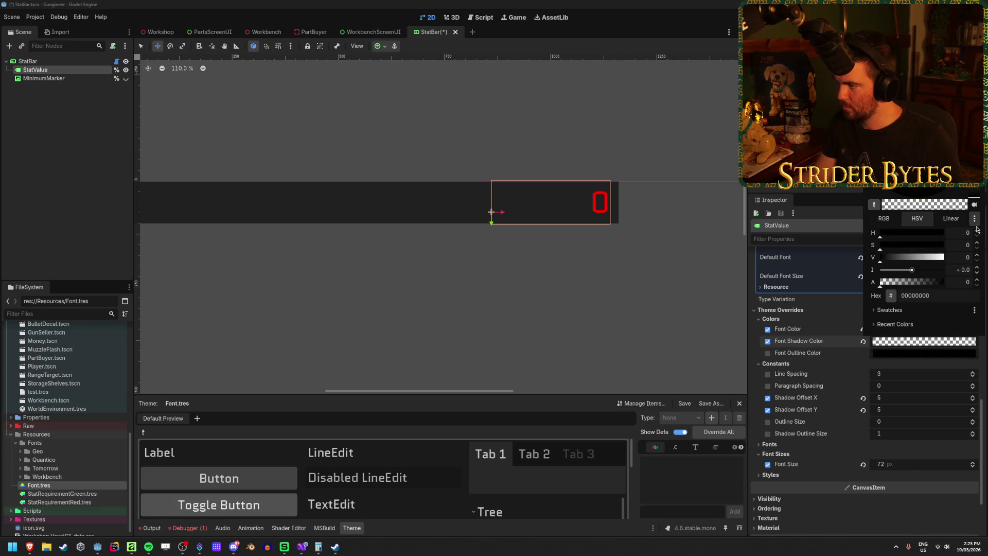
pyautogui.moveTo(881, 283); pyautogui.dragTo(961, 284)
pyautogui.click(288, 240)
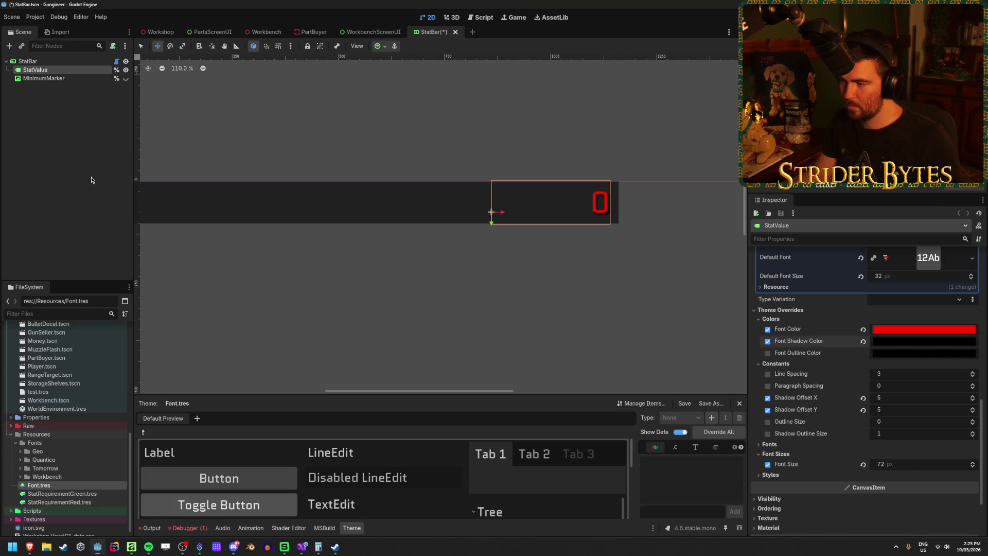
# Save the StatBar scene and deselect the StatValue label
pyautogui.scroll(5, 659, 203)
pyautogui.hotkey('ctrl', 's')
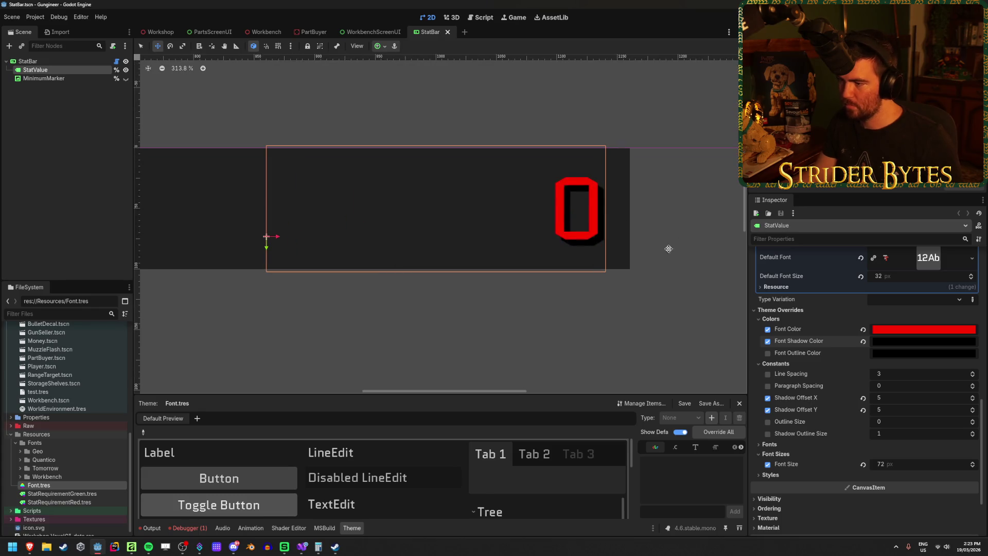
pyautogui.scroll(-5, 523, 262)
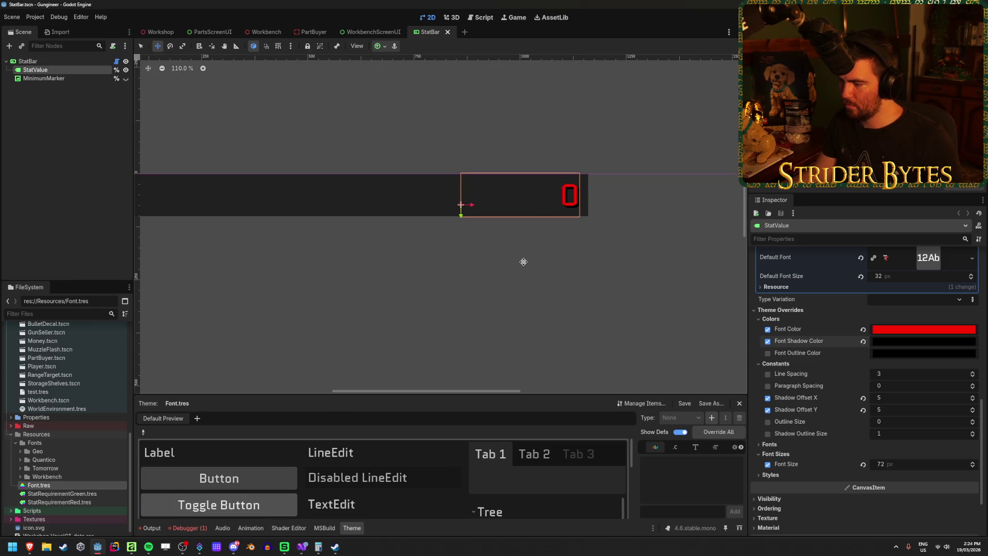
pyautogui.click(144, 124)
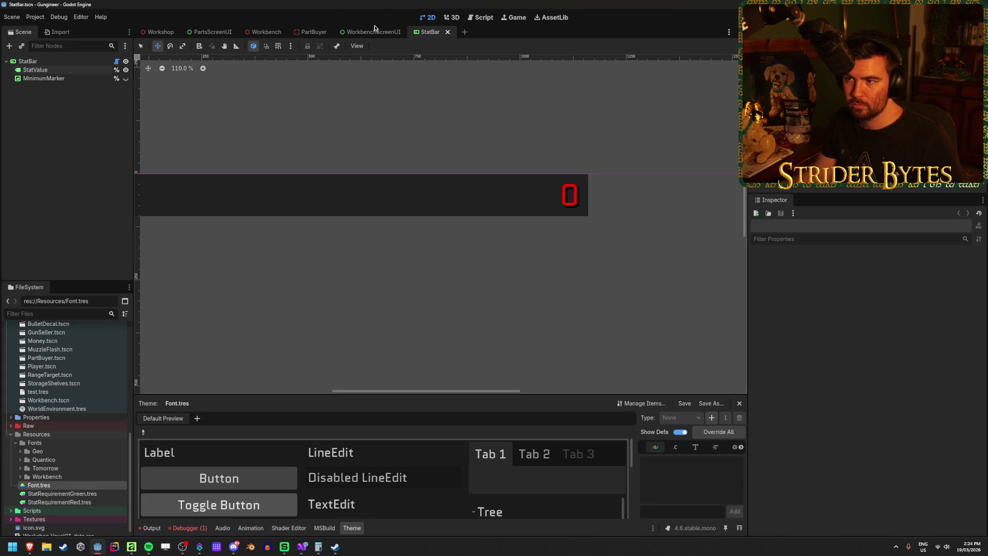
# Inspect ConditionBar's StatValue in its StatBar scene, then go back to WorkbenchScreenUI
pyautogui.click(374, 33)
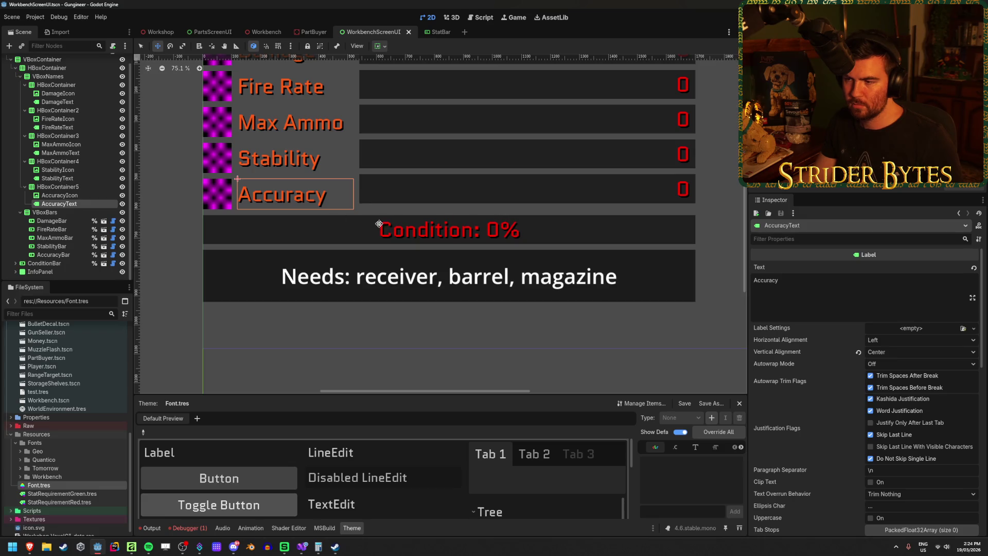
pyautogui.scroll(2, 487, 227)
pyautogui.scroll(-1, 487, 227)
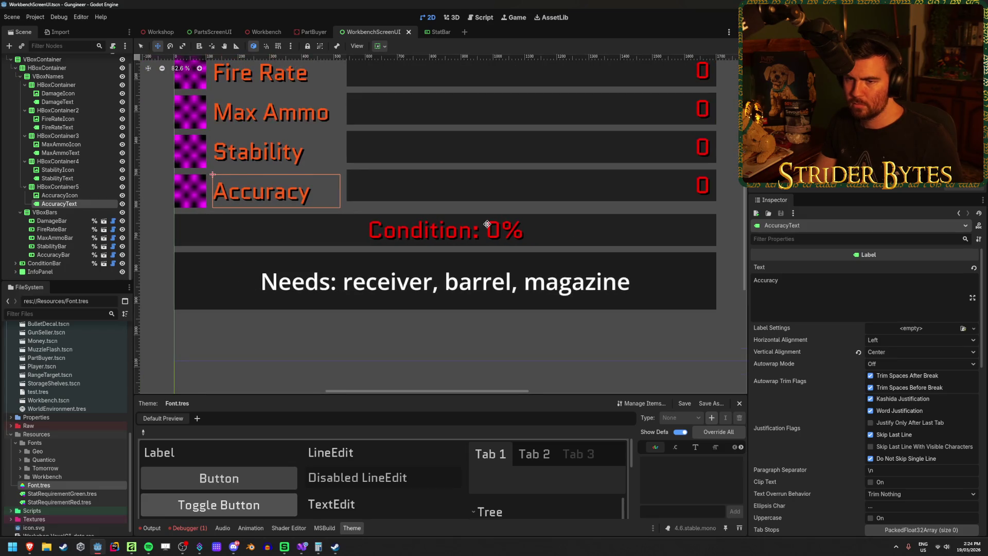
pyautogui.click(15, 263)
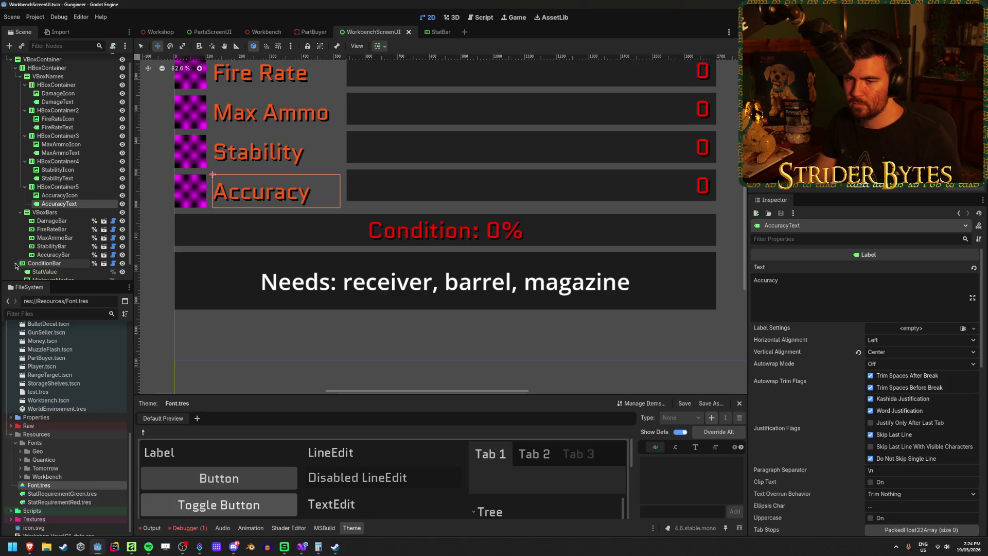
pyautogui.click(44, 271)
pyautogui.click(104, 247)
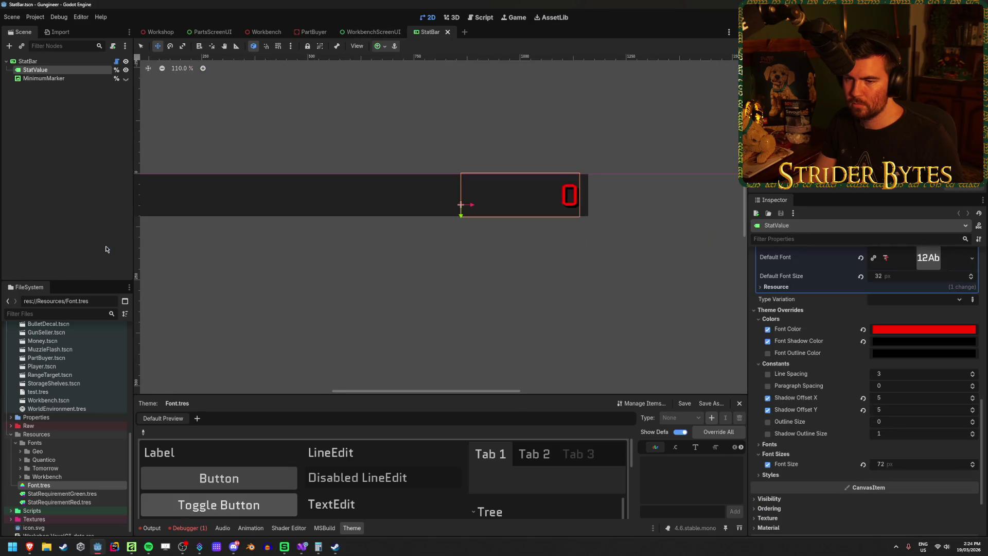
pyautogui.scroll(-1, 470, 194)
pyautogui.scroll(-1, 419, 204)
pyautogui.scroll(2, 419, 205)
pyautogui.scroll(1, 414, 203)
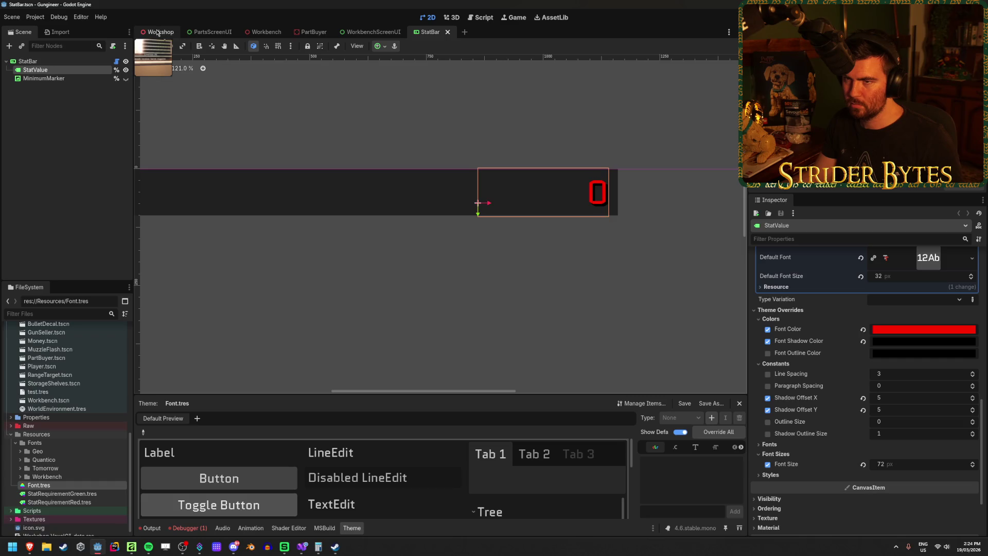
pyautogui.click(374, 32)
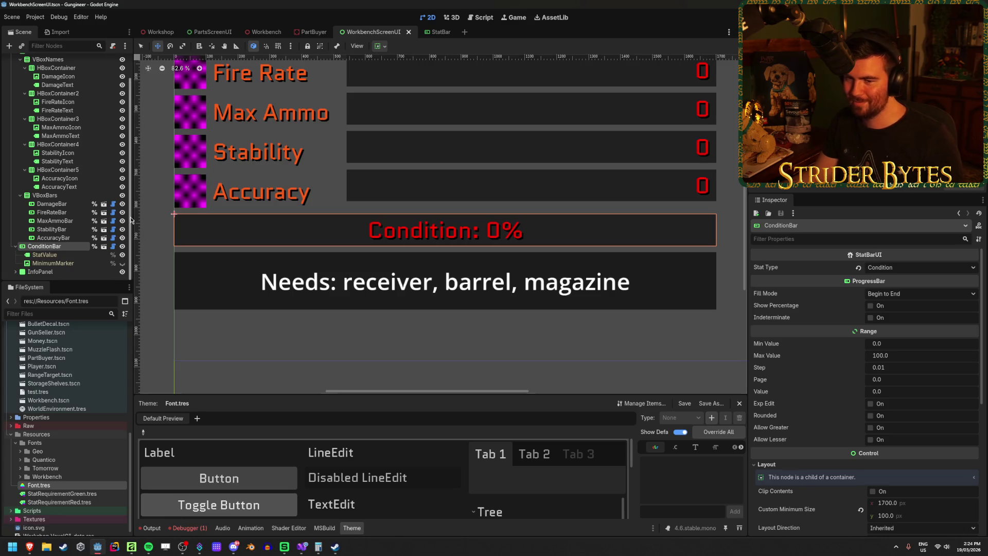
# Select the InfoText label under InfoPanel and clear its LabelSettings resource
pyautogui.click(16, 247)
pyautogui.click(40, 263)
pyautogui.click(15, 263)
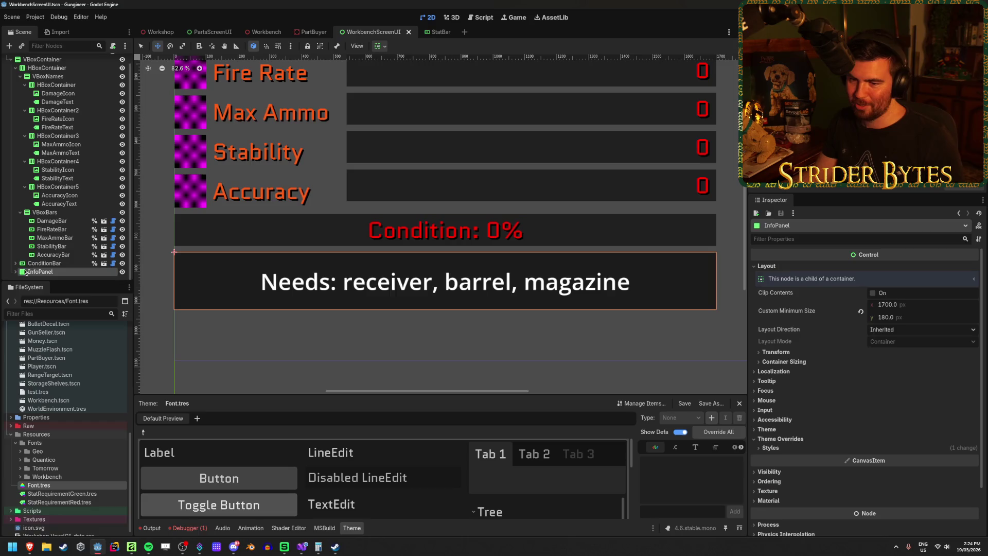
pyautogui.click(42, 271)
pyautogui.scroll(-5, 925, 342)
pyautogui.scroll(5, 925, 342)
pyautogui.click(928, 330)
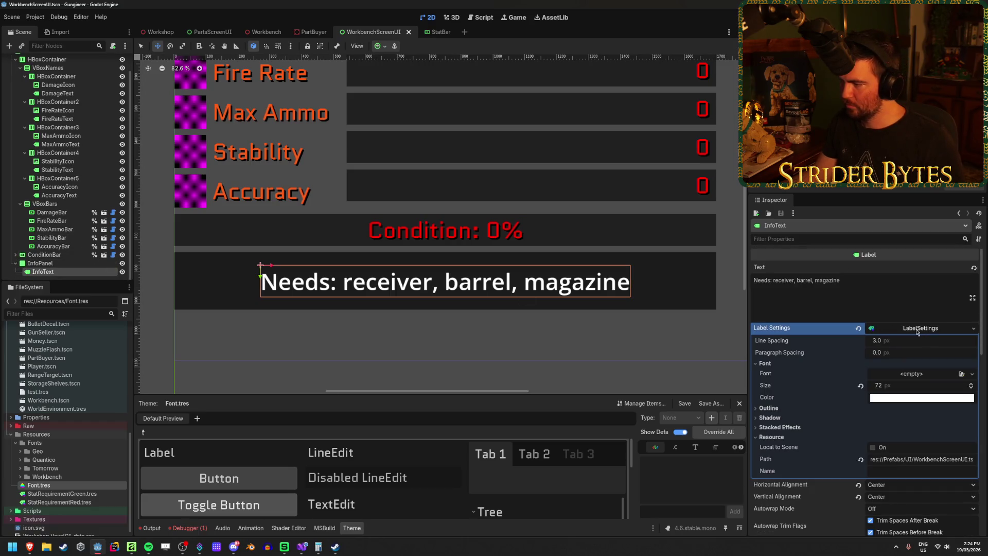
pyautogui.click(857, 330)
# Apply Font.tres as InfoText's theme
pyautogui.scroll(-5, 823, 391)
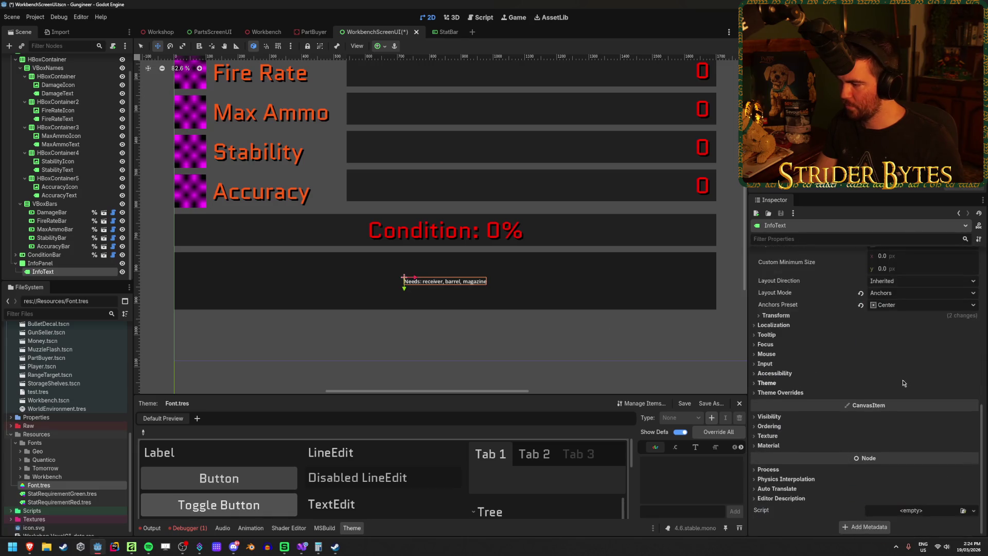
pyautogui.scroll(-3, 808, 406)
pyautogui.click(767, 383)
pyautogui.click(780, 416)
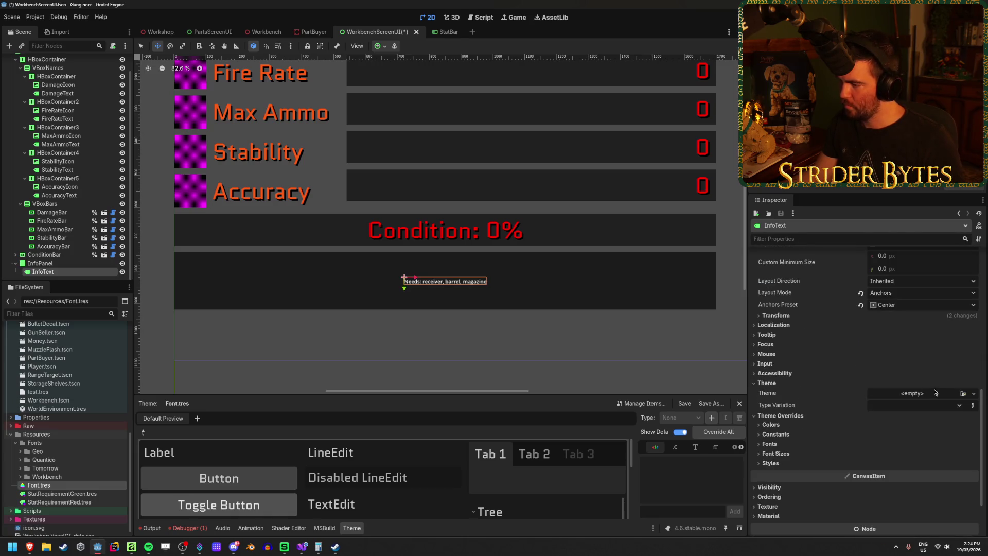
pyautogui.click(962, 394)
pyautogui.doubleClick(421, 180)
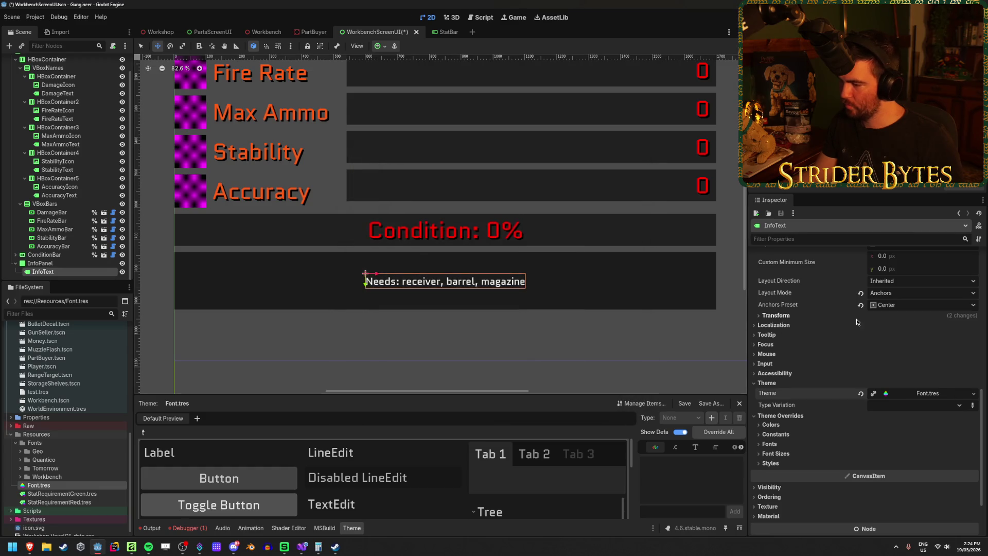
# Override InfoText's font size to 72 px
pyautogui.click(770, 444)
pyautogui.click(780, 465)
pyautogui.click(881, 474)
pyautogui.write('72')
pyautogui.press('Return')
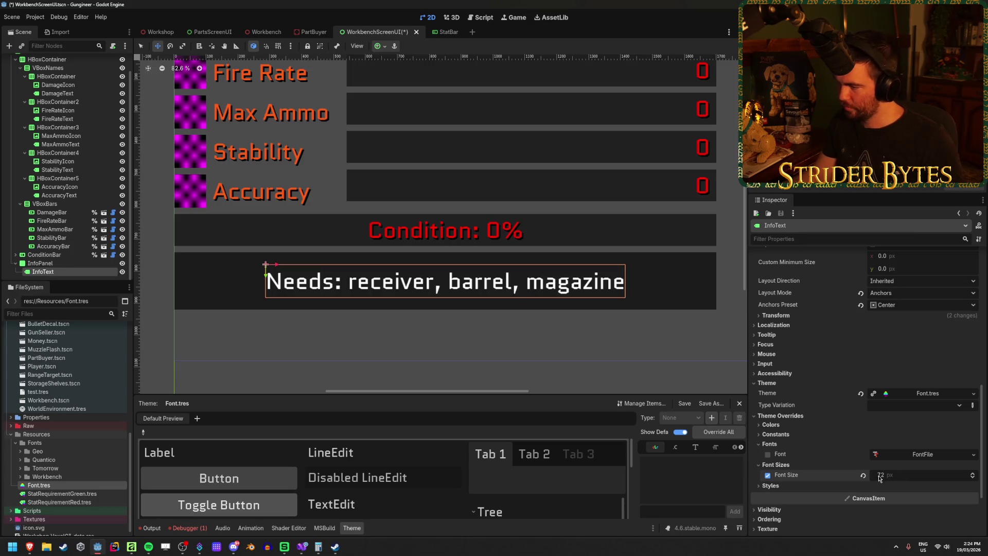
pyautogui.click(780, 465)
pyautogui.click(770, 444)
# Enable InfoText's Shadow Offset X and Y overrides and set them to 5
pyautogui.click(774, 434)
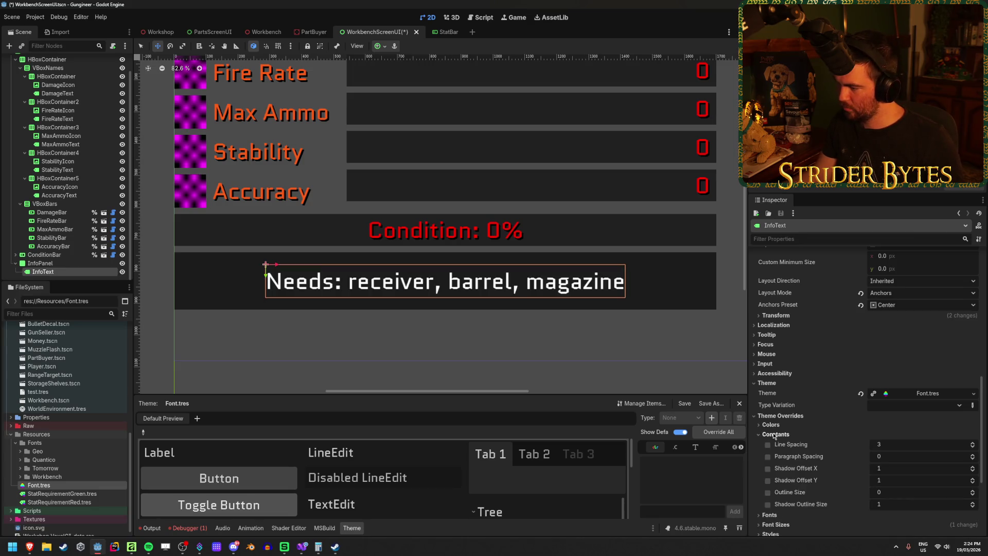
pyautogui.click(768, 468)
pyautogui.click(768, 480)
pyautogui.click(893, 467)
pyautogui.write('5')
pyautogui.press('Tab')
pyautogui.write('5')
# Set InfoText's Font Shadow Color override to opaque black #000000
pyautogui.click(784, 425)
pyautogui.click(767, 447)
pyautogui.click(924, 447)
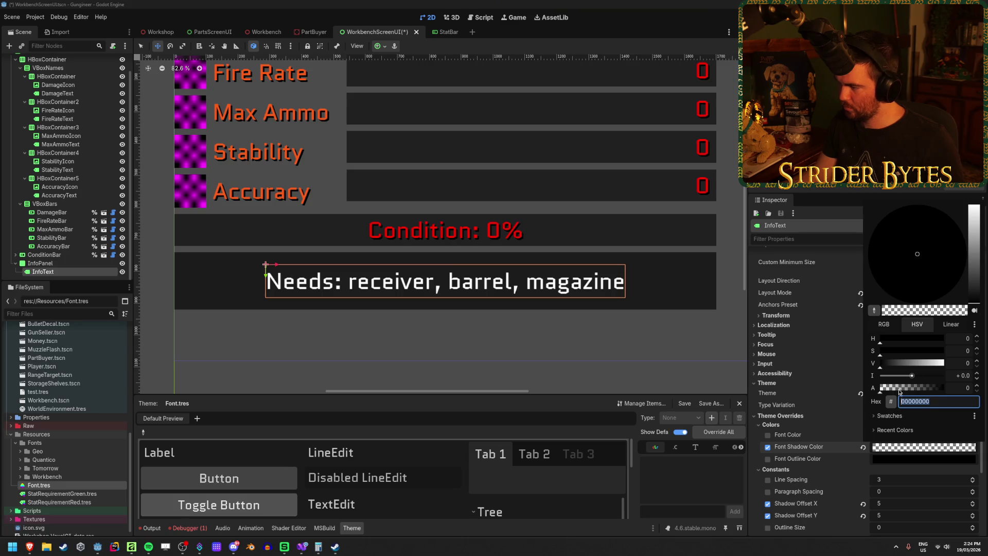
pyautogui.write('000000')
pyautogui.press('Return')
pyautogui.click(567, 338)
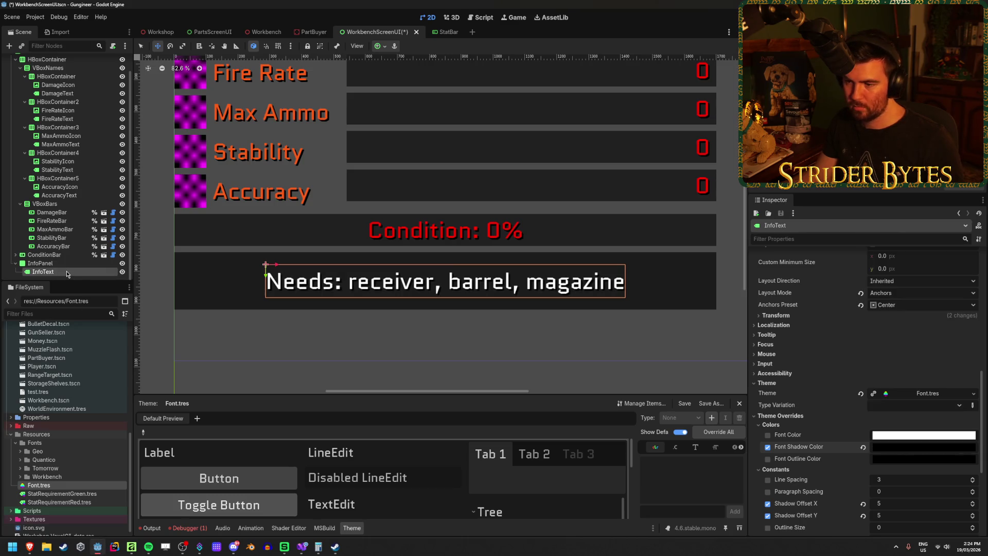
pyautogui.click(213, 31)
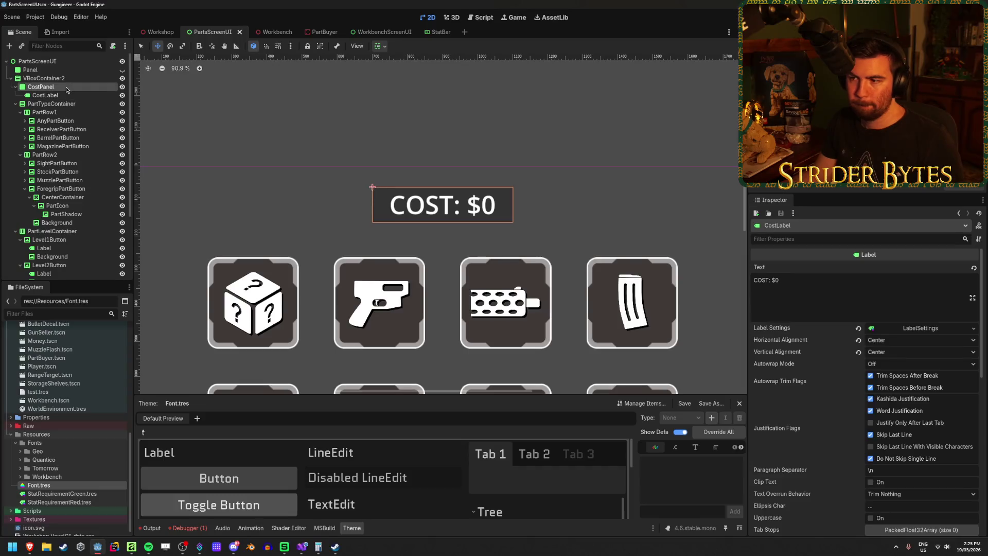
# Clear CostLabel's LabelSettings and apply Font.tres as its theme
pyautogui.click(64, 87)
pyautogui.click(64, 96)
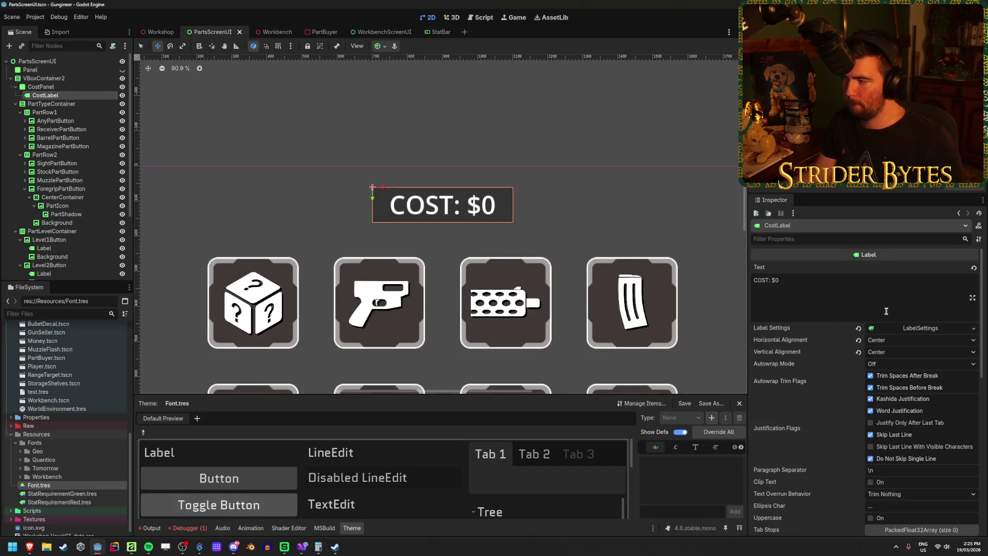
pyautogui.click(920, 328)
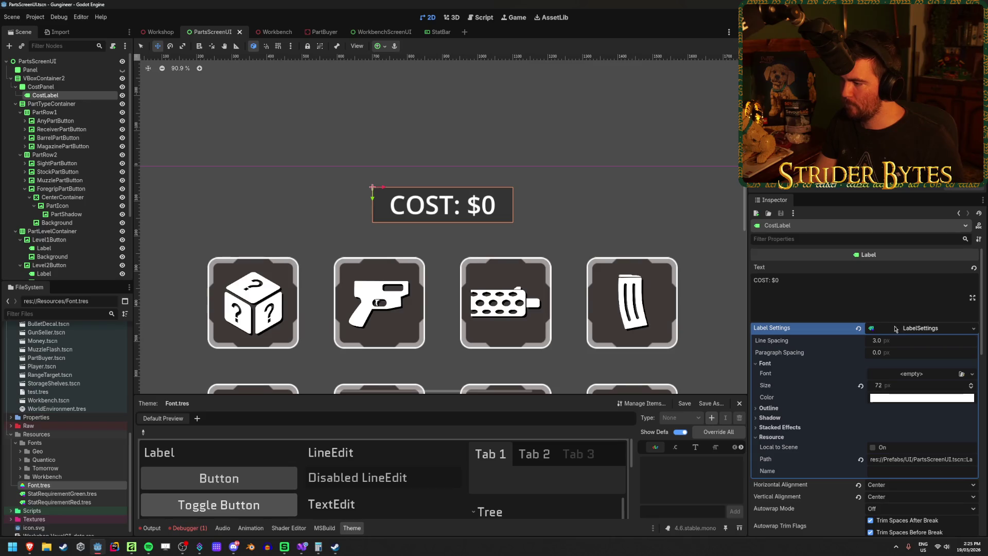
pyautogui.click(858, 329)
pyautogui.scroll(-5, 909, 366)
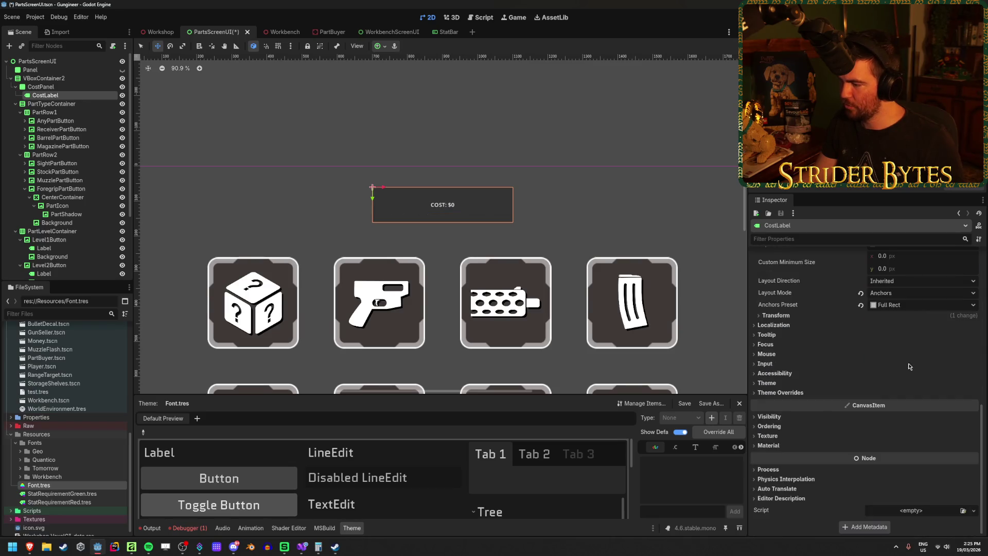
pyautogui.click(793, 384)
pyautogui.click(963, 394)
pyautogui.press('Return')
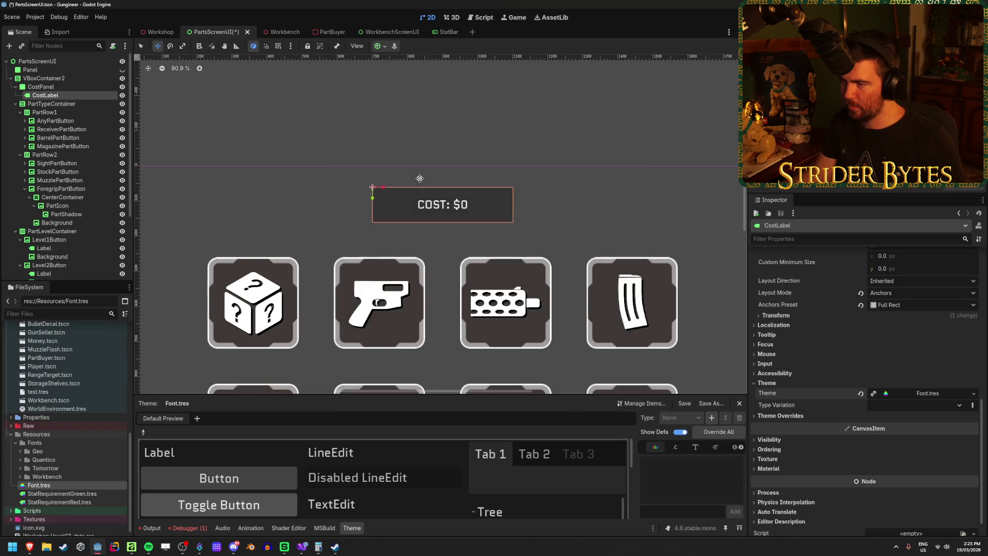
# Enable CostLabel's Font Shadow Color override as opaque black
pyautogui.click(780, 415)
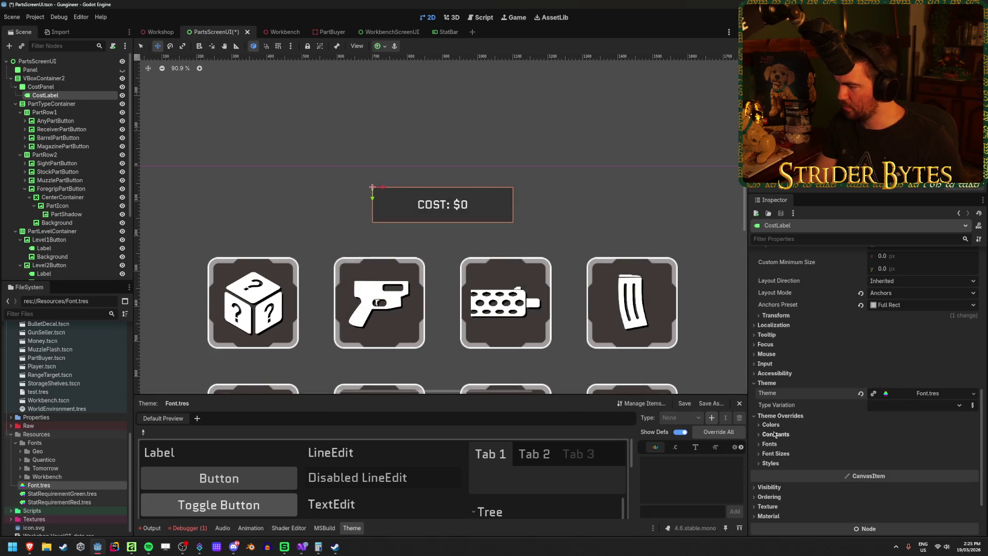
pyautogui.click(772, 425)
pyautogui.click(775, 450)
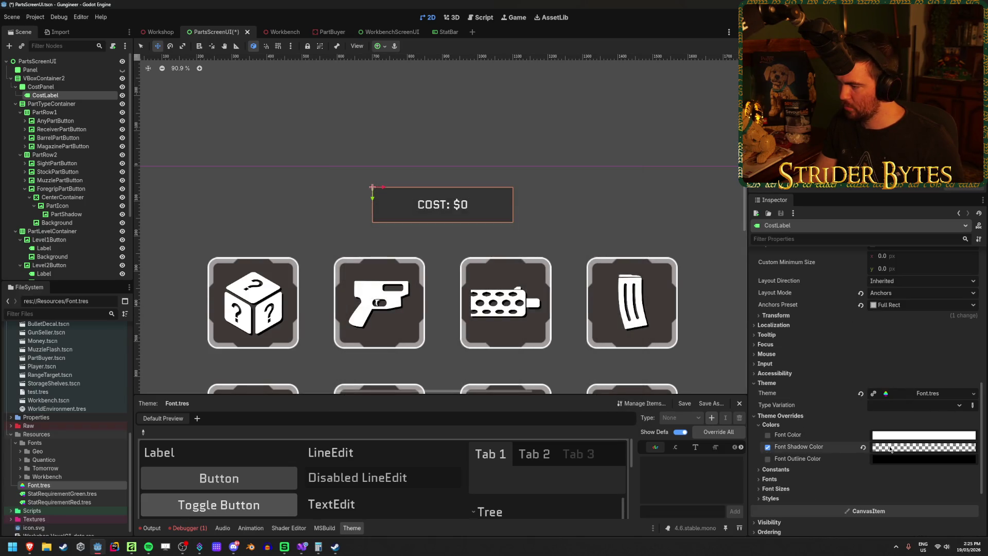
pyautogui.click(924, 447)
pyautogui.moveTo(902, 388); pyautogui.dragTo(945, 387)
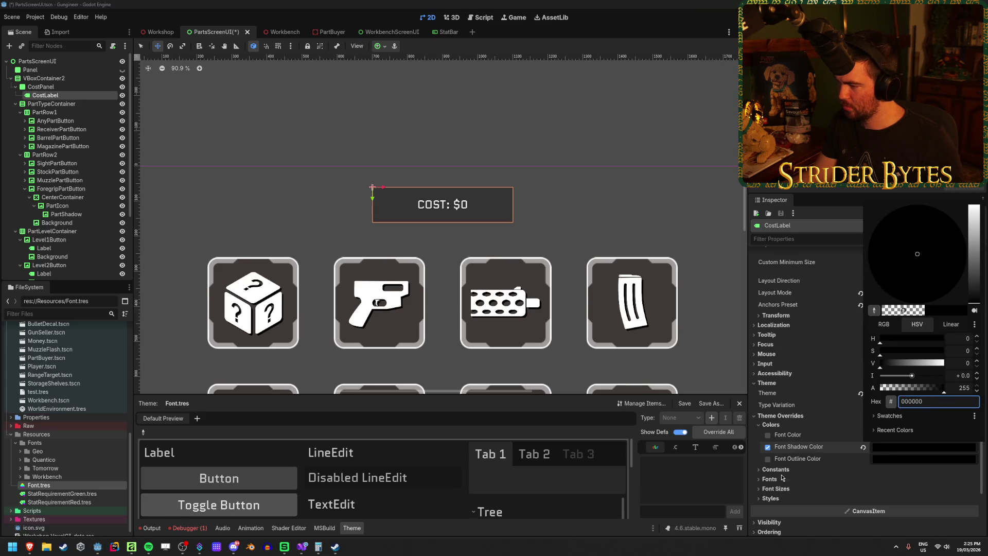
pyautogui.click(780, 473)
# Set CostLabel's shadow offset to 5 and font size to 72 px
pyautogui.click(775, 469)
pyautogui.scroll(-3, 781, 474)
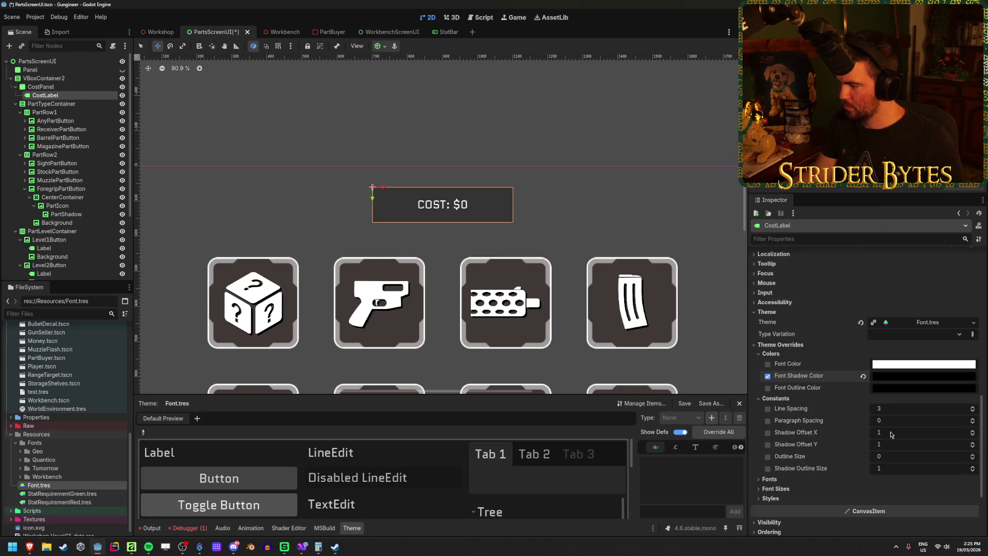
pyautogui.click(897, 432)
pyautogui.write('5')
pyautogui.press('Tab')
pyautogui.write('5')
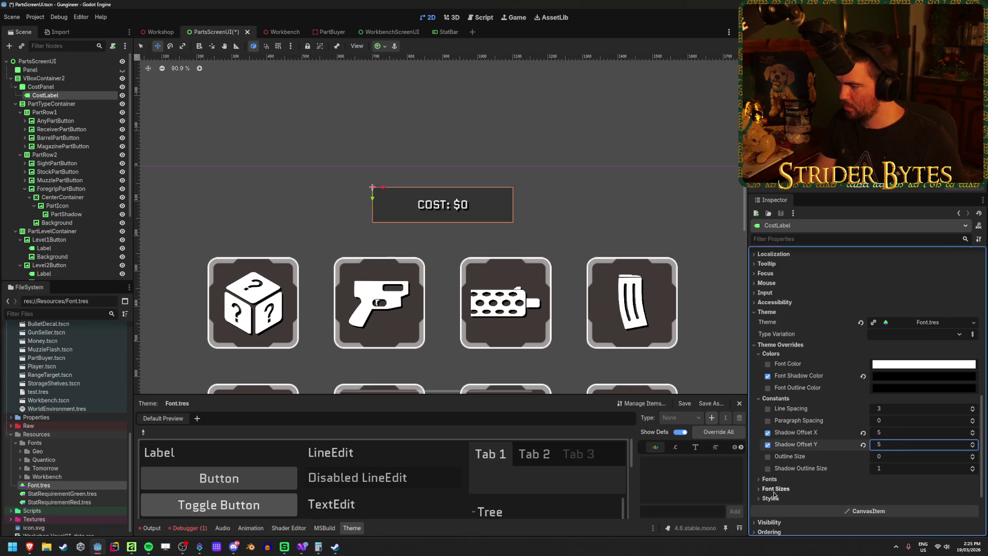
pyautogui.click(772, 490)
pyautogui.write('72')
pyautogui.press('Return')
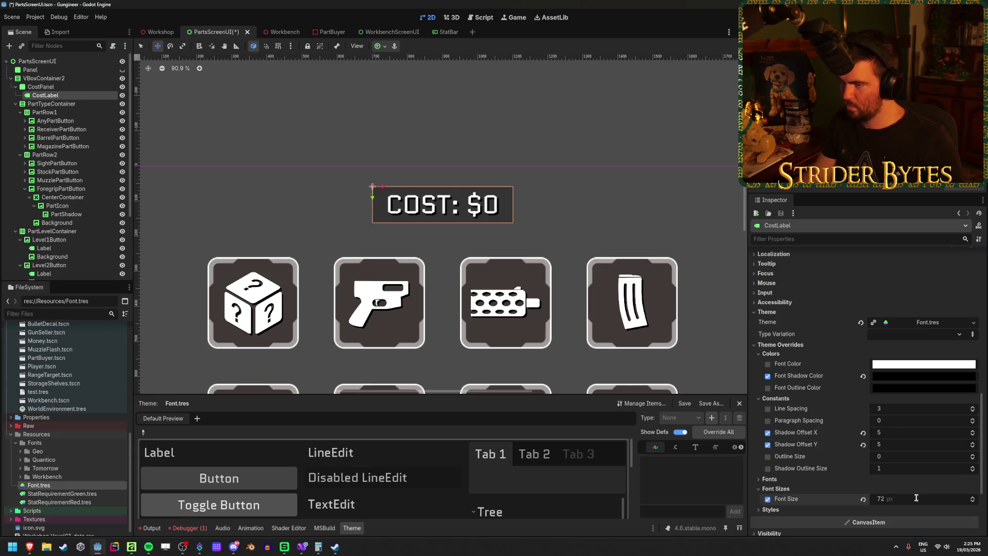
# Save the PartsScreenUI scene and open ContractButtonUI
pyautogui.hotkey('ctrl', 's')
pyautogui.scroll(-4, 446, 181)
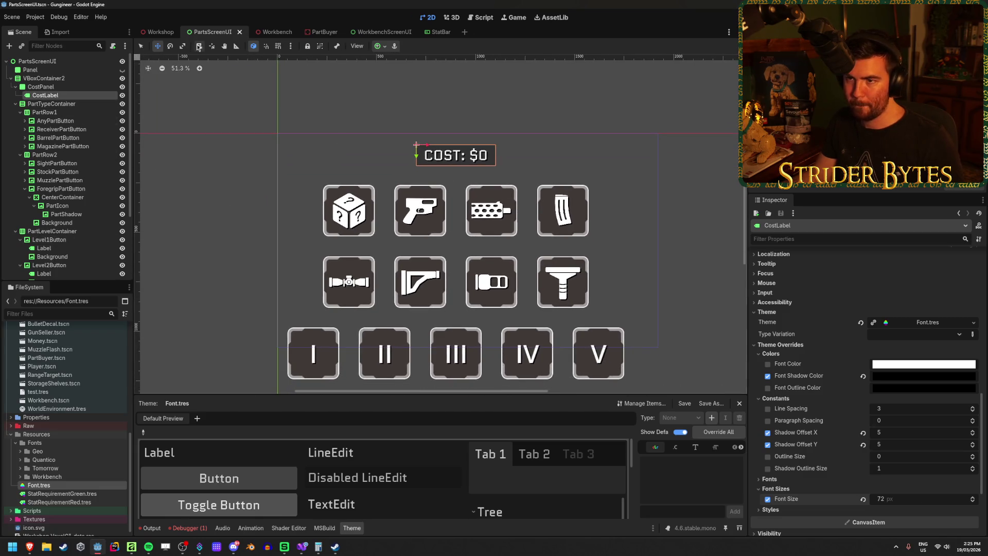
pyautogui.scroll(3, 84, 456)
pyautogui.scroll(5, 84, 456)
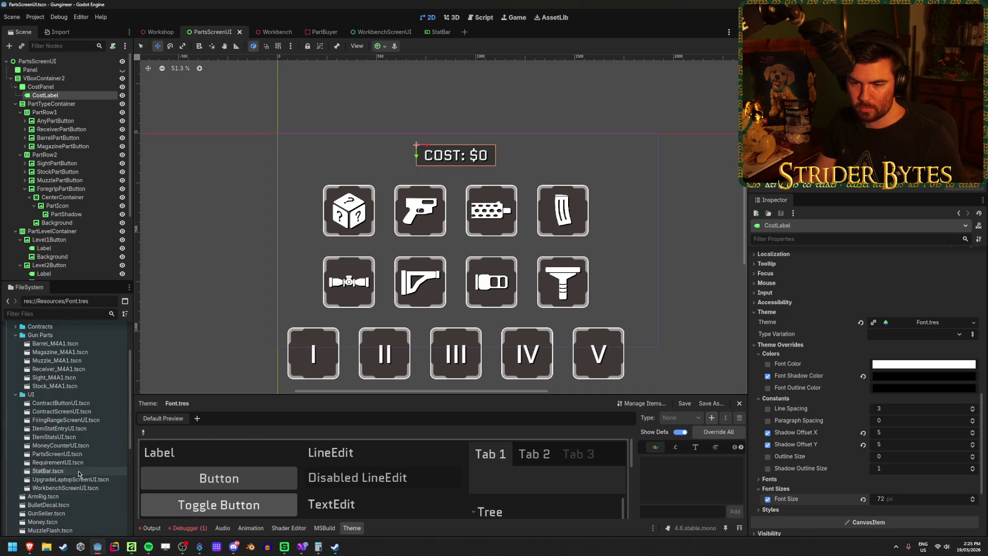
pyautogui.doubleClick(65, 406)
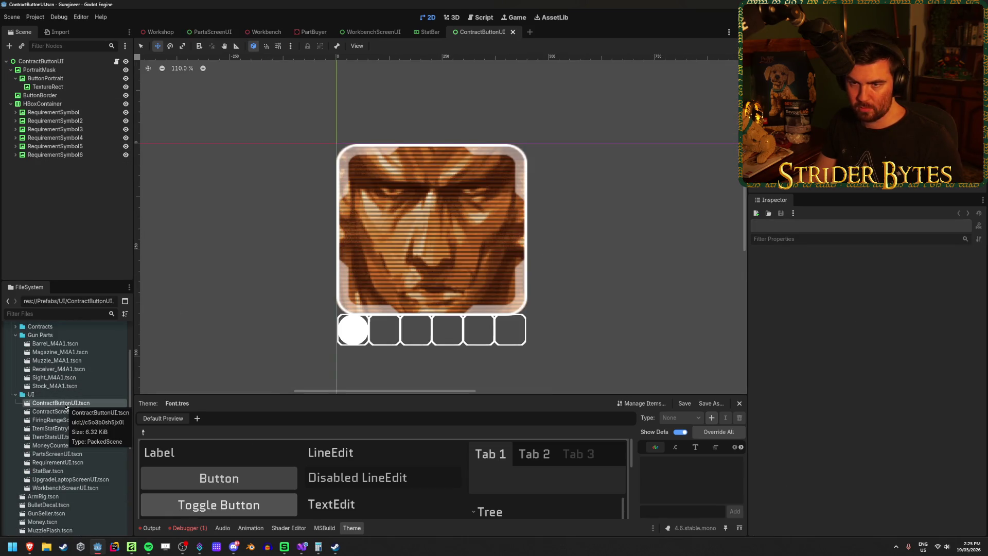
# Open ContractScreenUI.tscn and close the WorkbenchScreenUI, StatBar, ContractButtonUI and PartsScreenUI tabs
pyautogui.doubleClick(65, 412)
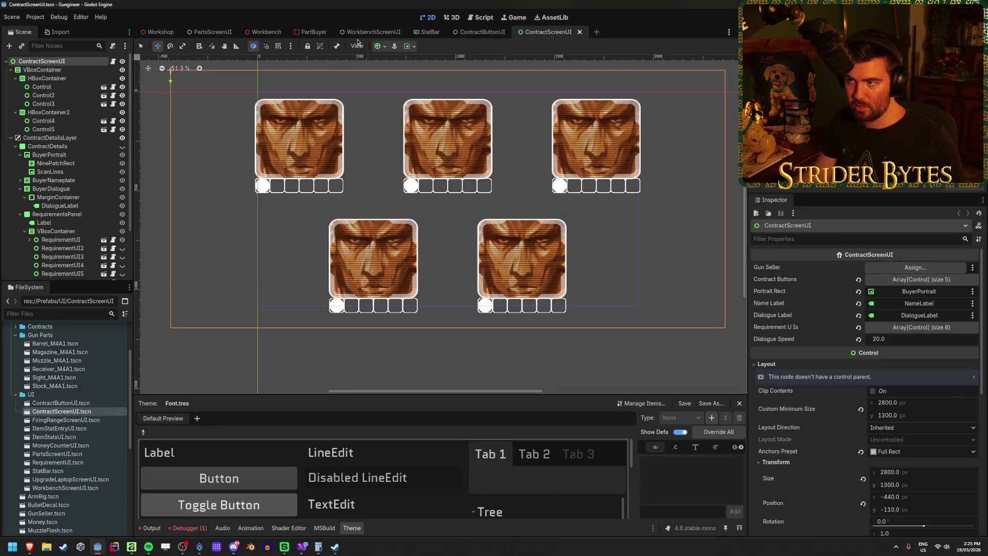
pyautogui.middleClick(360, 32)
pyautogui.middleClick(360, 32)
pyautogui.middleClick(360, 32)
pyautogui.middleClick(209, 32)
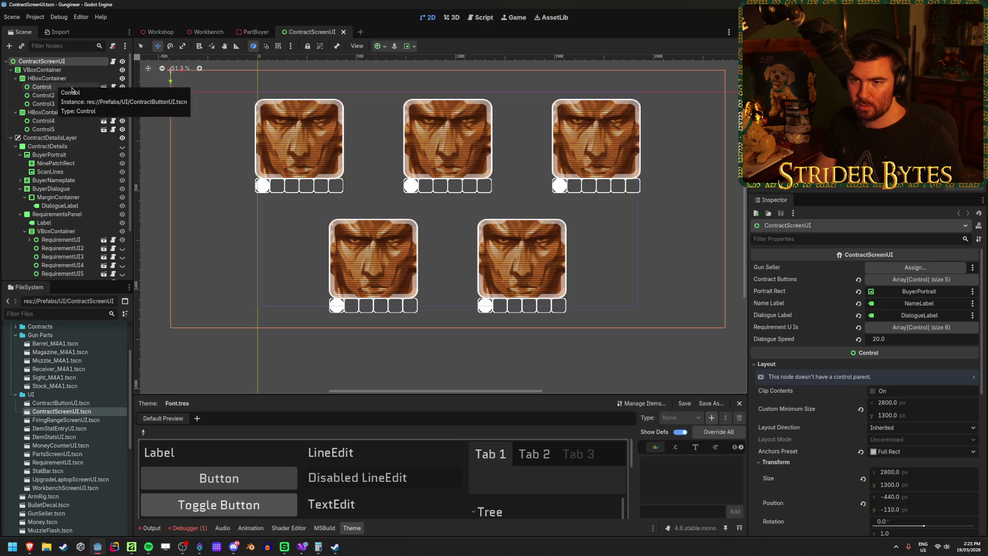
# Make ContractDetails visible and open the first RequirementUI instance's scene
pyautogui.click(122, 146)
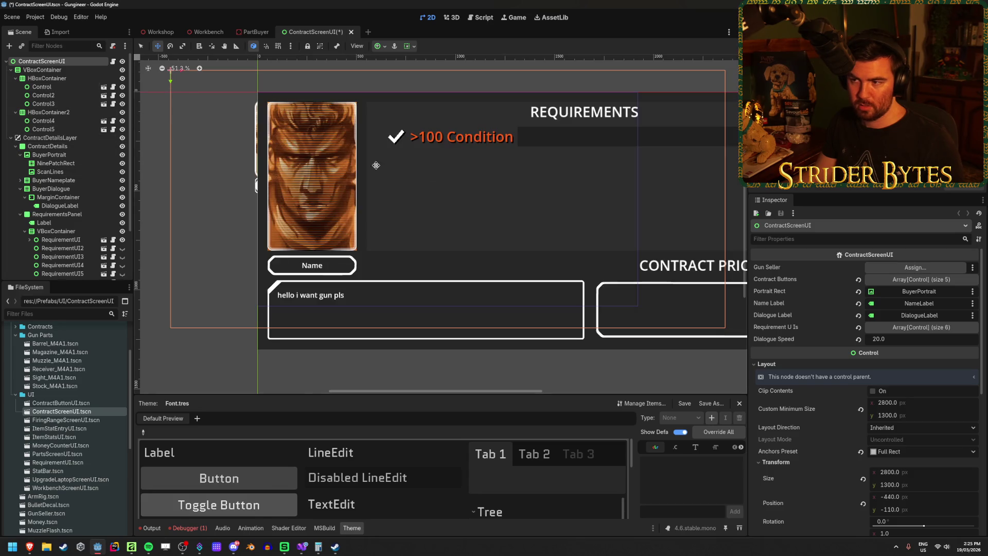
pyautogui.scroll(-3, 467, 194)
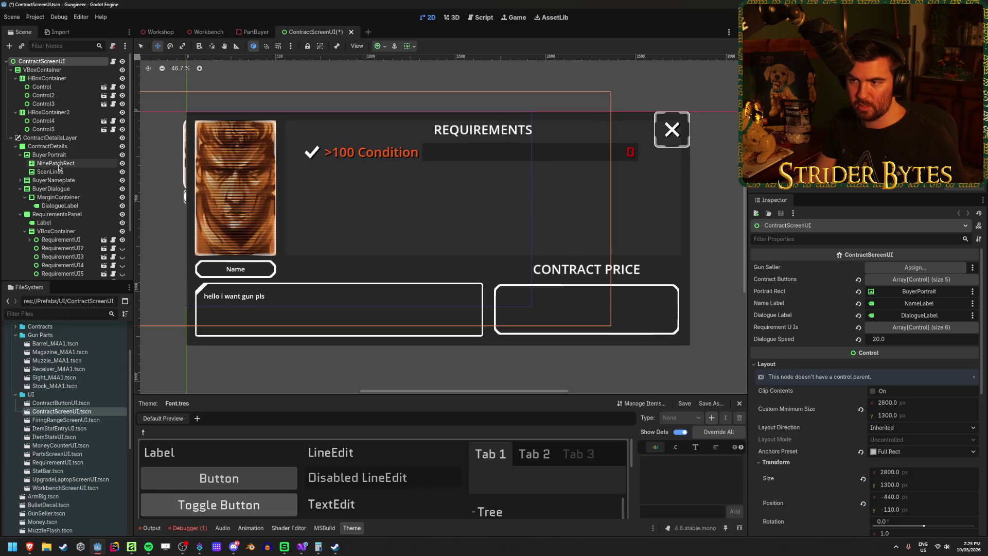
pyautogui.click(60, 240)
pyautogui.click(103, 239)
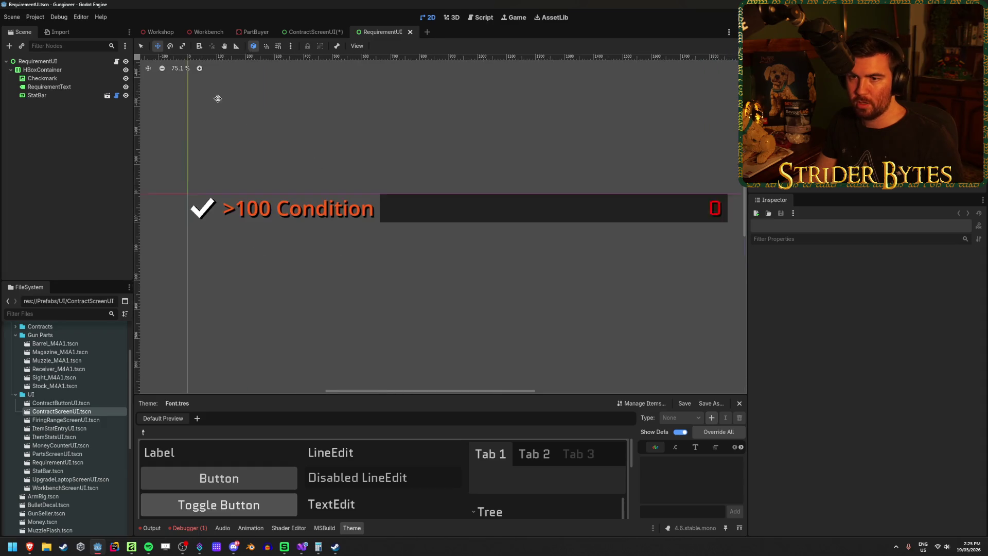
# Clear the RequirementText label's Label Settings and assign the Font.tres theme
pyautogui.click(185, 203)
pyautogui.click(535, 202)
pyautogui.click(280, 202)
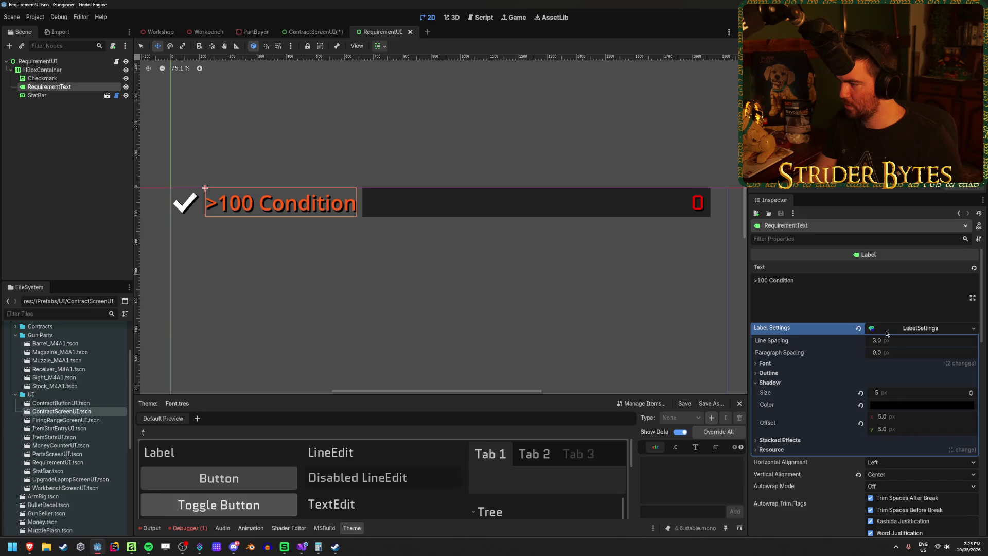
pyautogui.click(773, 365)
pyautogui.click(858, 328)
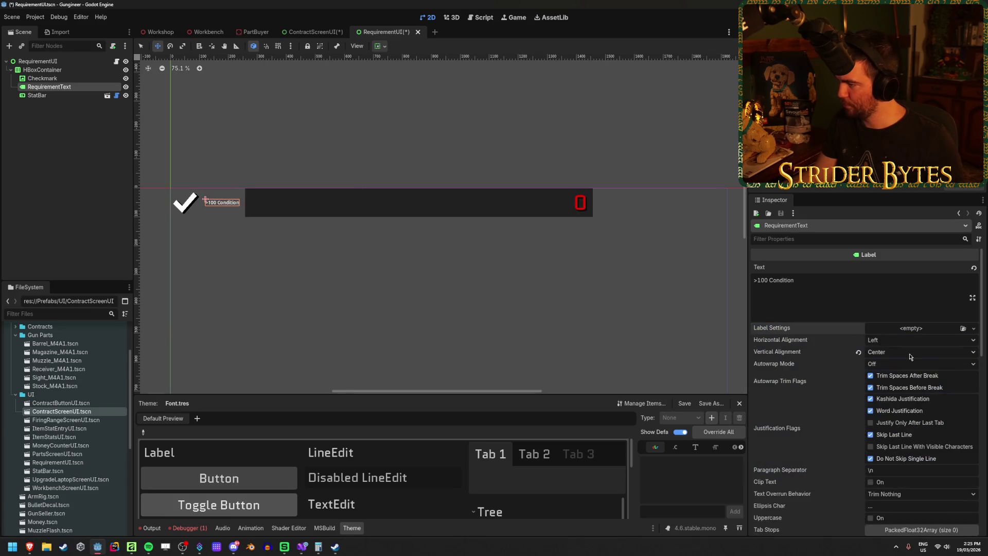
pyautogui.scroll(-5, 875, 360)
pyautogui.scroll(-5, 883, 375)
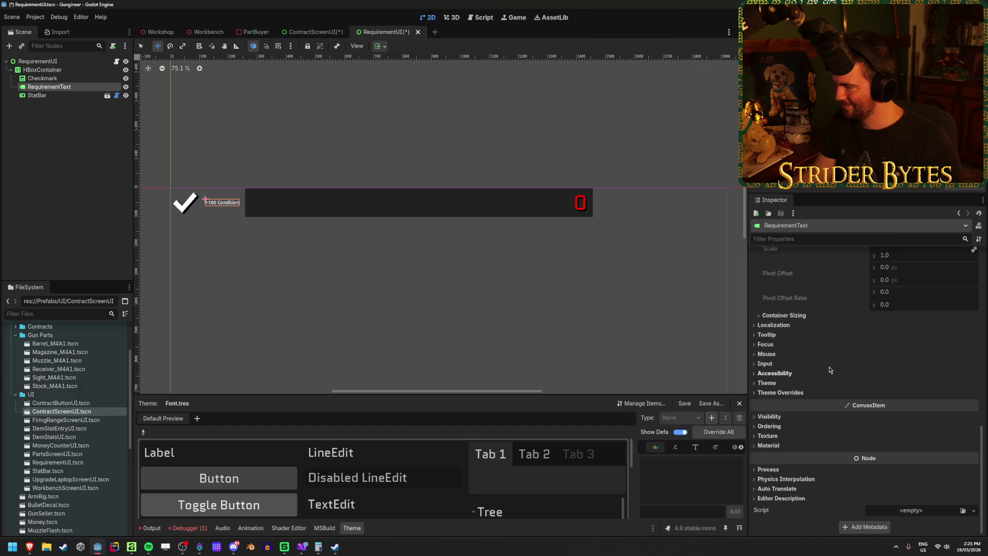
pyautogui.scroll(-3, 883, 391)
pyautogui.click(963, 394)
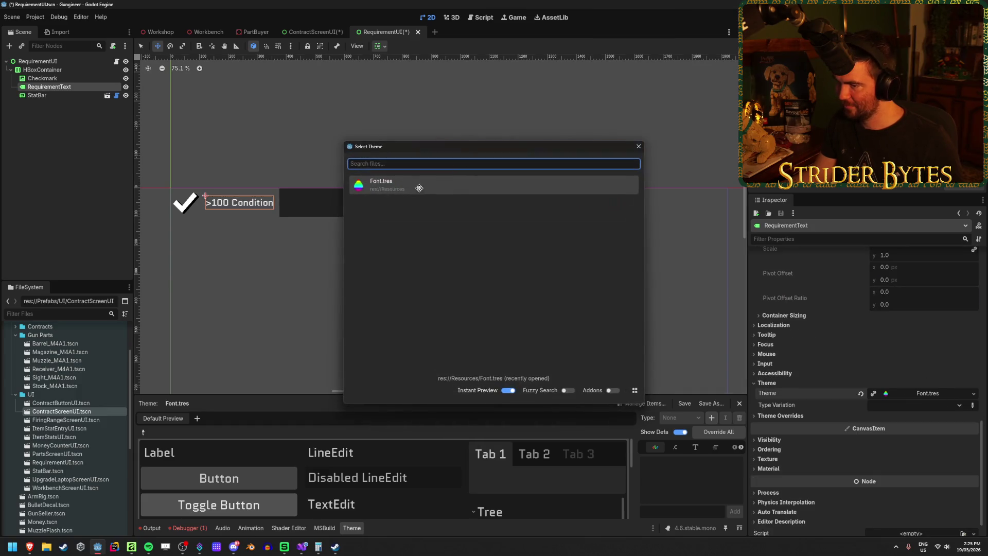
pyautogui.press('Return')
# Override the label's font colour to orange and its shadow colour to opaque black
pyautogui.click(780, 415)
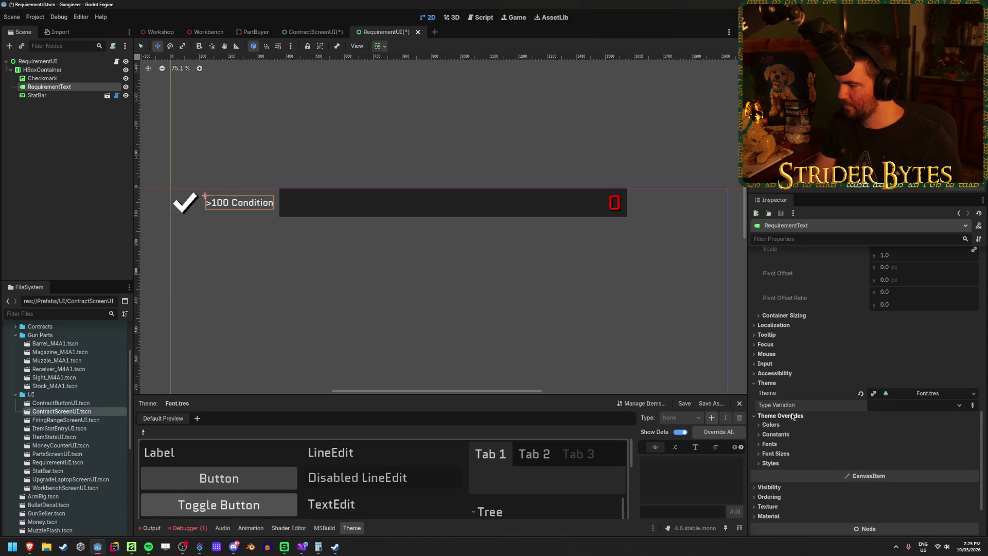
pyautogui.scroll(-2, 780, 415)
pyautogui.click(771, 354)
pyautogui.click(894, 364)
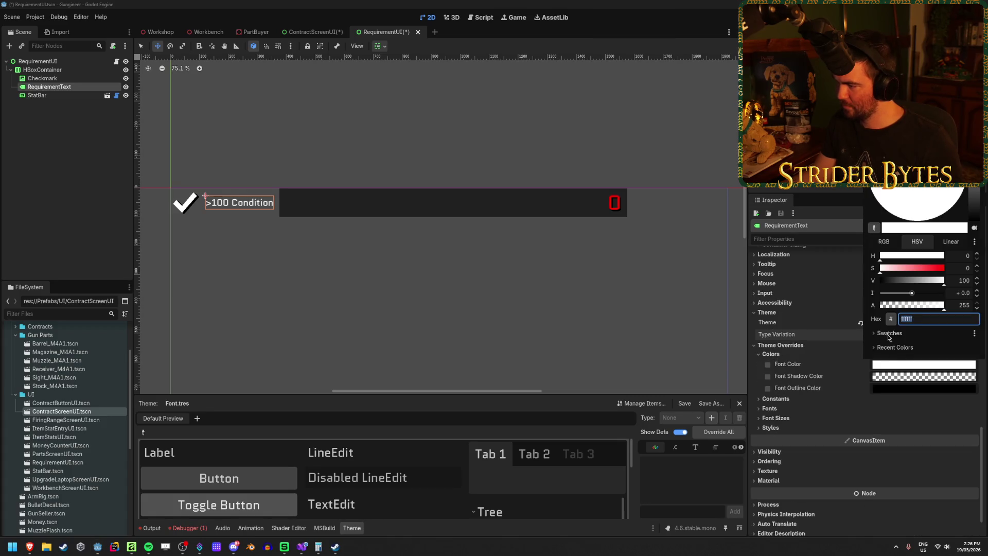
pyautogui.click(887, 333)
pyautogui.click(882, 342)
pyautogui.click(768, 377)
pyautogui.click(767, 376)
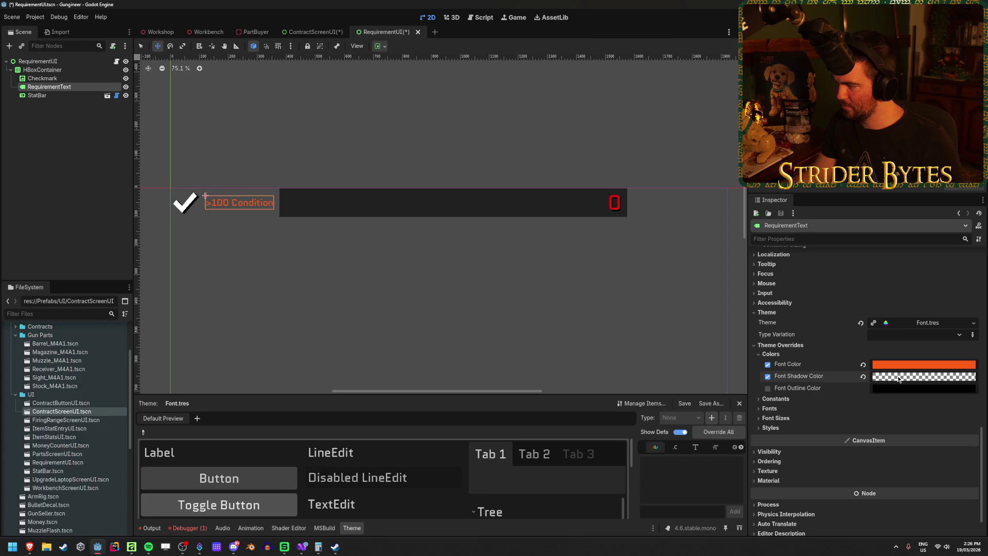
pyautogui.click(899, 380)
pyautogui.click(944, 317)
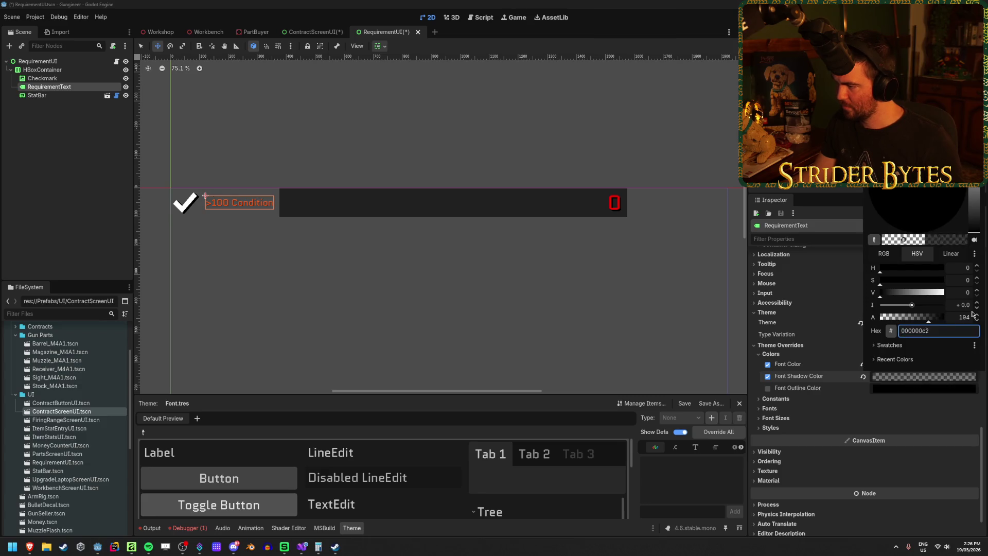
pyautogui.click(781, 403)
# Set the font size override to 72 and both shadow offsets to 5
pyautogui.click(776, 418)
pyautogui.click(906, 428)
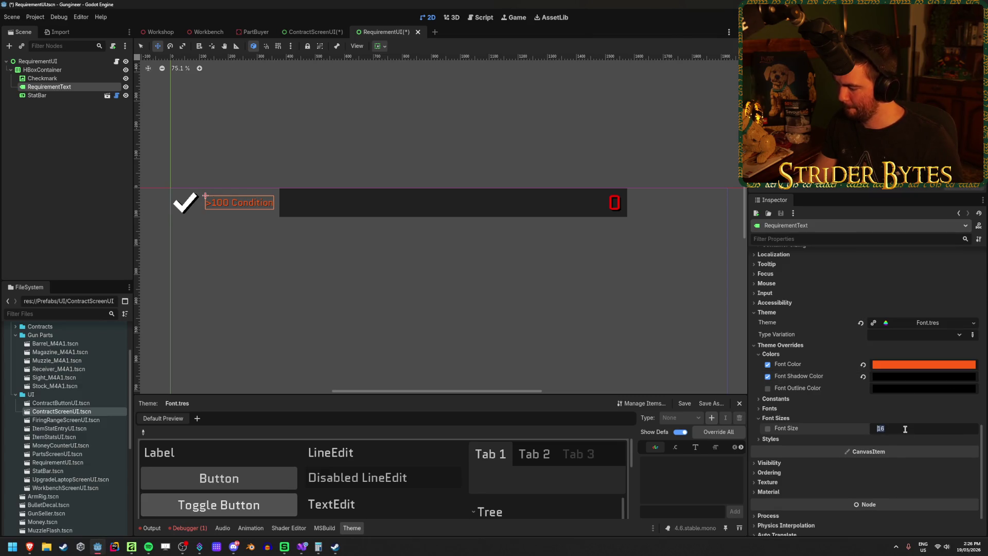
pyautogui.write('72')
pyautogui.press('Return')
pyautogui.click(780, 401)
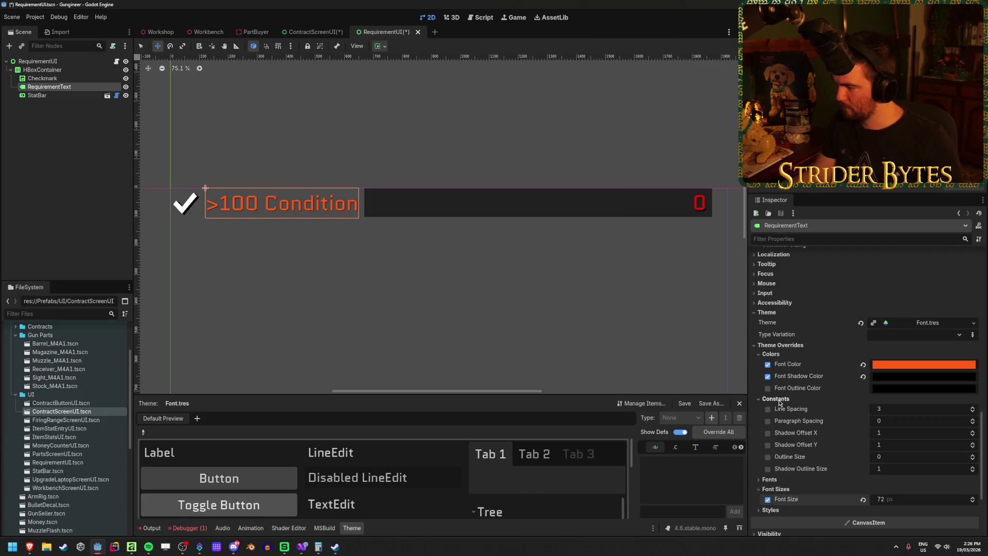
pyautogui.click(881, 434)
pyautogui.write('5')
pyautogui.press('Tab')
pyautogui.write('5')
pyautogui.press('Return')
# Save the RequirementUI scene and return to ContractScreenUI
pyautogui.click(144, 159)
pyautogui.hotkey('ctrl', 's')
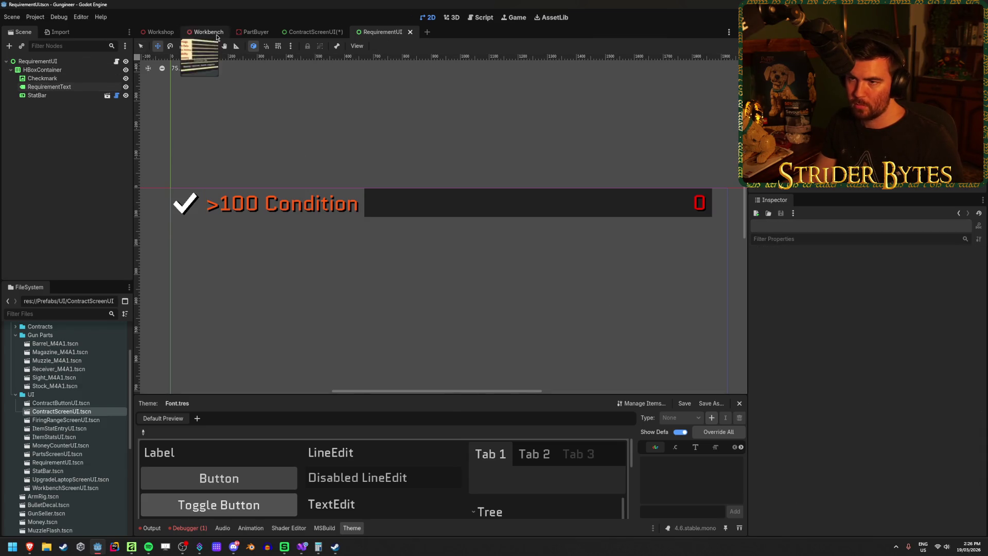
pyautogui.click(303, 32)
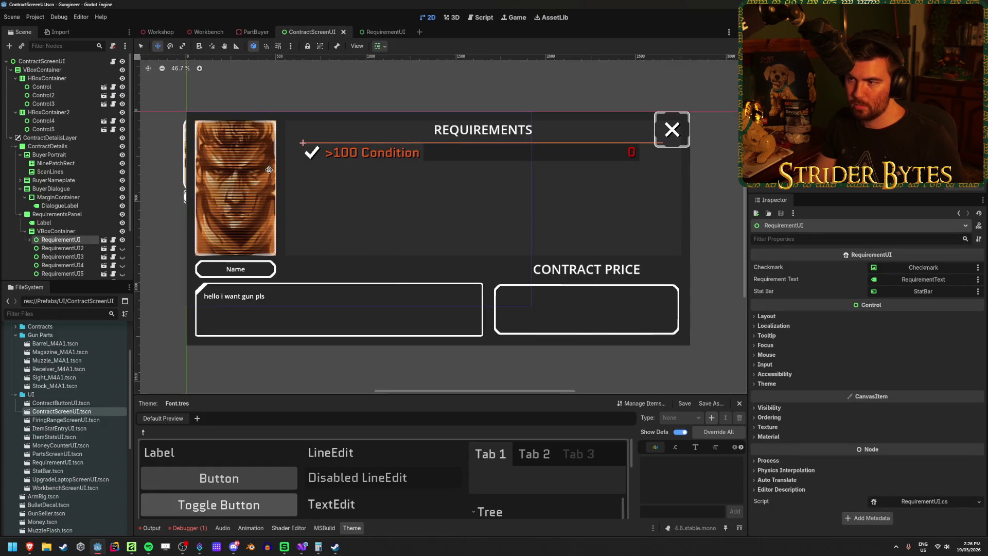
# Remove the REQUIREMENTS heading's old Label Settings and apply the Font.tres theme
pyautogui.click(44, 222)
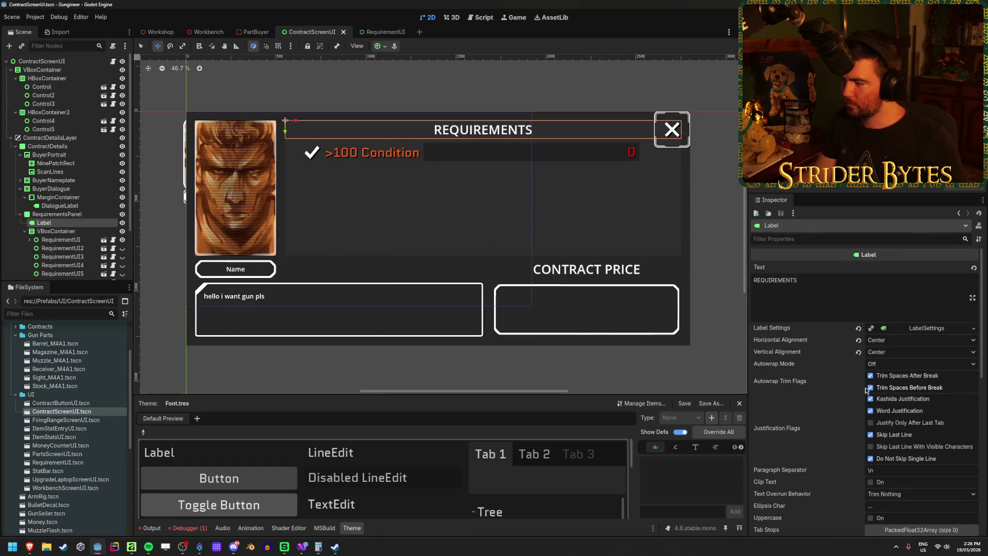
pyautogui.click(926, 328)
pyautogui.click(927, 328)
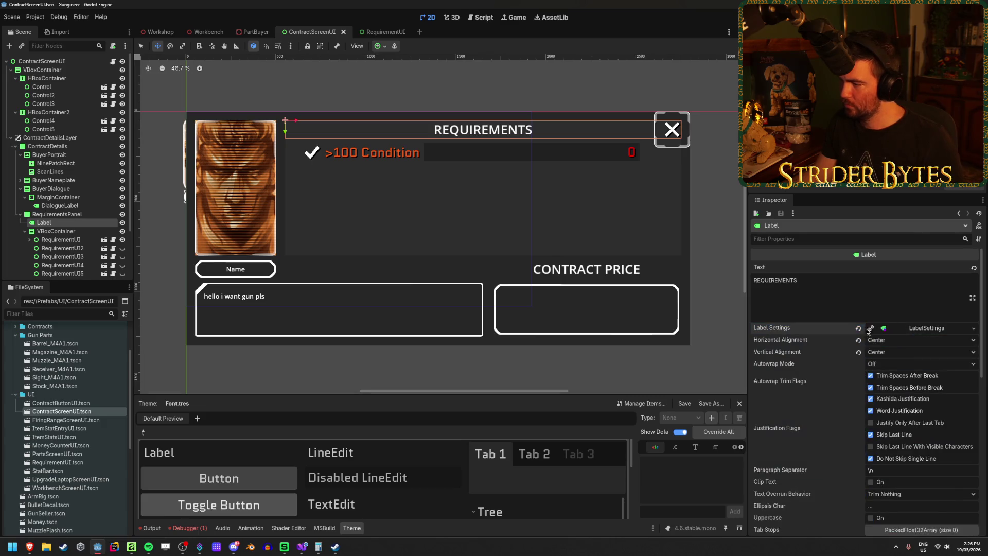
pyautogui.click(870, 329)
pyautogui.scroll(-8, 880, 350)
pyautogui.click(767, 419)
pyautogui.click(962, 429)
pyautogui.click(868, 378)
pyautogui.press('Return')
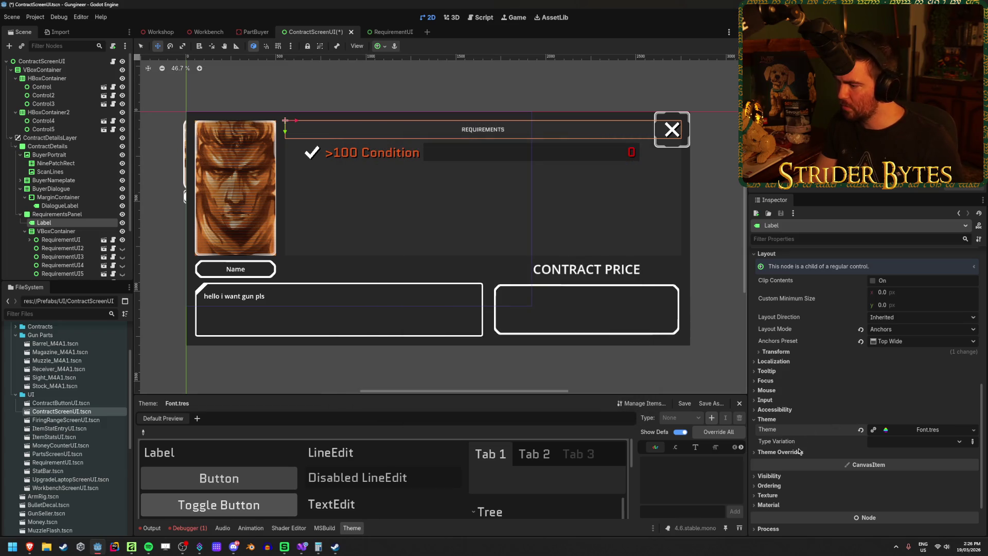
# Enable the heading's font size theme override at 72 px
pyautogui.click(781, 452)
pyautogui.scroll(-3, 821, 422)
pyautogui.click(790, 390)
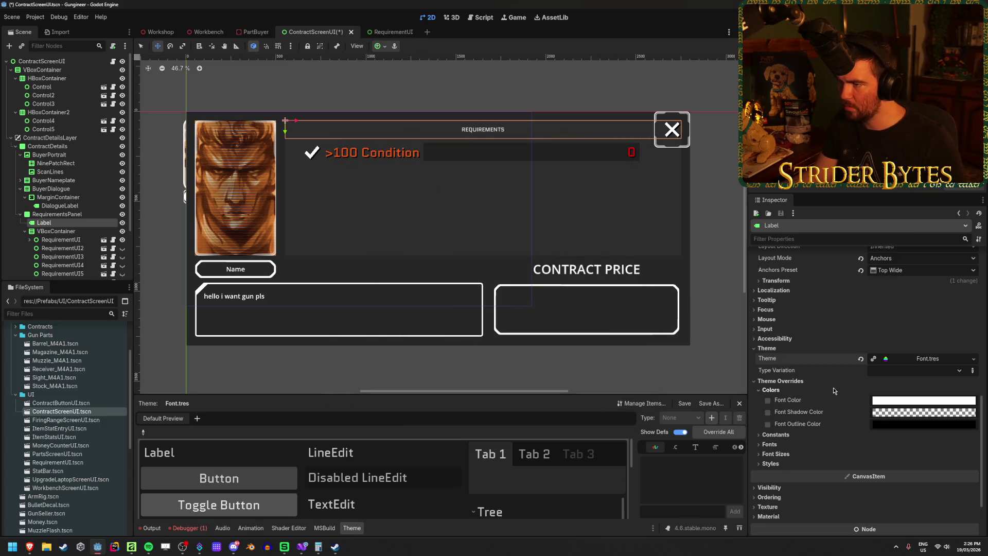
pyautogui.click(770, 444)
pyautogui.click(769, 444)
pyautogui.click(775, 454)
pyautogui.click(915, 463)
pyautogui.press('Return')
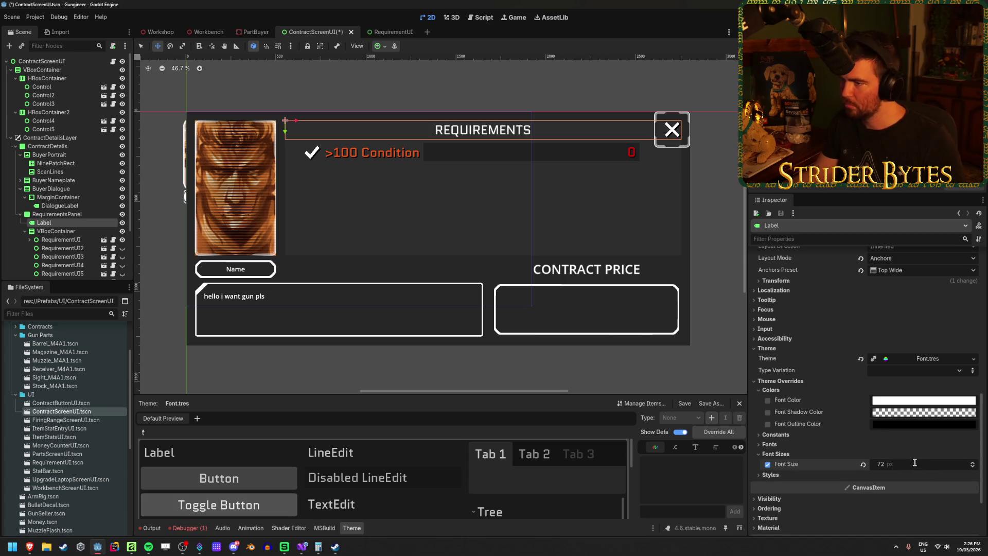
pyautogui.scroll(3, 532, 150)
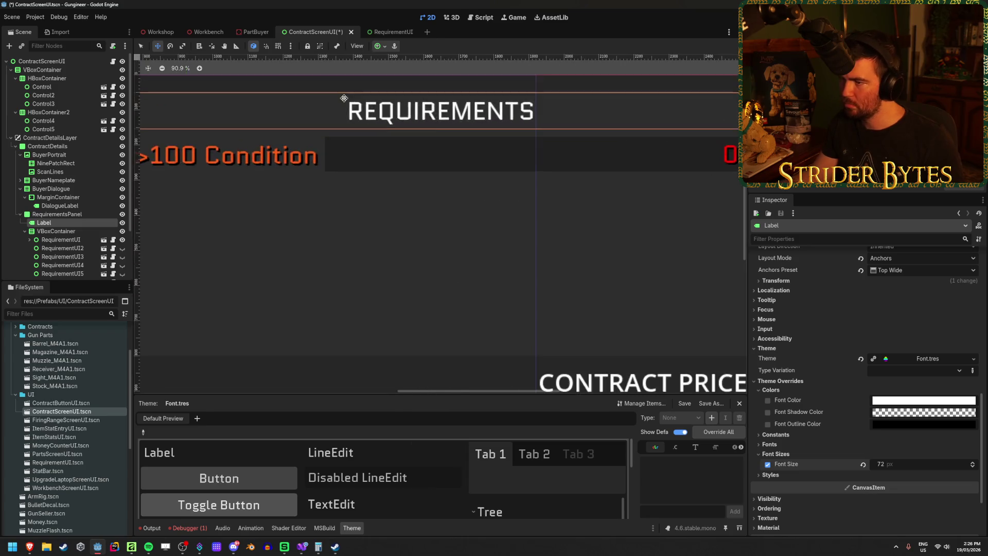
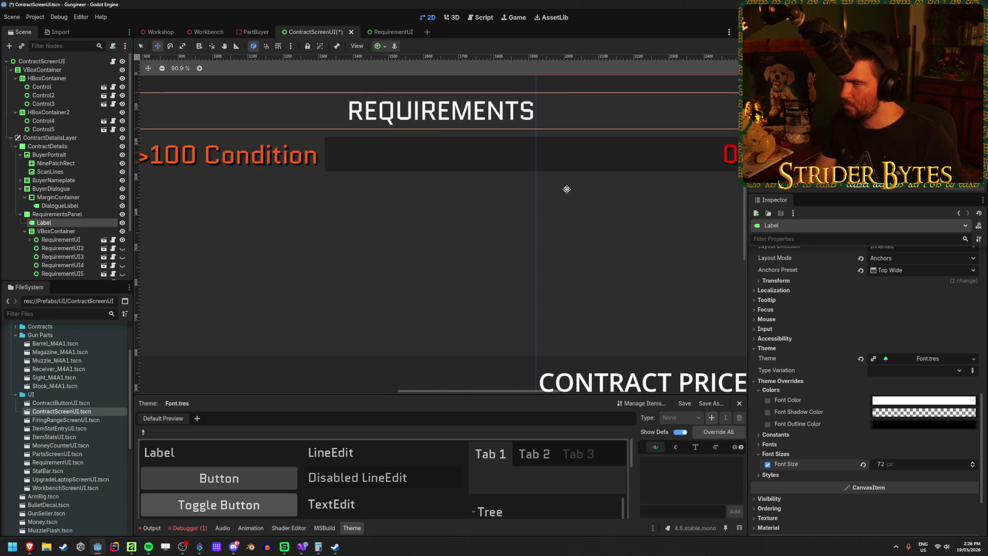
# Make the REQUIREMENTS label's font shadow colour fully opaque black
pyautogui.click(904, 414)
pyautogui.moveTo(910, 352); pyautogui.dragTo(946, 353)
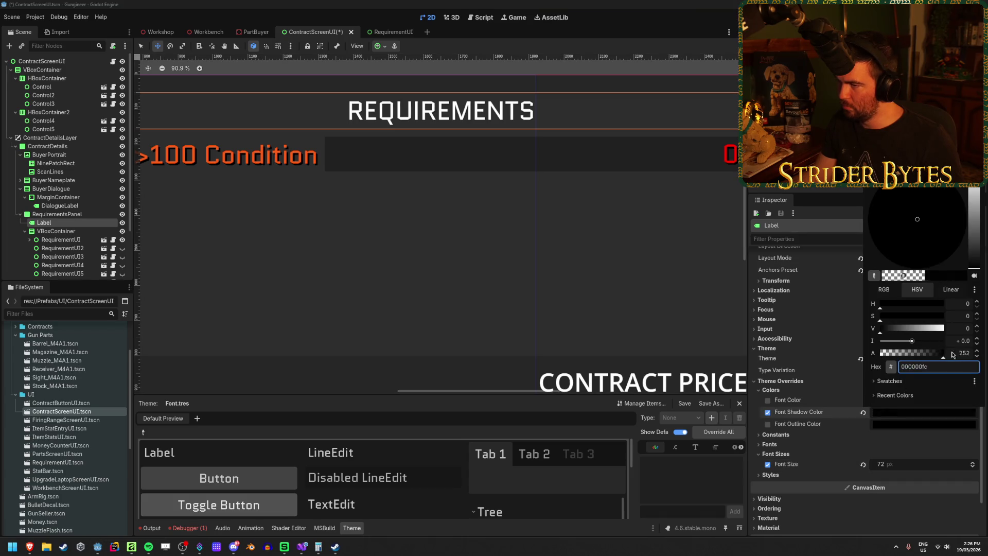
pyautogui.click(782, 412)
# Set the shadow offset X and Y to 5 and save the scene
pyautogui.click(775, 434)
pyautogui.click(895, 467)
pyautogui.press('Tab')
pyautogui.write('5')
pyautogui.press('Return')
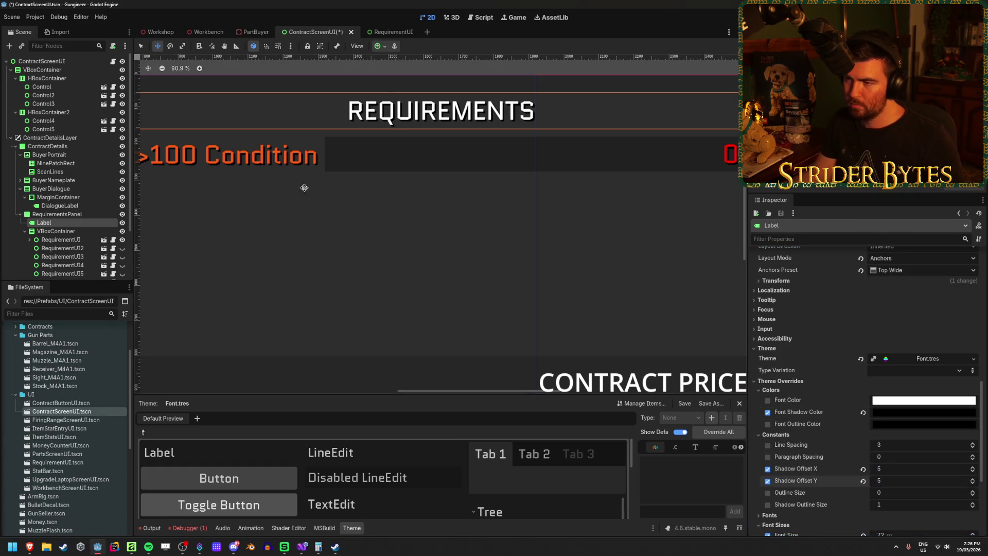
pyautogui.scroll(-4, 388, 236)
pyautogui.hotkey('ctrl', 's')
# Select the CONTRACT PRICE label and expand its label settings resource
pyautogui.scroll(-2, 388, 236)
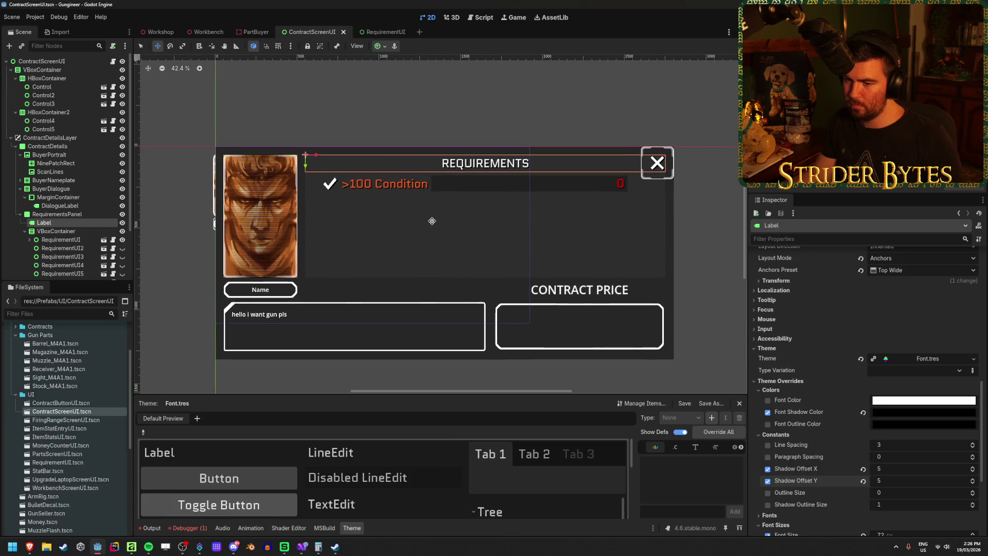
pyautogui.click(567, 290)
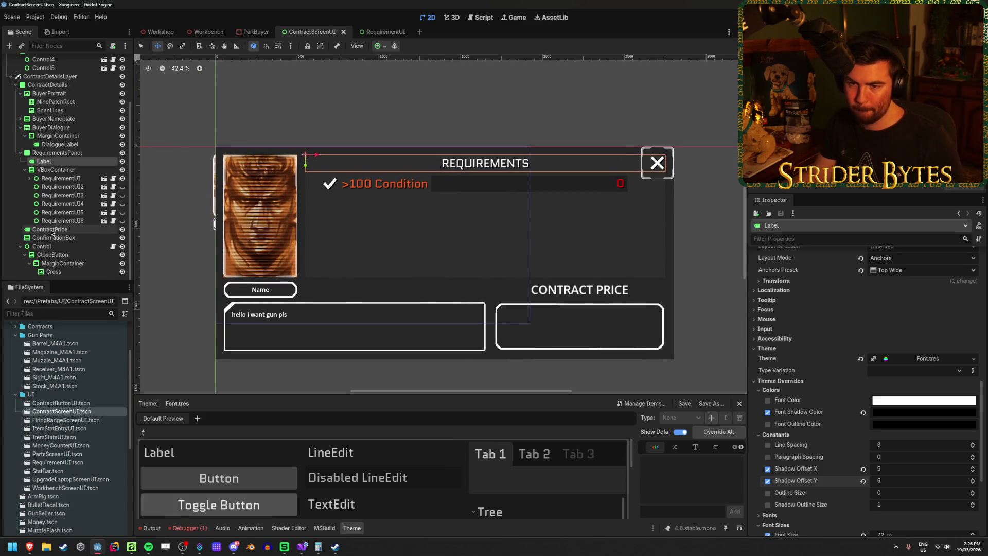
pyautogui.click(921, 328)
# Clear the Label Settings resource from the CONTRACT PRICE label
pyautogui.click(921, 328)
pyautogui.scroll(-5, 826, 354)
pyautogui.scroll(-5, 829, 367)
pyautogui.scroll(10, 907, 319)
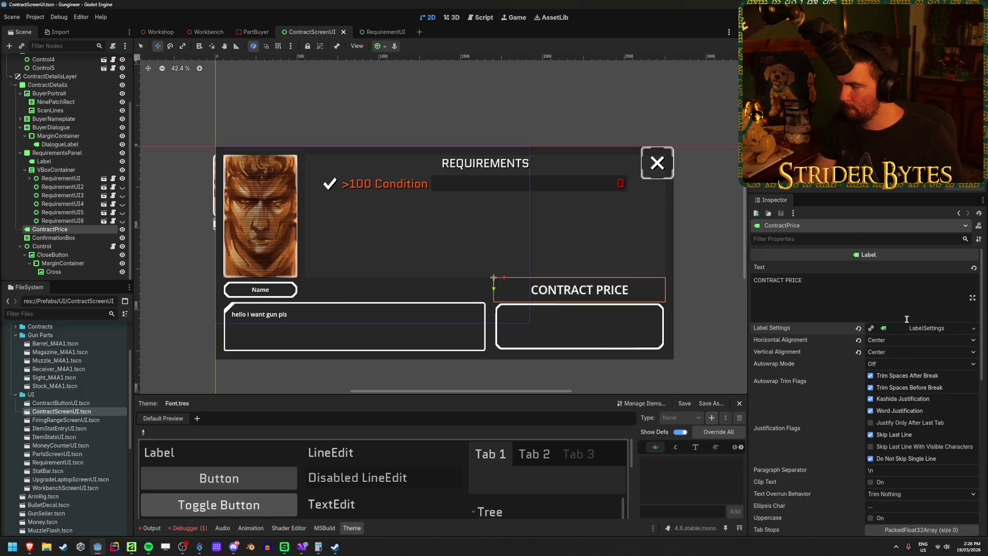
pyautogui.click(859, 330)
# Assign Font.tres as the CONTRACT PRICE label's theme
pyautogui.scroll(-5, 854, 360)
pyautogui.click(772, 409)
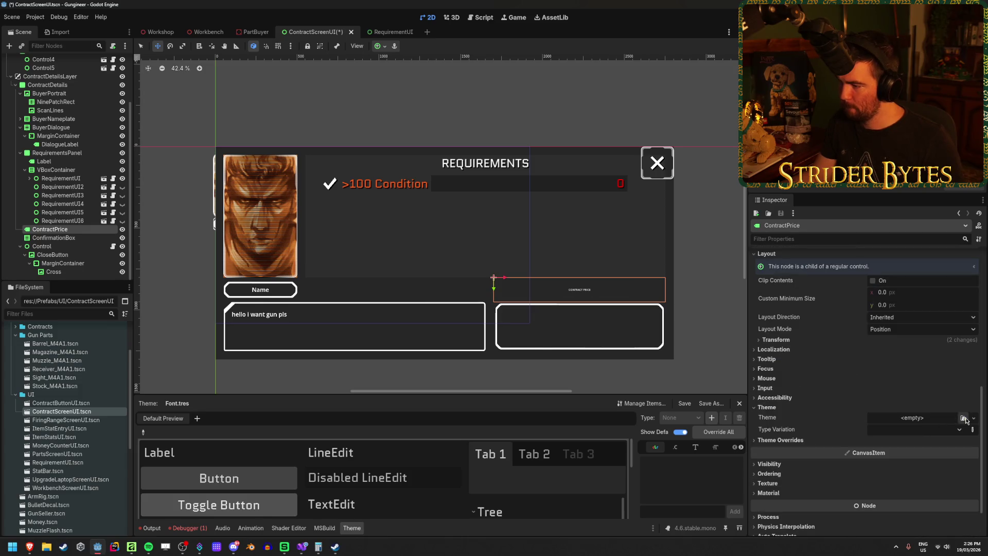
pyautogui.click(963, 418)
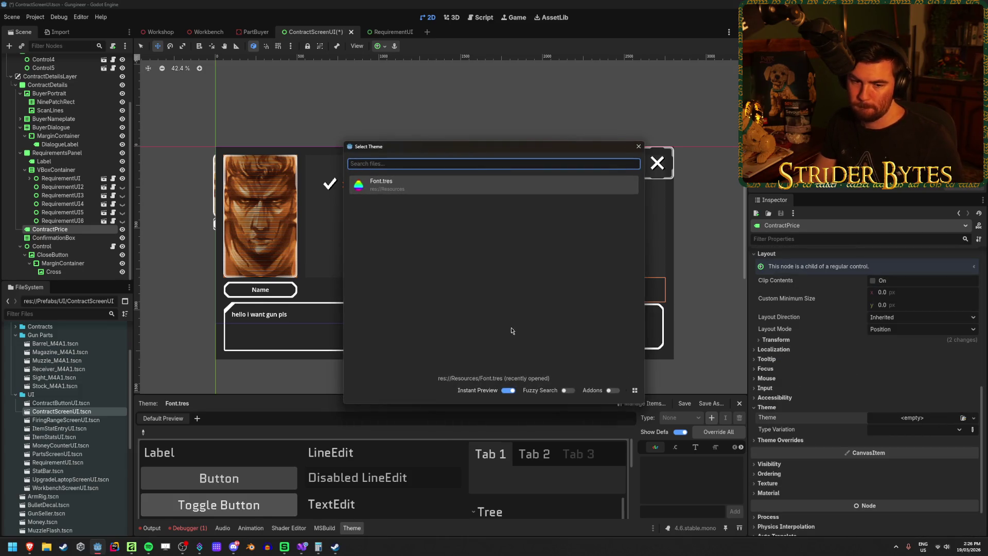
pyautogui.doubleClick(381, 184)
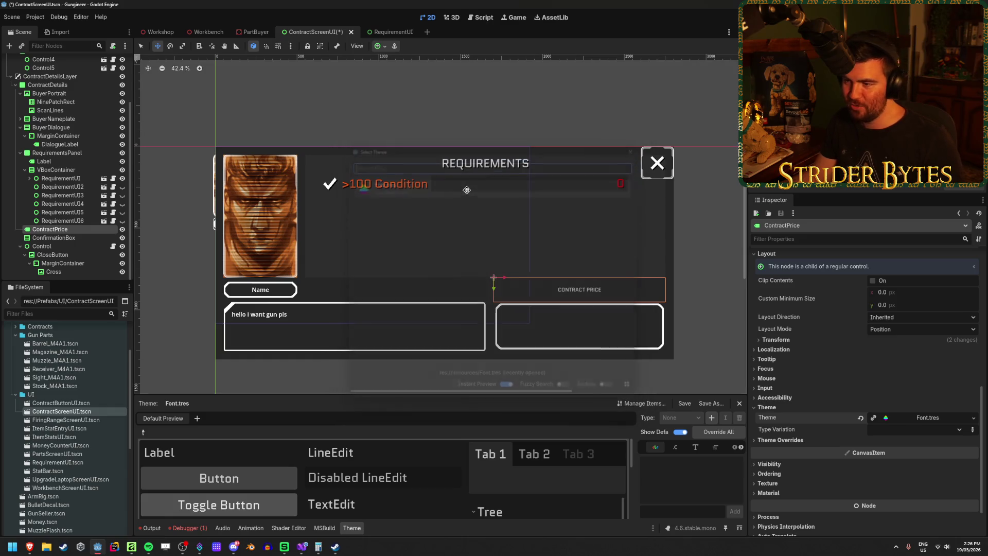
# Override the font shadow colour to fully opaque black
pyautogui.click(813, 440)
pyautogui.scroll(-3, 859, 414)
pyautogui.click(774, 378)
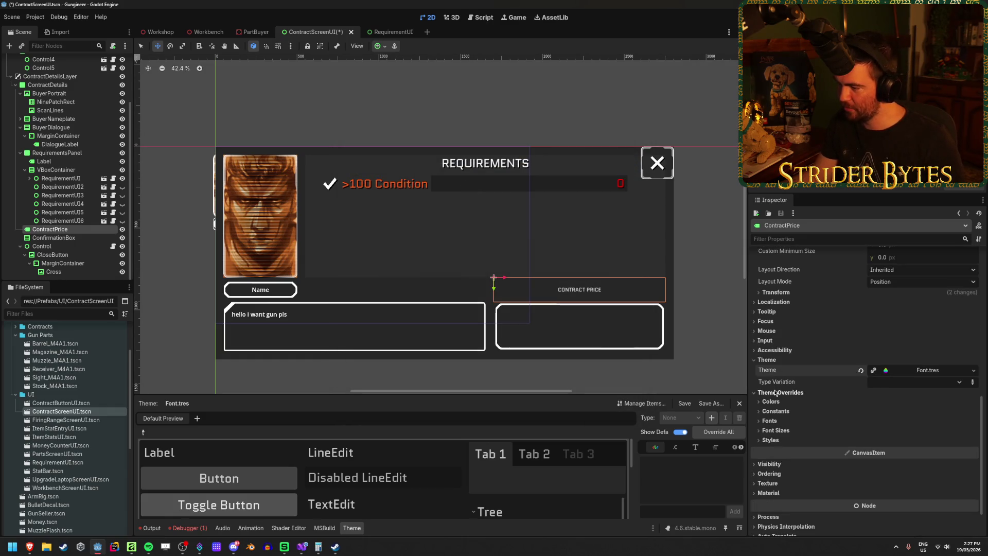
pyautogui.click(769, 424)
pyautogui.click(895, 424)
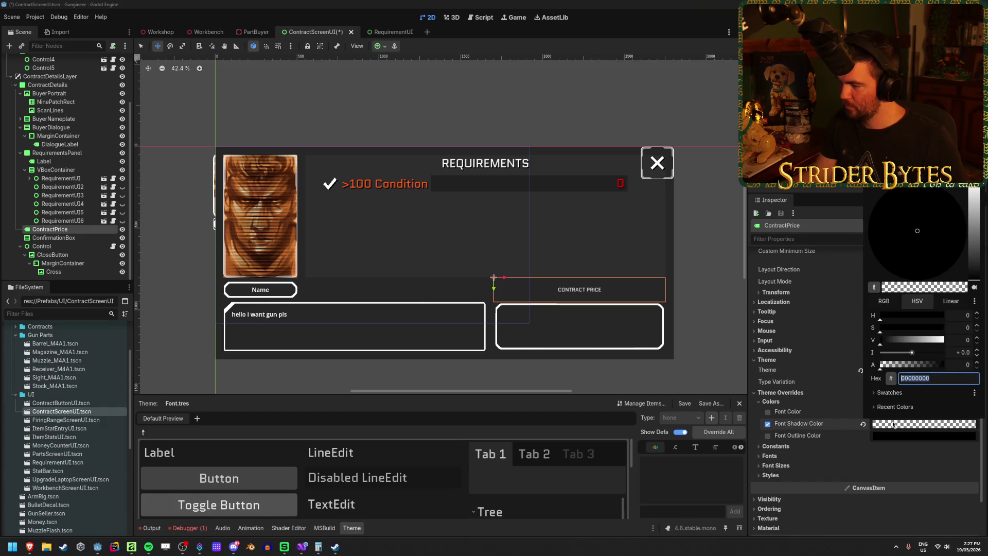
pyautogui.moveTo(890, 365); pyautogui.dragTo(955, 364)
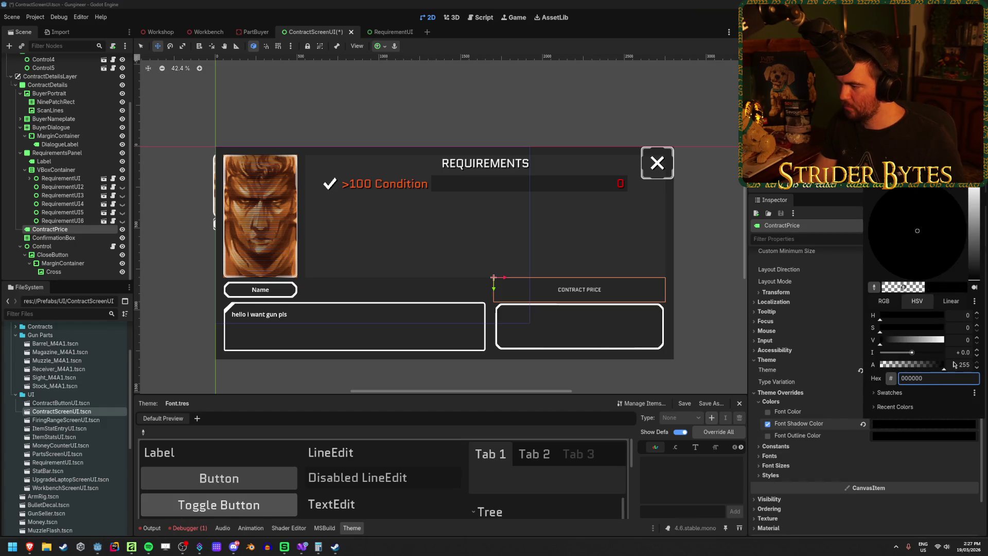
pyautogui.click(782, 462)
# Override the label's font size to 72
pyautogui.click(775, 465)
pyautogui.click(891, 477)
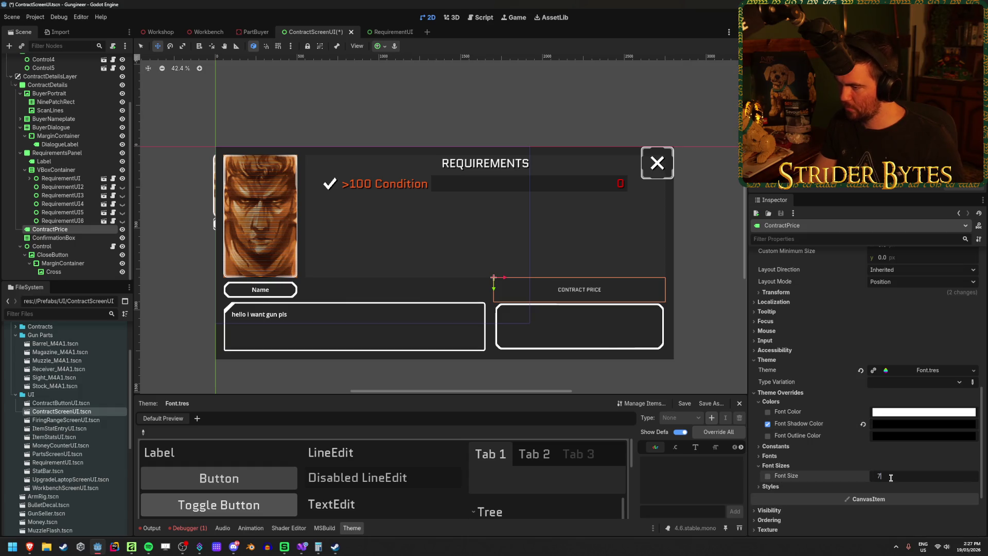
pyautogui.write('2')
pyautogui.press('Return')
# Set the shadow offset X and Y to 5 and save the scene
pyautogui.click(785, 456)
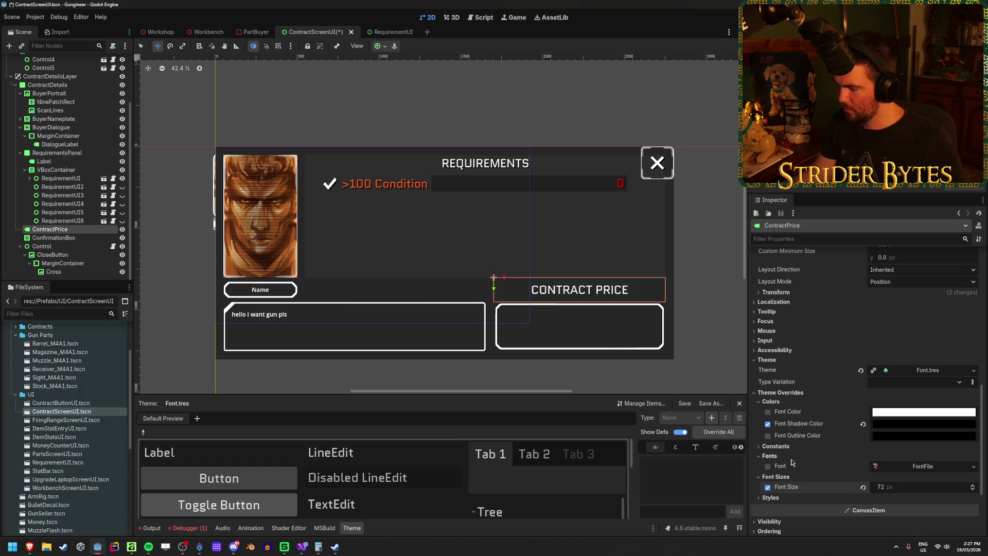
pyautogui.click(776, 446)
pyautogui.click(889, 480)
pyautogui.press('Tab')
pyautogui.write('5')
pyautogui.hotkey('ctrl', 's')
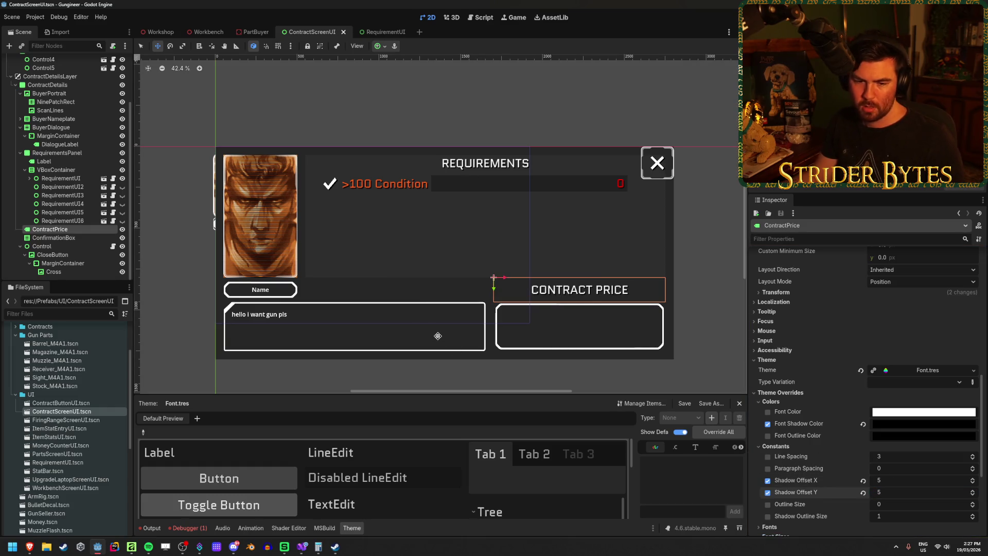
pyautogui.moveTo(418, 319); pyautogui.dragTo(429, 293)
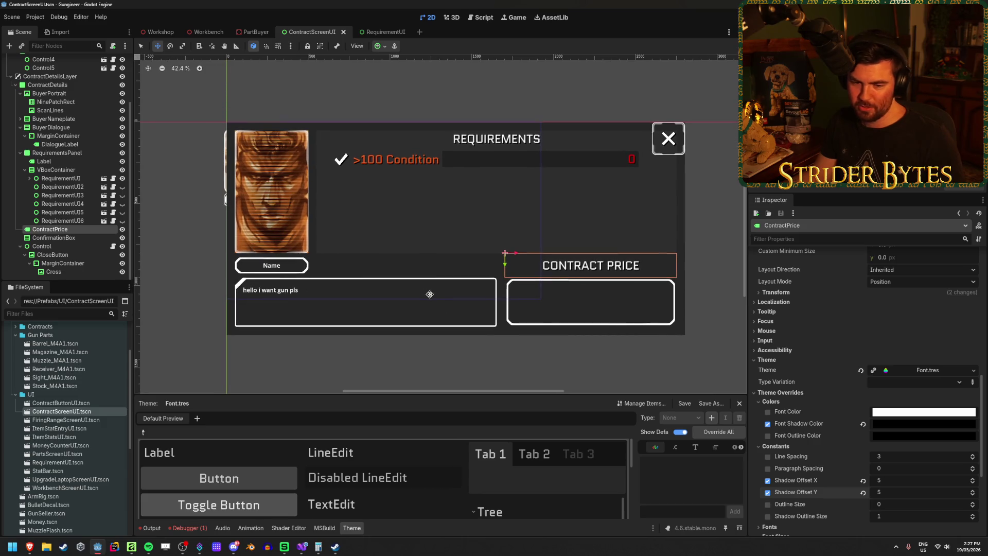
# Select the NameLabel node under BuyerNameplate
pyautogui.scroll(3, 361, 302)
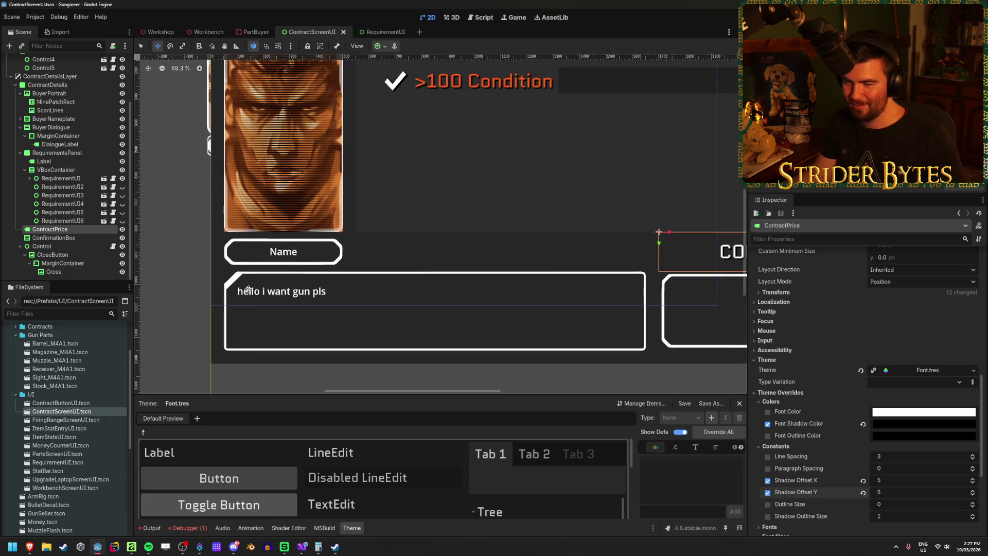
pyautogui.click(44, 246)
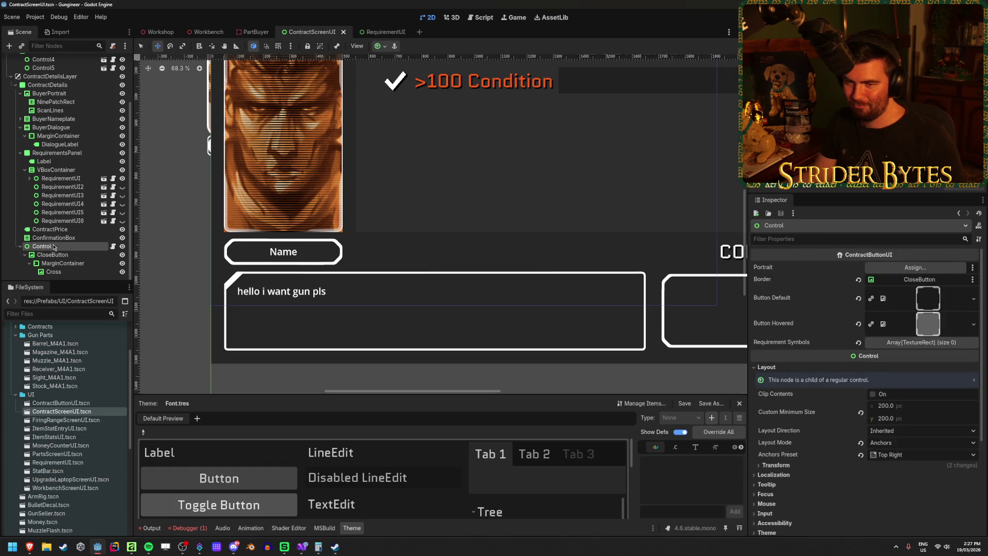
pyautogui.scroll(2, 49, 217)
pyautogui.click(52, 189)
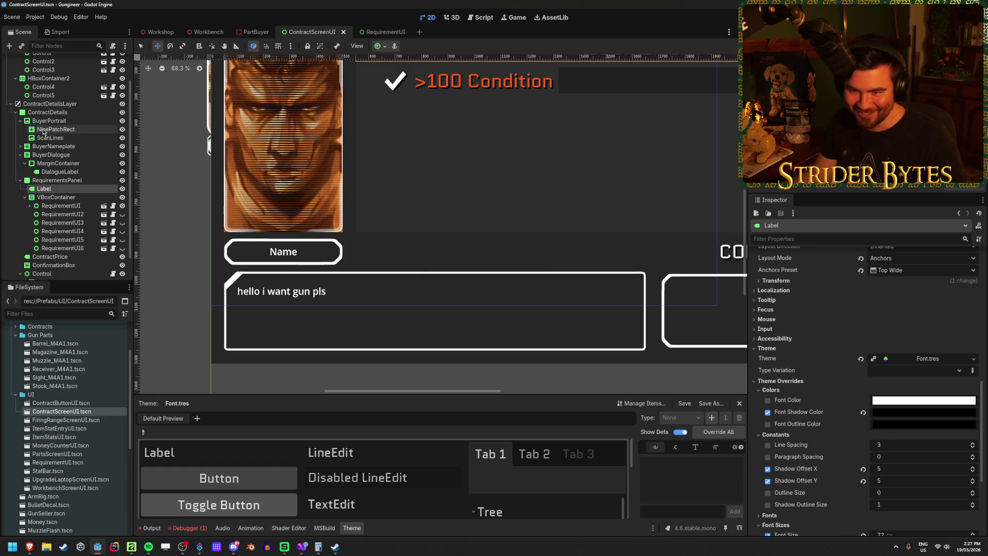
pyautogui.click(20, 146)
pyautogui.click(52, 155)
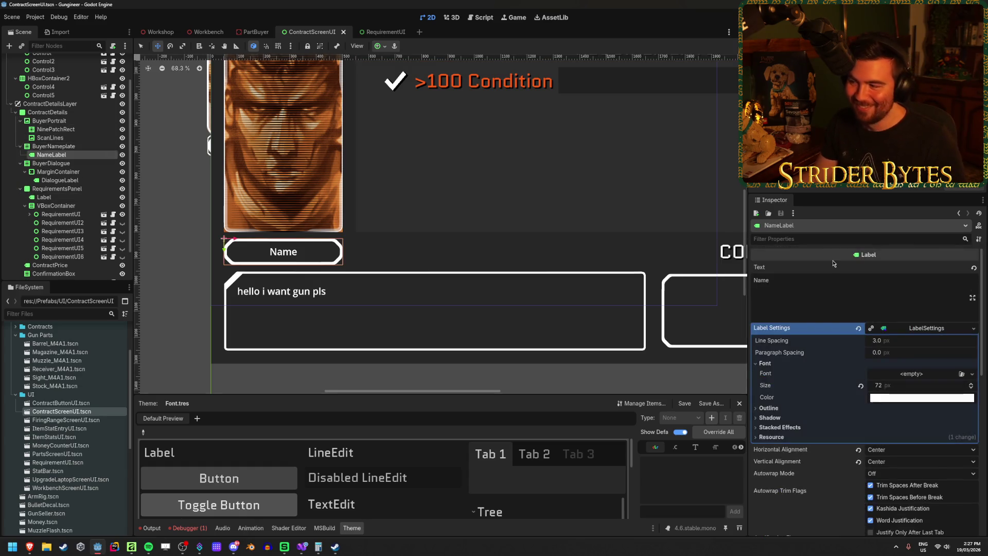
# Clear the Name label's Label Settings and assign Font.tres as its theme
pyautogui.click(858, 328)
pyautogui.scroll(-3, 856, 335)
pyautogui.click(779, 464)
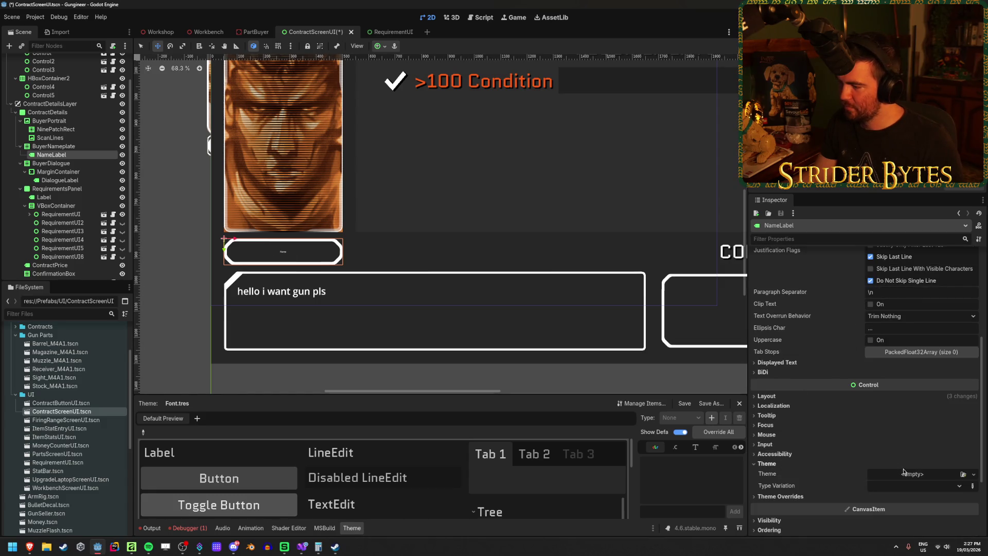
pyautogui.click(958, 476)
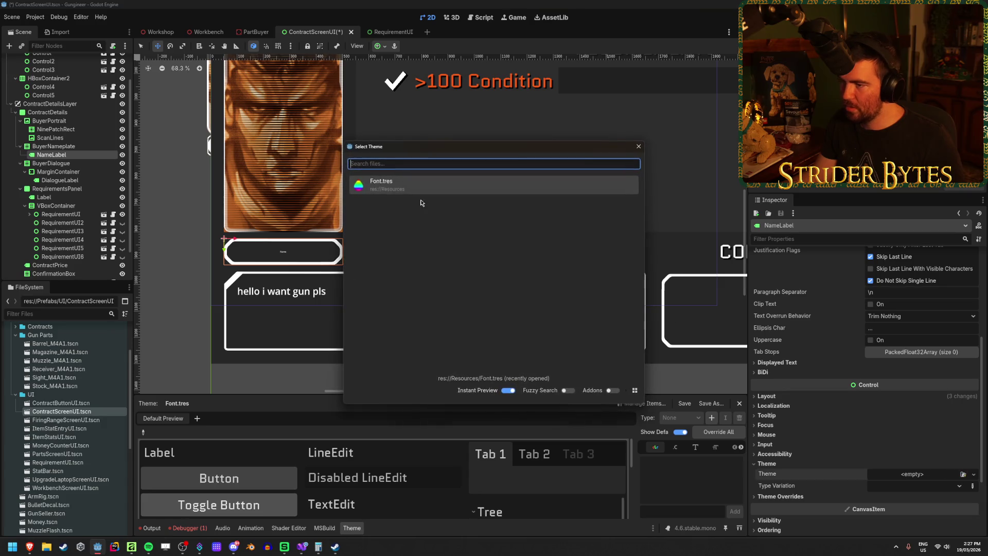
pyautogui.doubleClick(395, 184)
# Override the font shadow colour to opaque black 000000
pyautogui.scroll(-2, 873, 463)
pyautogui.click(802, 461)
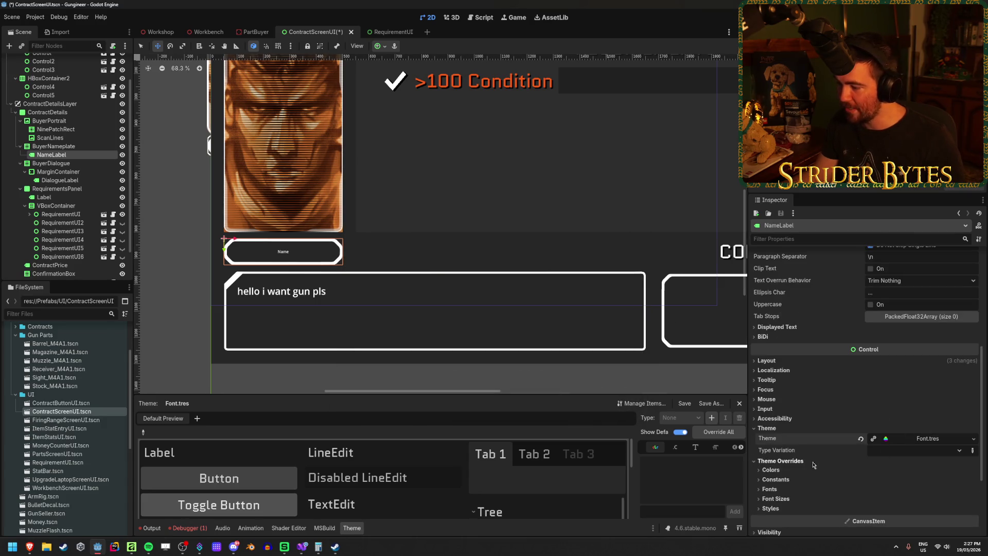
pyautogui.click(798, 471)
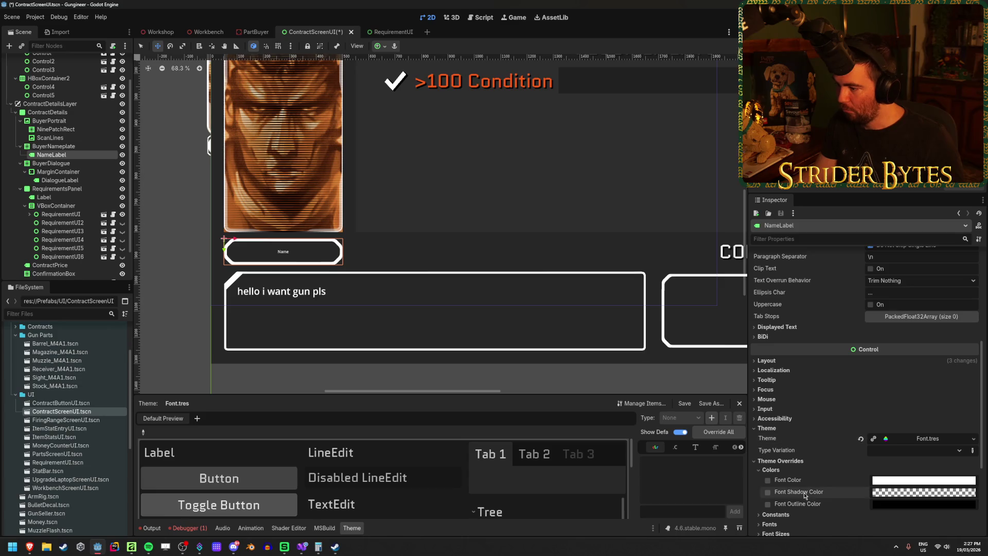
pyautogui.click(887, 489)
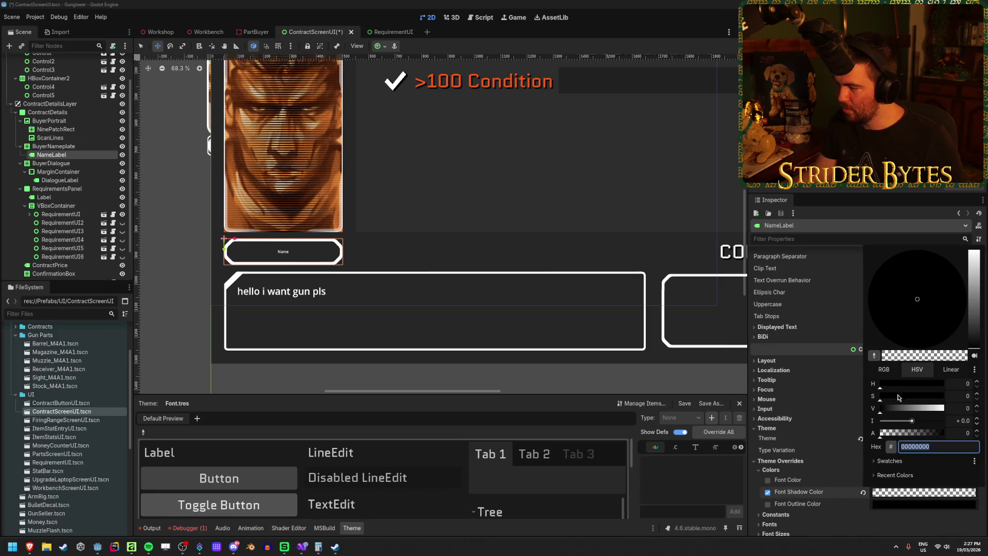
pyautogui.write('000000')
pyautogui.press('Return')
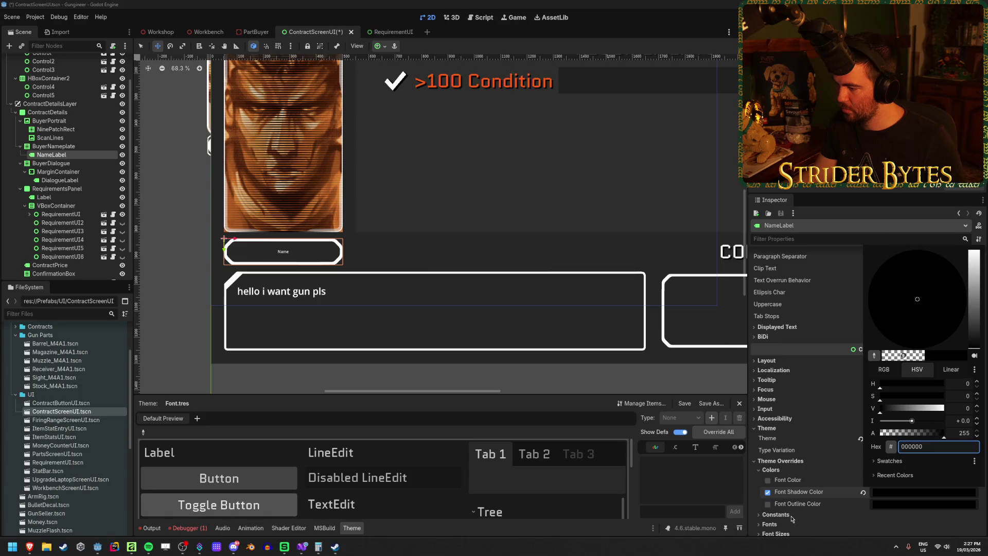
pyautogui.click(791, 519)
# Set the shadow offset X and Y to 5
pyautogui.scroll(-5, 806, 467)
pyautogui.click(788, 372)
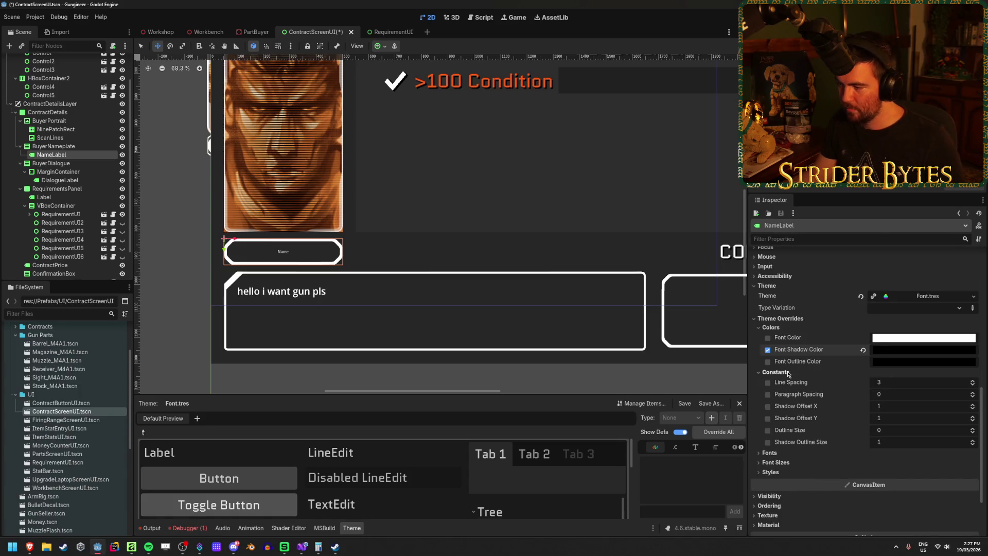
pyautogui.click(905, 405)
pyautogui.press('Tab')
pyautogui.write('5')
pyautogui.press('Tab')
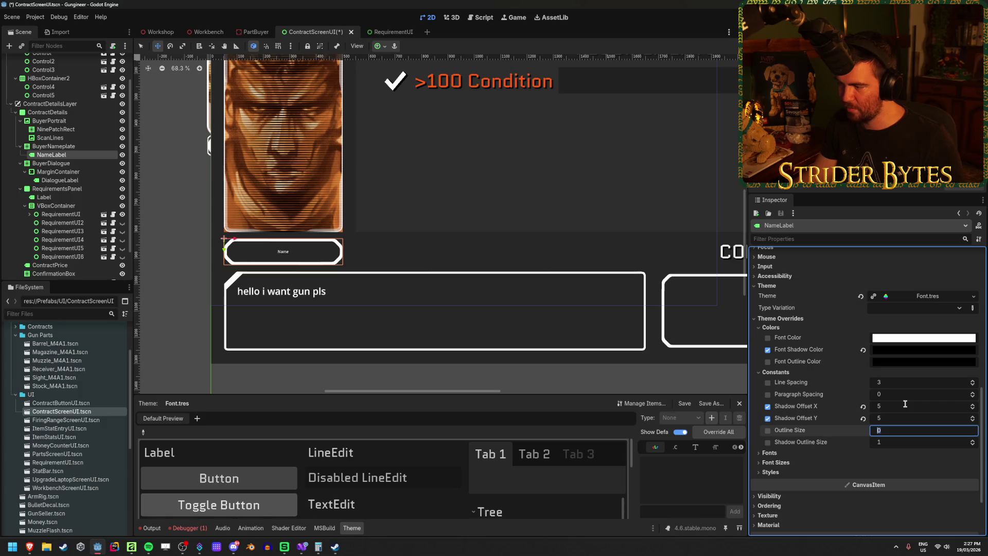
# Override the font size to 72 and save the scene
pyautogui.click(776, 462)
pyautogui.click(907, 472)
pyautogui.hotkey('ctrl', 's')
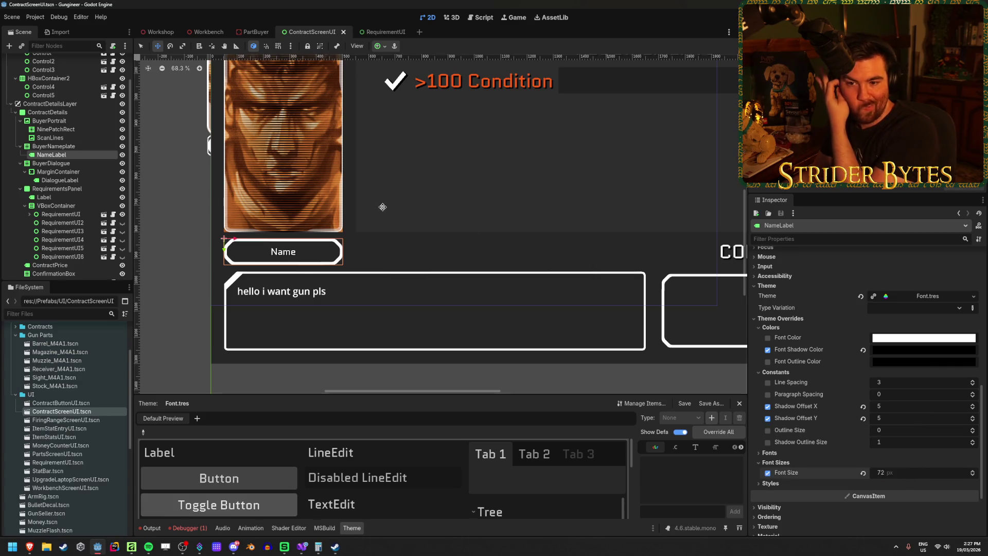
pyautogui.click(60, 180)
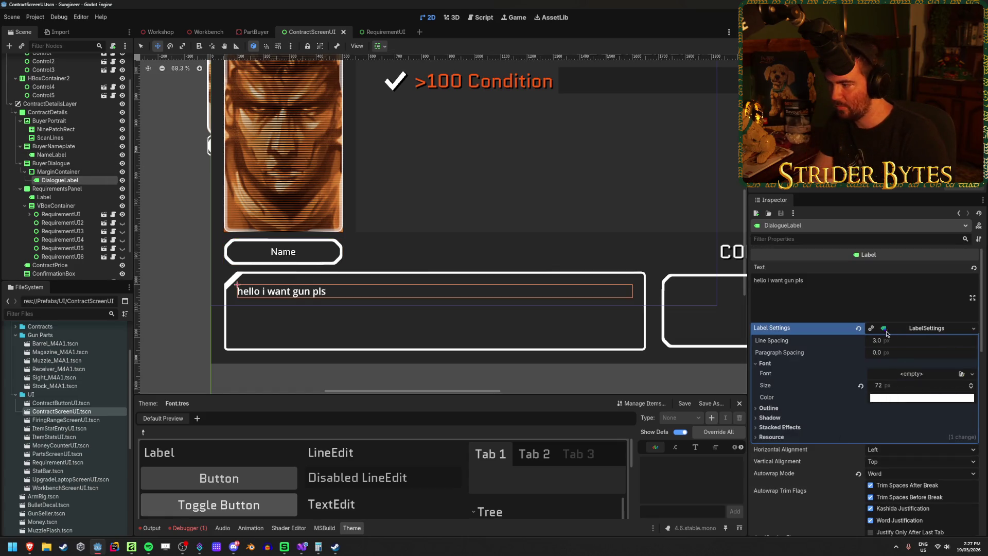
# Clear DialogueLabel's Label Settings and set Font.tres default font size to 72, then save
pyautogui.click(858, 328)
pyautogui.scroll(-8, 52, 476)
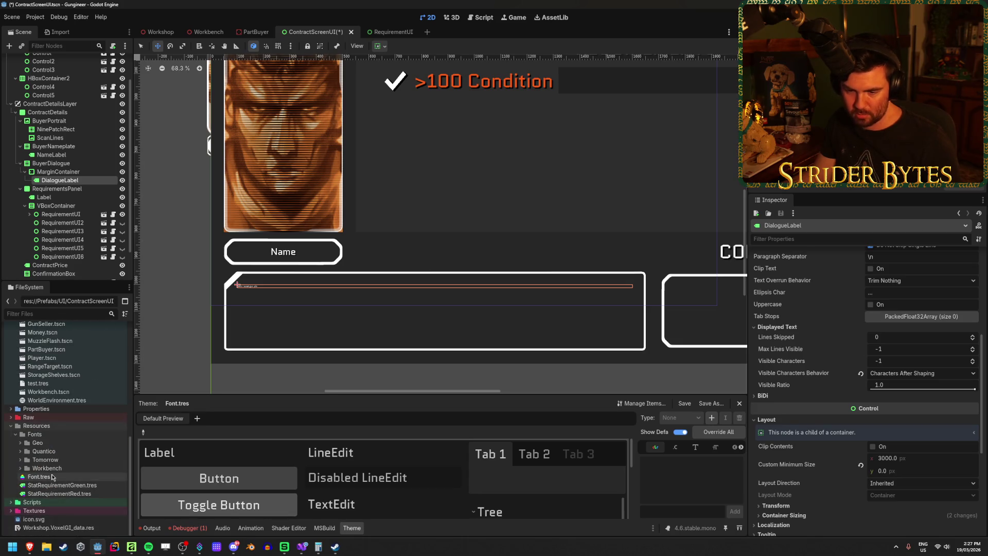
pyautogui.click(52, 476)
pyautogui.click(905, 306)
pyautogui.write('72')
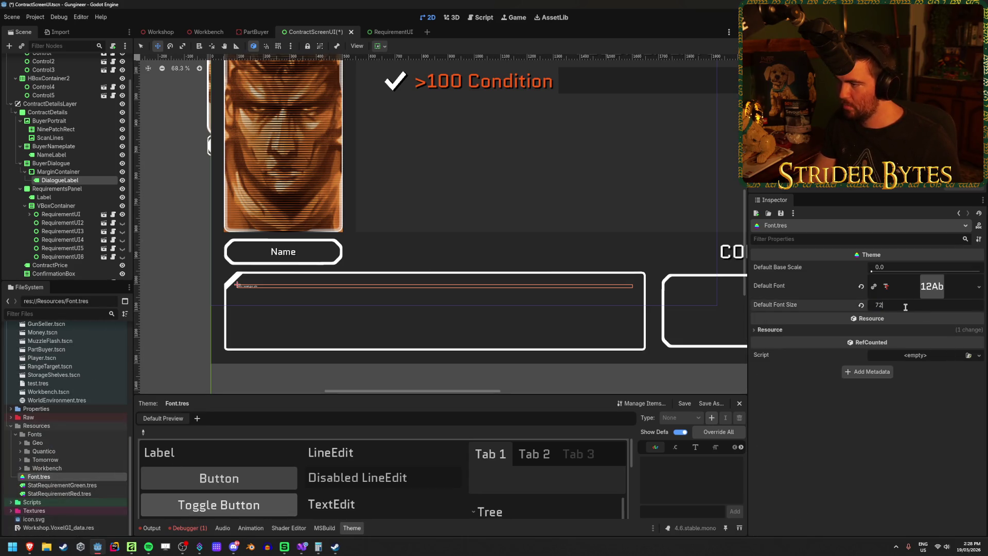
pyautogui.press('Return')
pyautogui.hotkey('ctrl', 's')
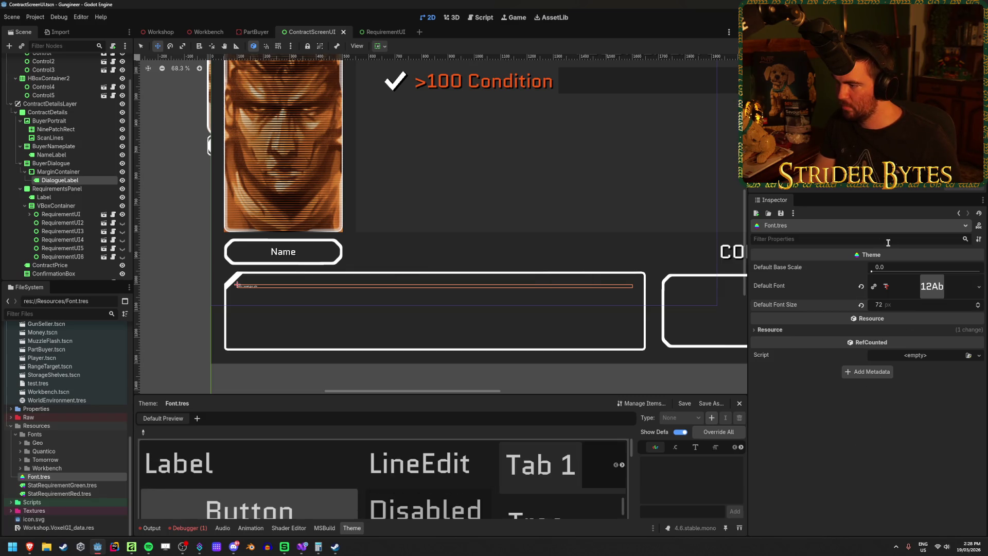
# Assign Font.tres as DialogueLabel's theme
pyautogui.click(72, 182)
pyautogui.scroll(5, 834, 356)
pyautogui.scroll(-10, 874, 335)
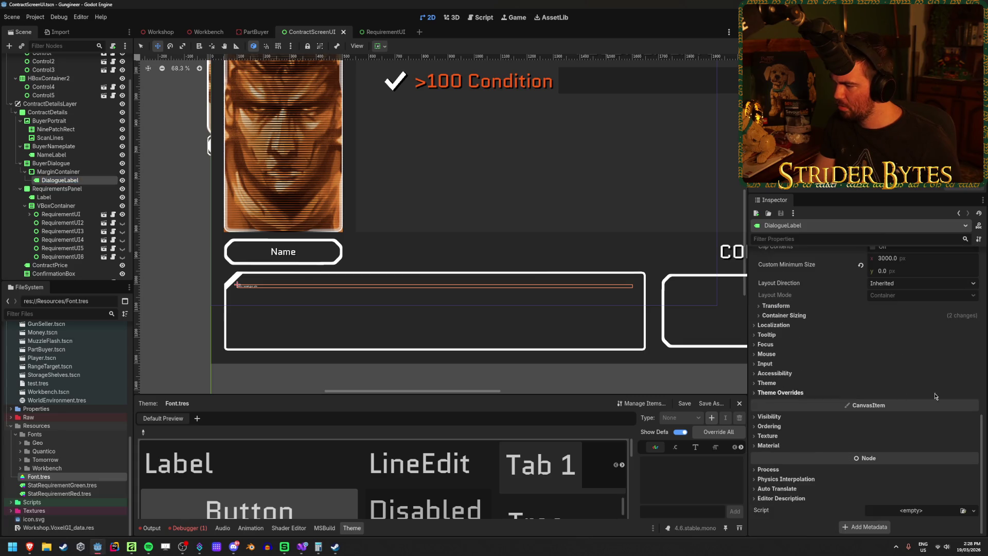
pyautogui.click(766, 384)
pyautogui.click(962, 394)
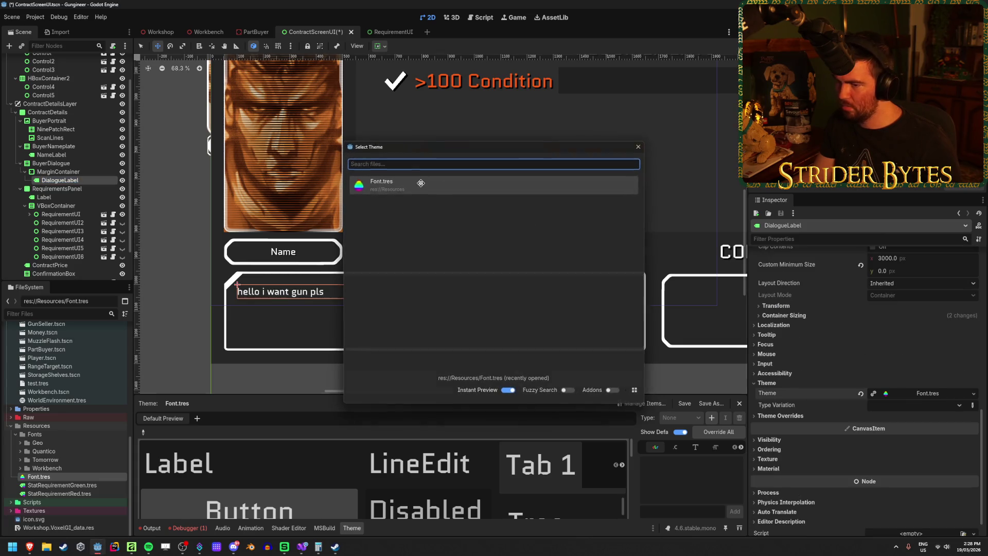
pyautogui.press('Return')
pyautogui.click(779, 392)
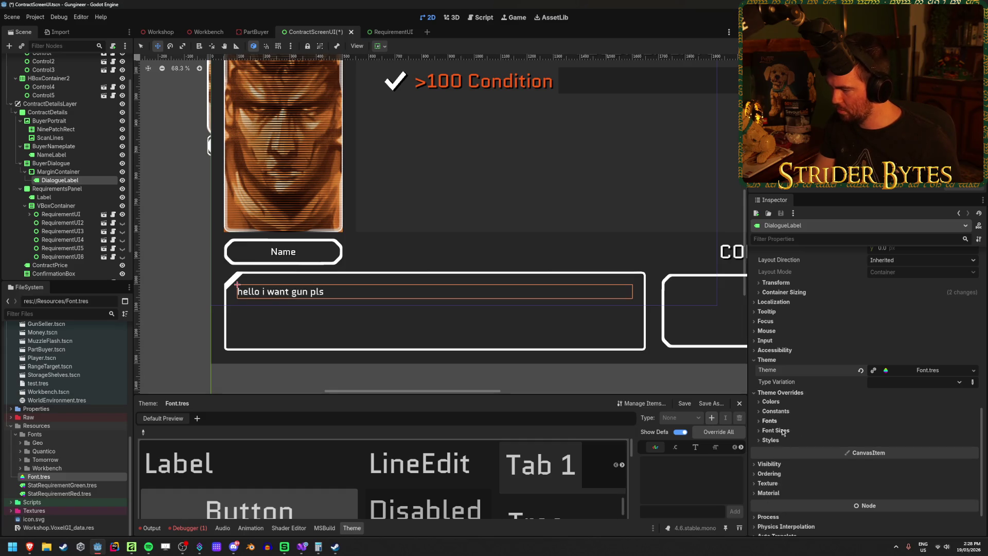
pyautogui.click(777, 431)
pyautogui.click(901, 440)
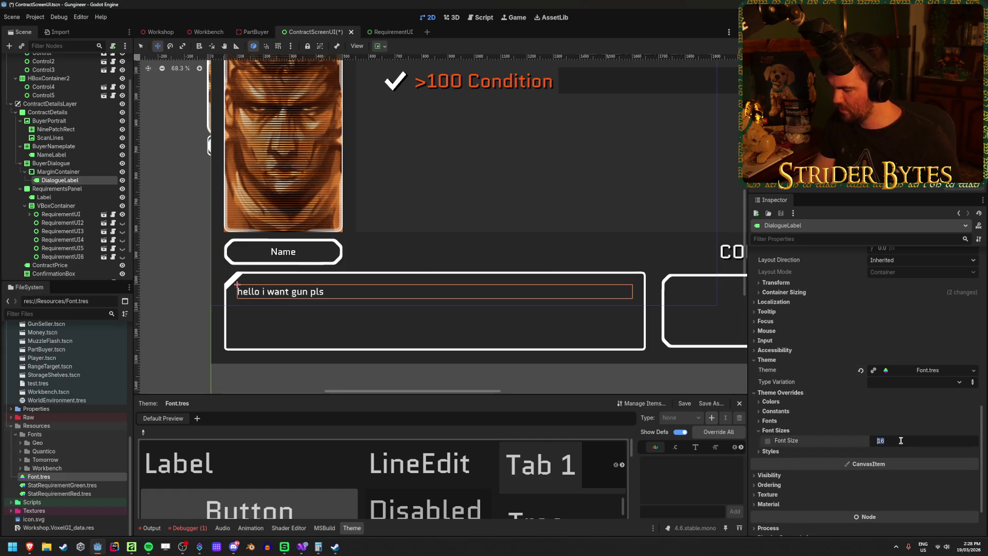
pyautogui.click(777, 430)
# Give DialogueLabel an opaque black font shadow with offset 5 and save
pyautogui.click(770, 402)
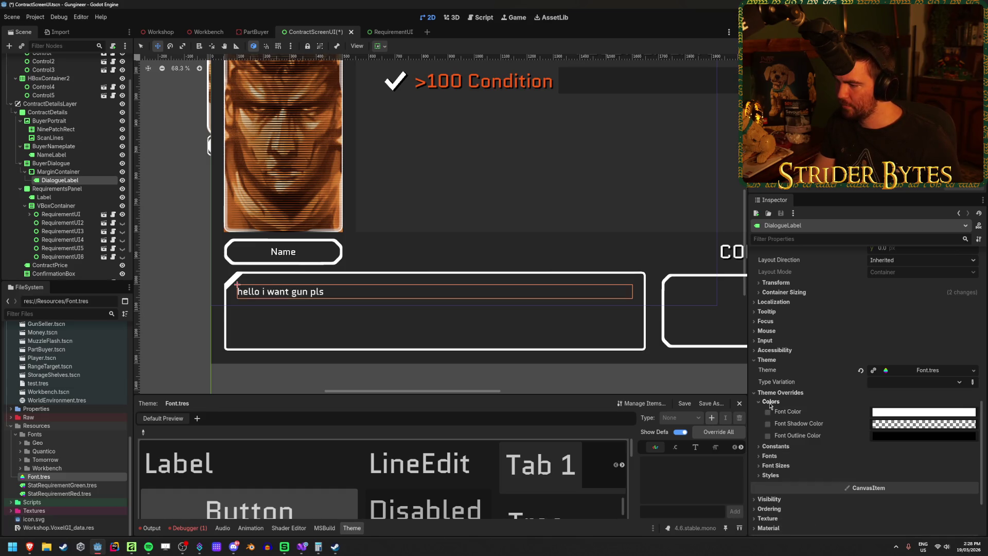
pyautogui.click(890, 426)
pyautogui.moveTo(926, 287); pyautogui.dragTo(968, 287)
pyautogui.click(798, 460)
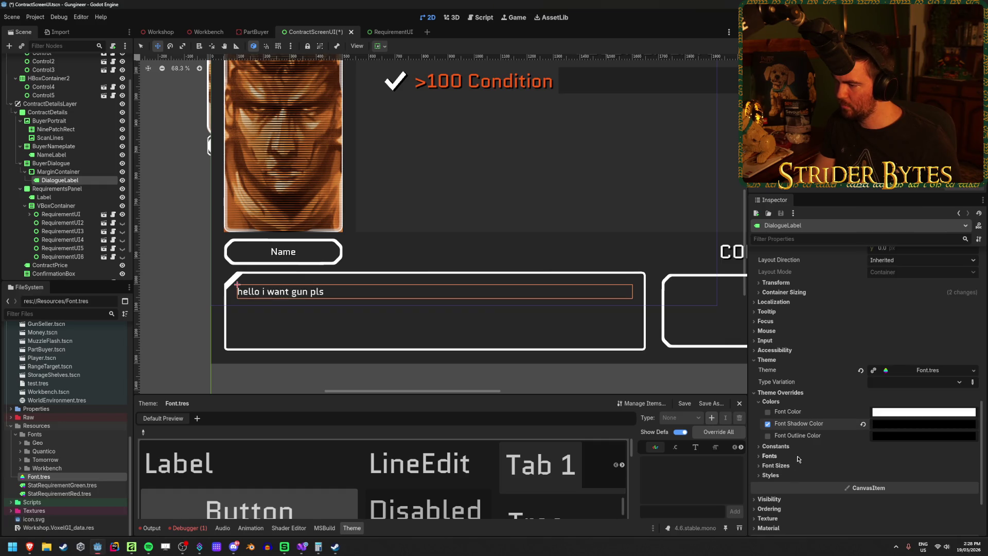
pyautogui.click(788, 446)
pyautogui.write('5')
pyautogui.press('Tab')
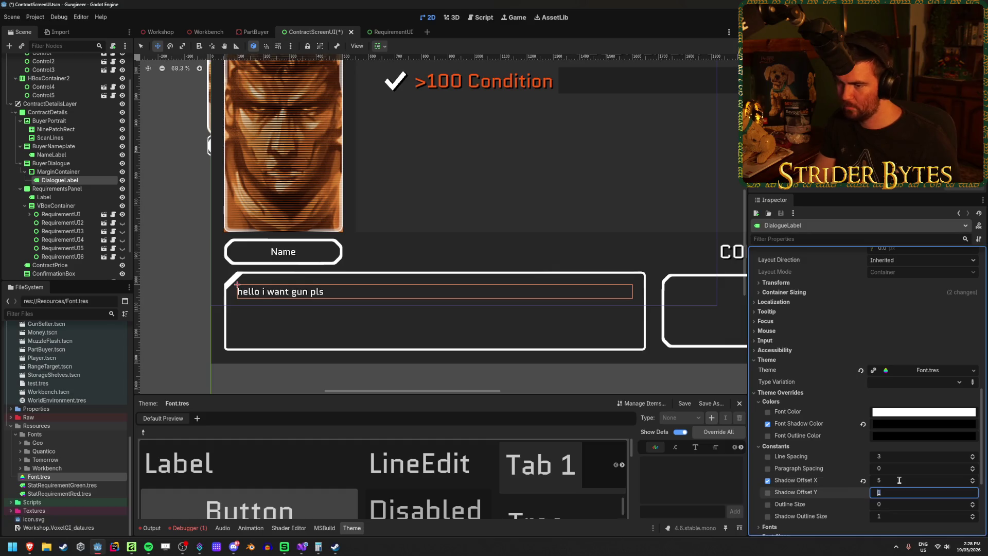
pyautogui.hotkey('ctrl', 's')
# Review DialogueLabel's inspector and collapse its theme sections
pyautogui.scroll(2, 309, 331)
pyautogui.scroll(-4, 316, 287)
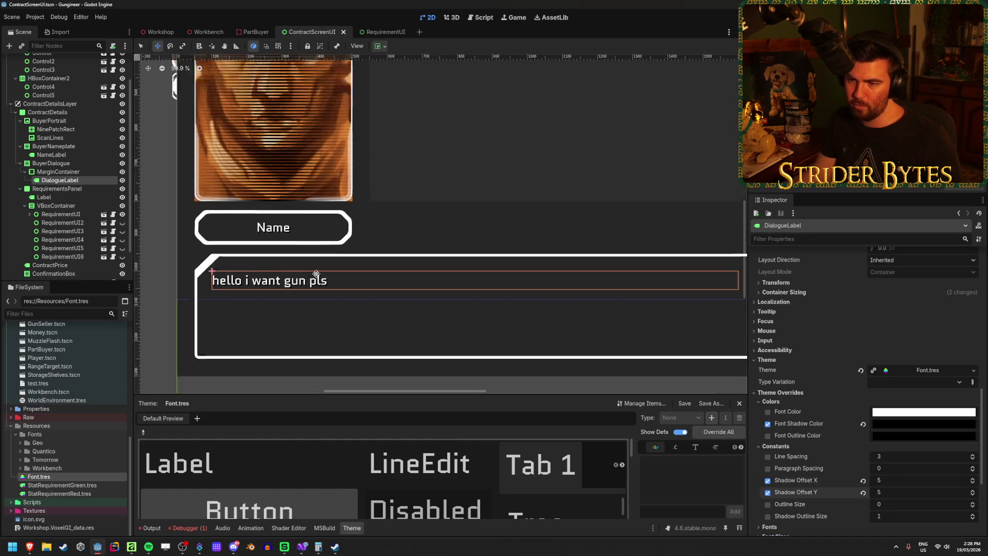
pyautogui.scroll(-1, 308, 247)
pyautogui.scroll(2, 258, 272)
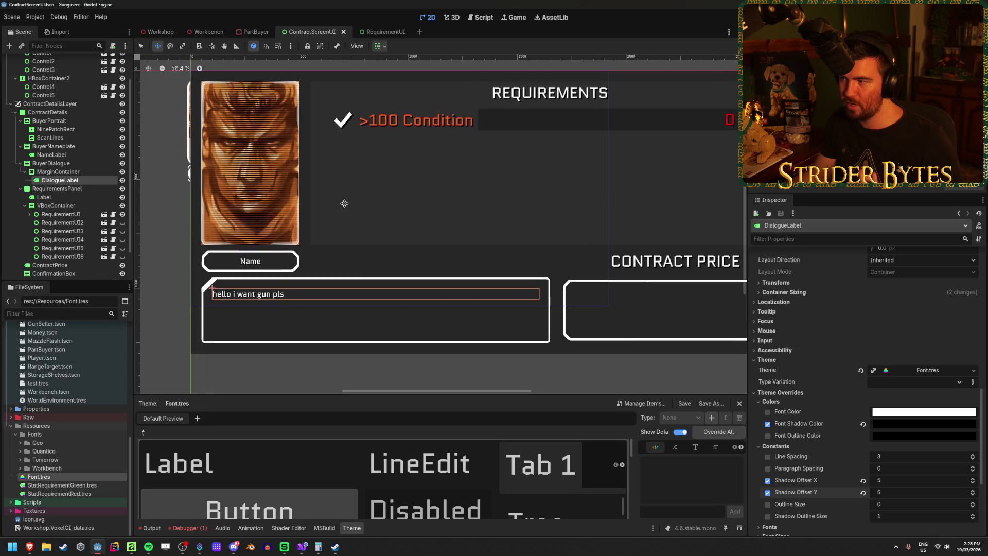
pyautogui.scroll(-3, 242, 283)
pyautogui.scroll(3, 236, 286)
pyautogui.scroll(4, 236, 286)
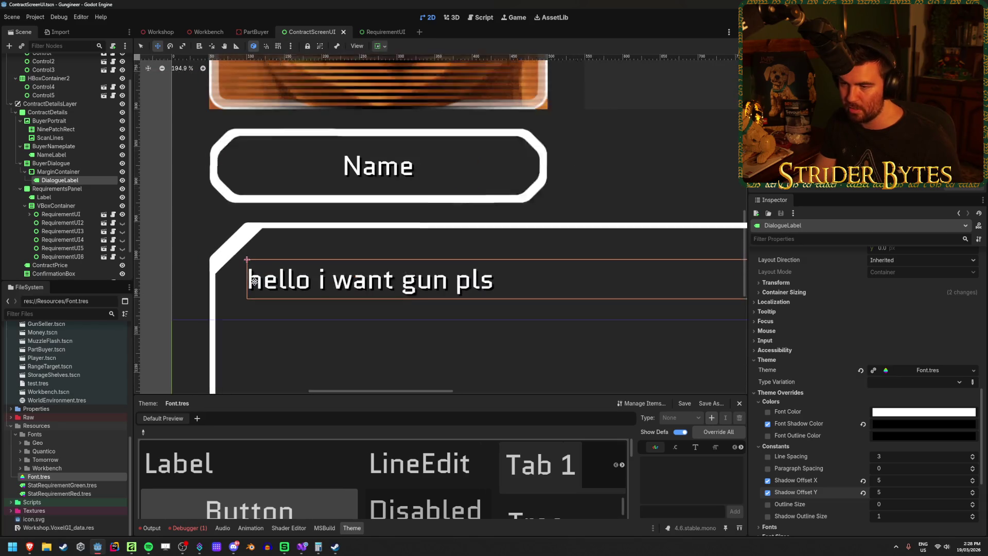
pyautogui.scroll(-2, 382, 263)
pyautogui.scroll(-3, 383, 263)
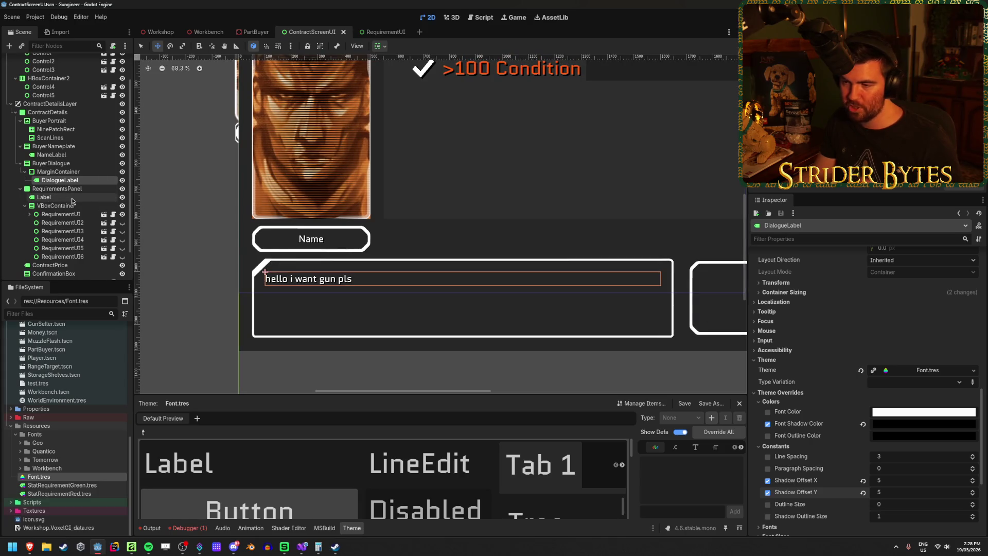
pyautogui.scroll(-1, 227, 206)
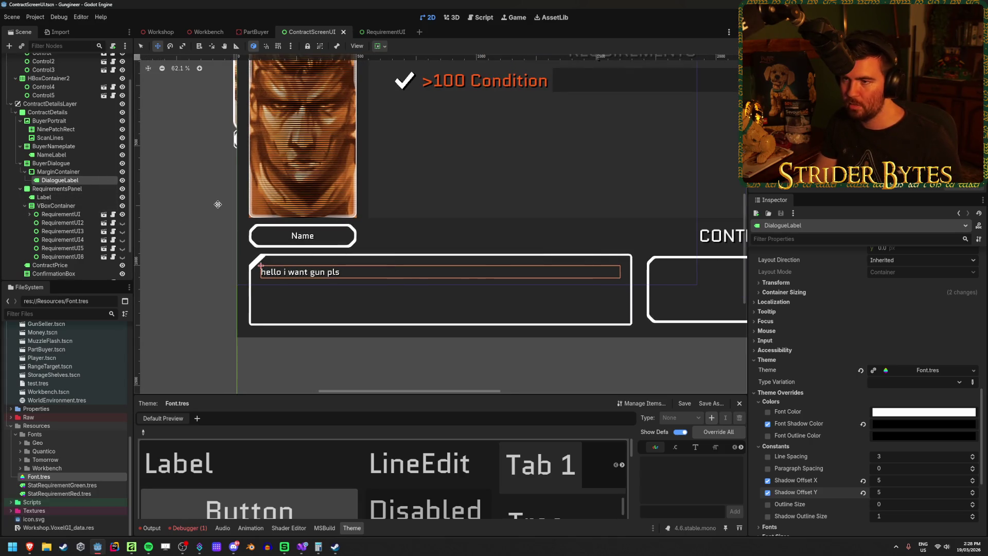
pyautogui.scroll(-1, 228, 217)
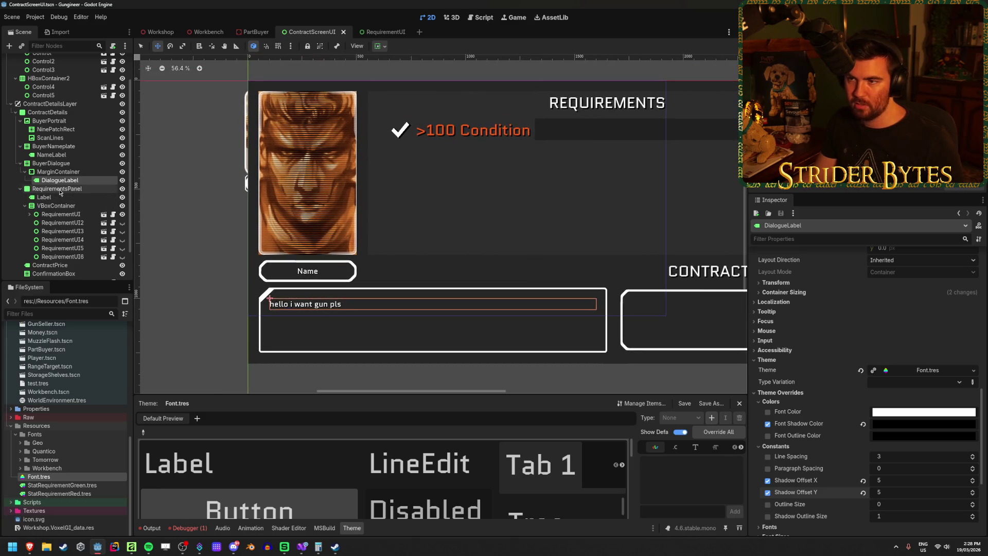
pyautogui.scroll(8, 84, 422)
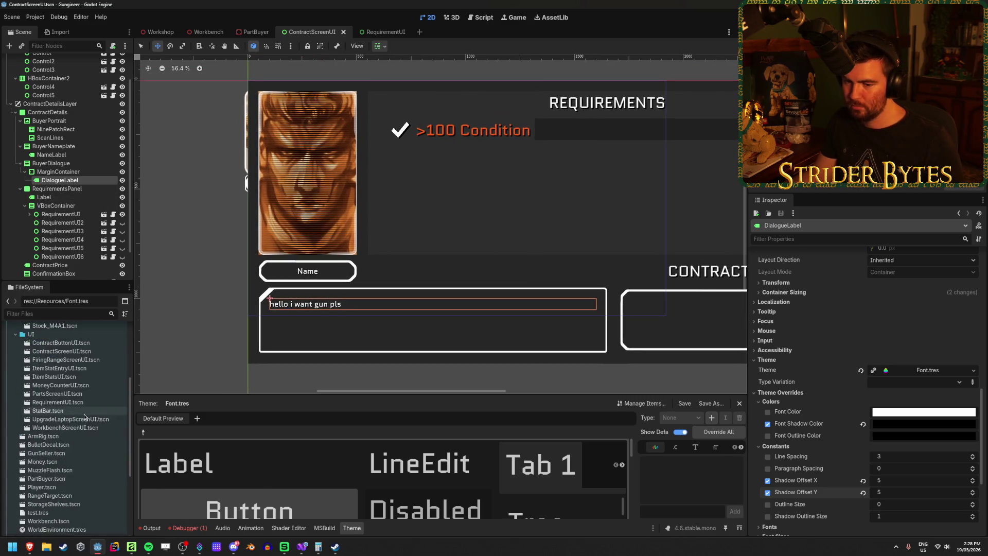
pyautogui.scroll(-8, 82, 427)
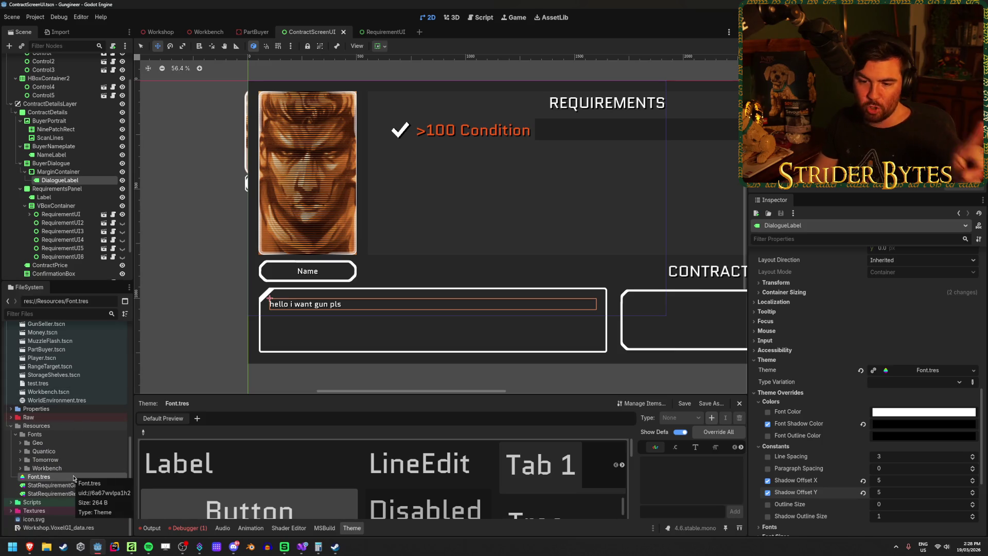
pyautogui.scroll(10, 88, 406)
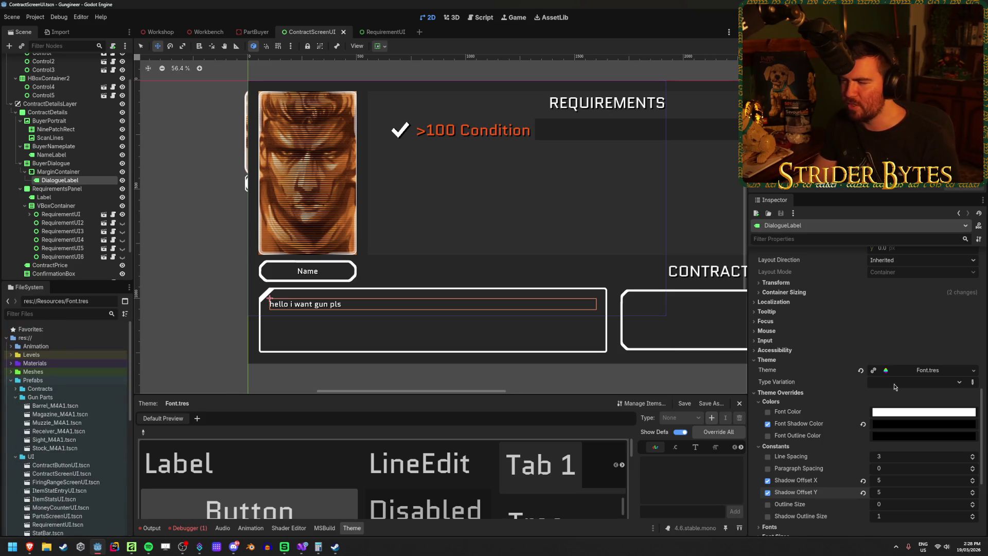
pyautogui.click(780, 392)
pyautogui.click(770, 360)
pyautogui.scroll(10, 811, 389)
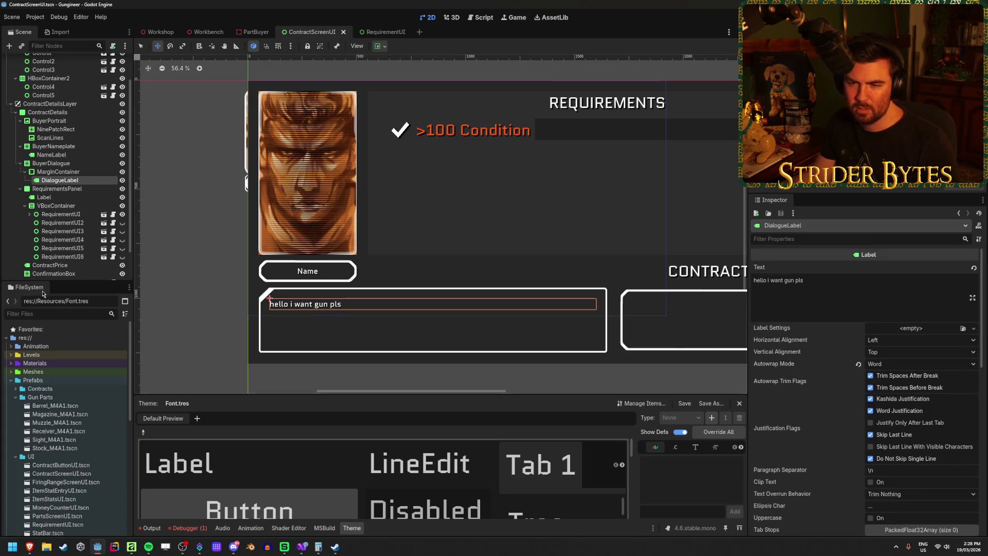
# Hide ContractDetails to reveal the portrait grid and open the MoneyCounterUI scene
pyautogui.click(122, 113)
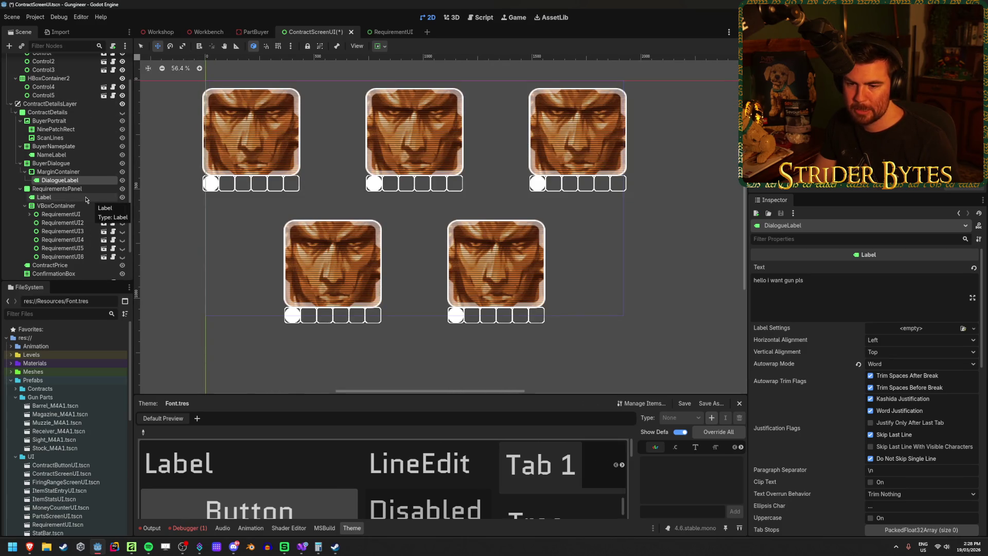
pyautogui.scroll(-3, 90, 376)
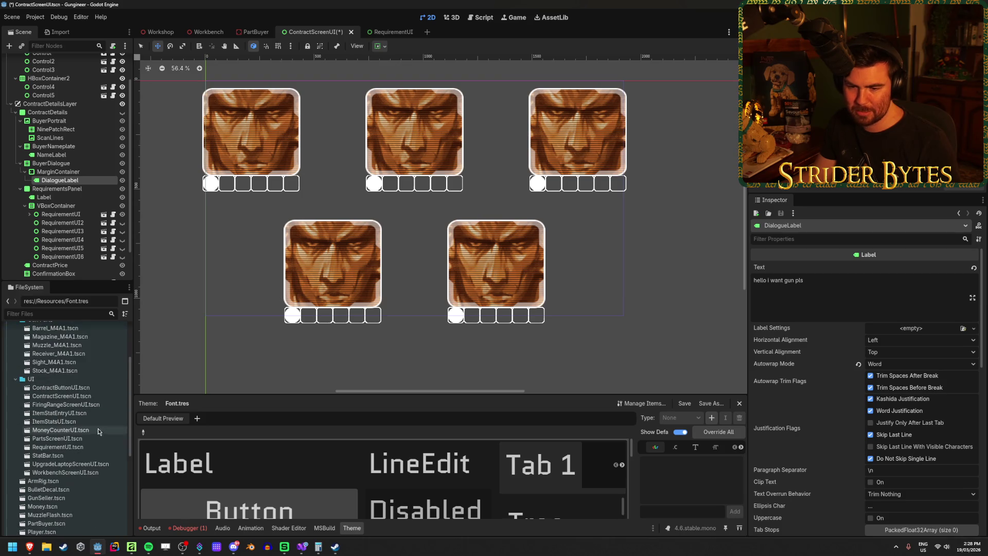
pyautogui.doubleClick(76, 432)
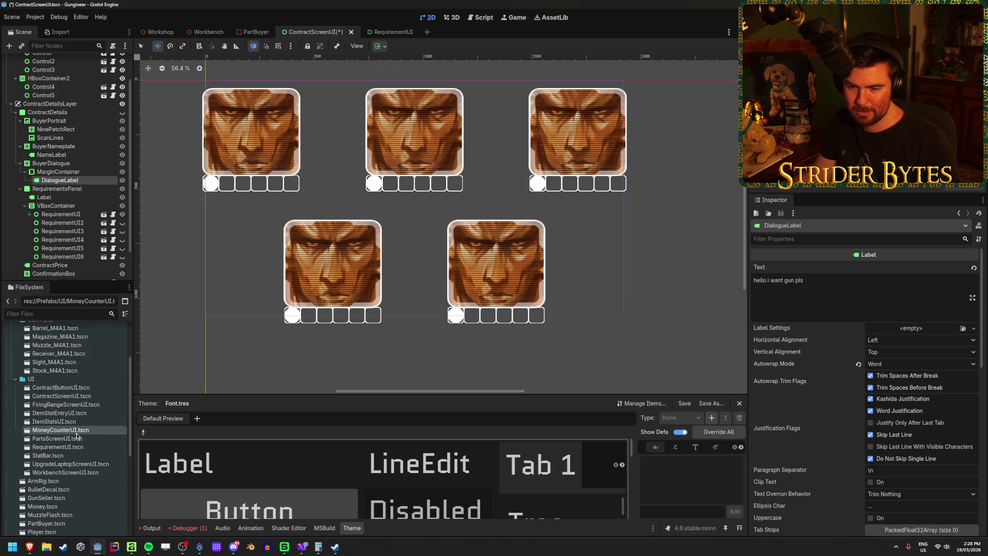
# Clear the DollarSign label's LabelSettings and load Font.tres as its theme
pyautogui.click(54, 88)
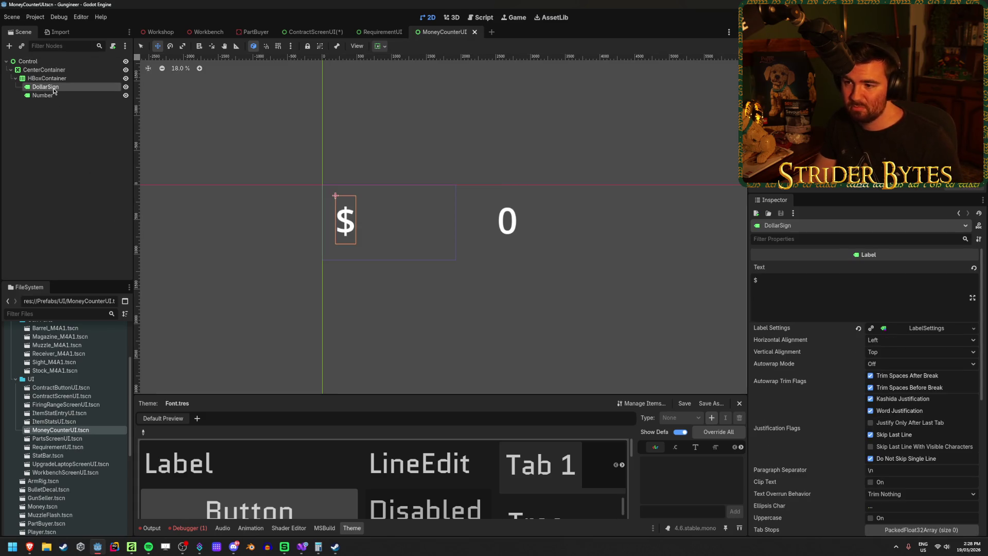
pyautogui.click(922, 328)
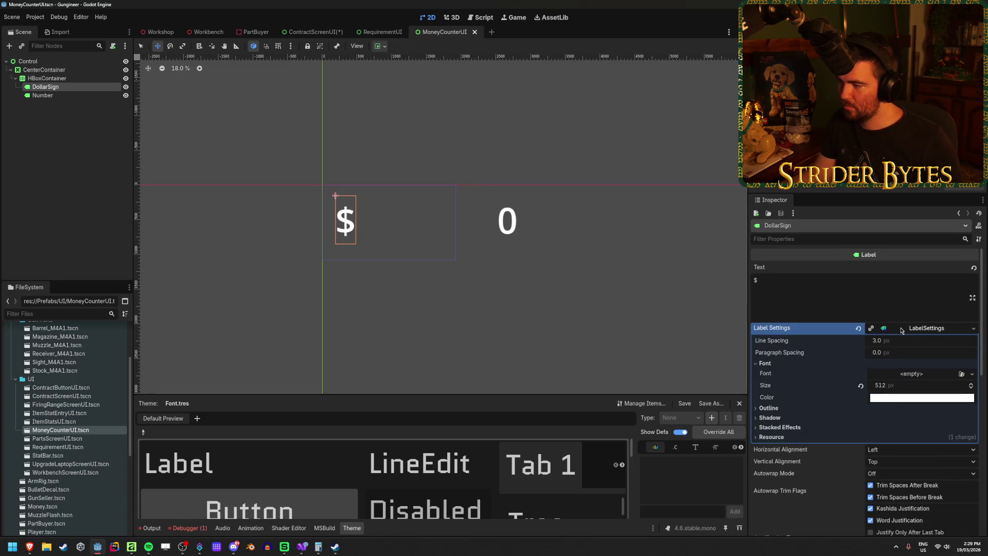
pyautogui.click(858, 327)
pyautogui.scroll(-5, 857, 363)
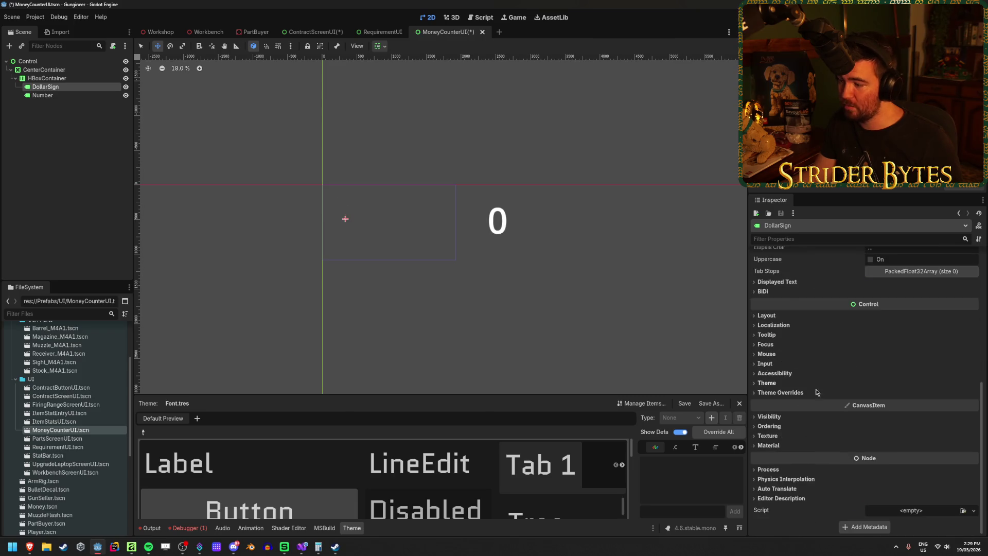
pyautogui.click(766, 383)
pyautogui.click(963, 393)
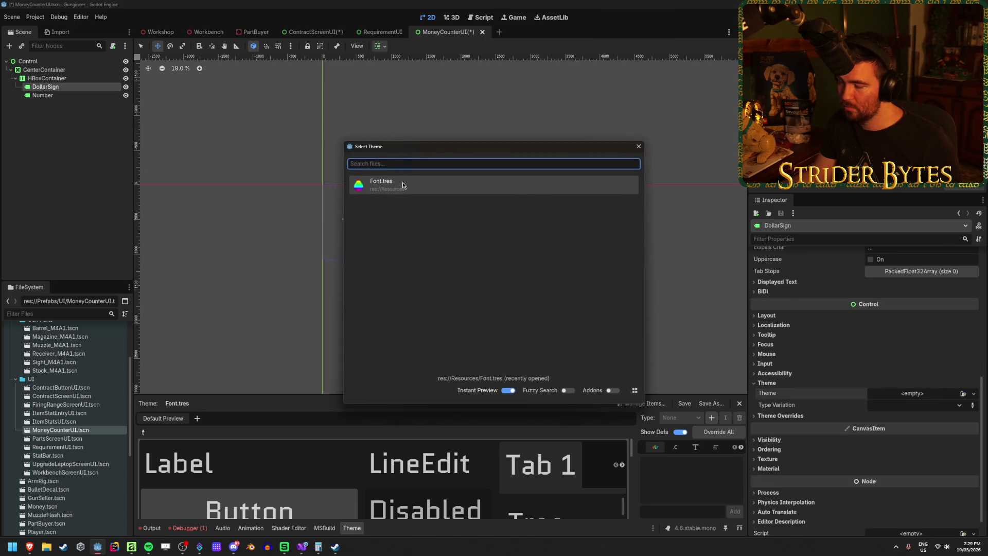
pyautogui.press('Return')
# Override the DollarSign label's font size to 512
pyautogui.click(780, 416)
pyautogui.click(776, 454)
pyautogui.click(899, 465)
pyautogui.press('Return')
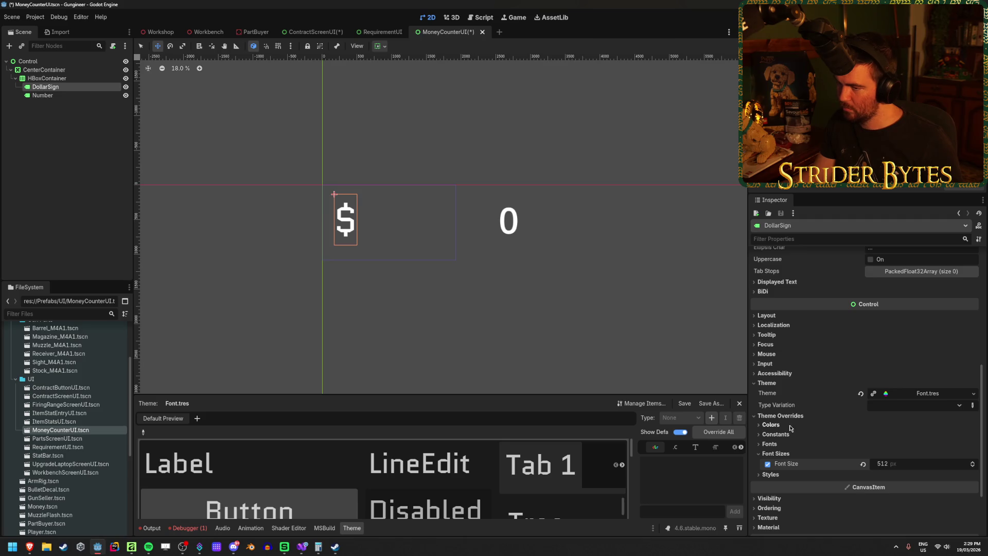
# Enable a fully opaque black font shadow colour override
pyautogui.click(771, 425)
pyautogui.click(767, 447)
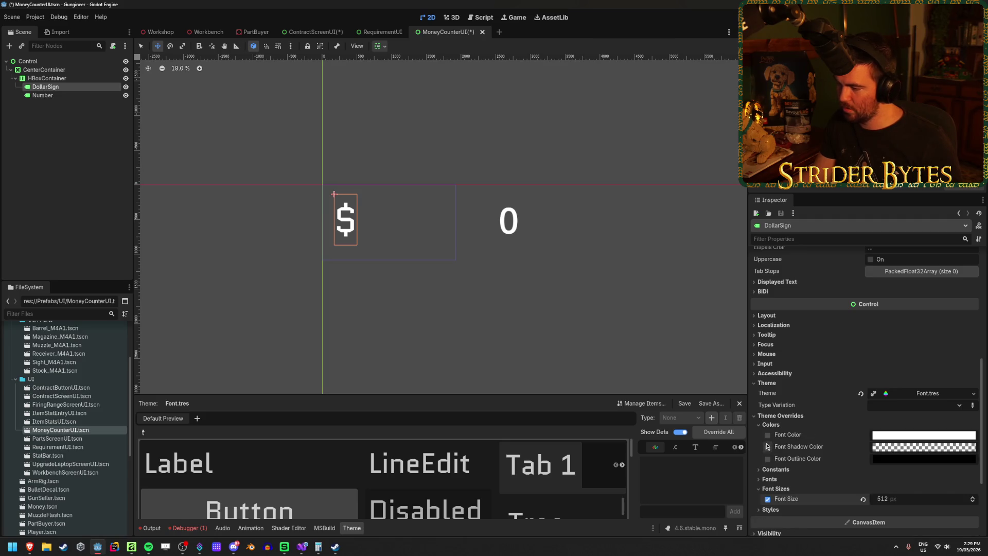
pyautogui.click(924, 446)
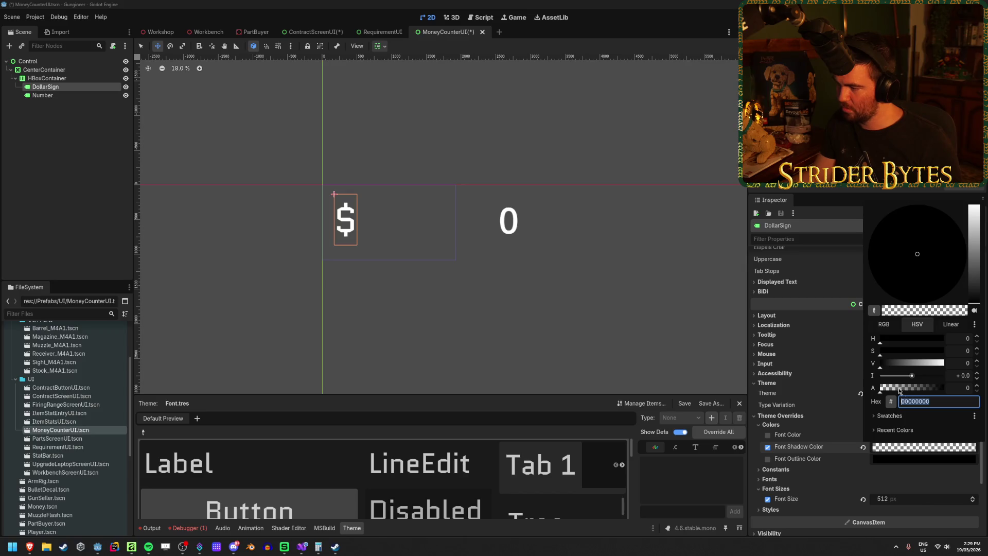
pyautogui.moveTo(900, 392); pyautogui.dragTo(984, 386)
pyautogui.click(786, 474)
pyautogui.click(789, 473)
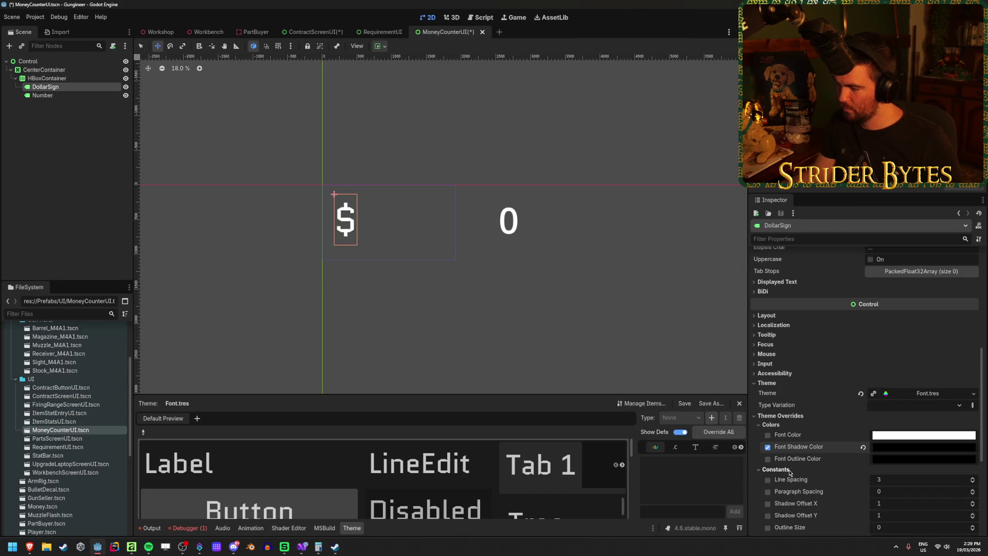
# Set the shadow X offset to 5 and save the scene
pyautogui.click(898, 505)
pyautogui.write('5')
pyautogui.press('Tab')
pyautogui.write('5')
pyautogui.press('Return')
pyautogui.hotkey('ctrl', 's')
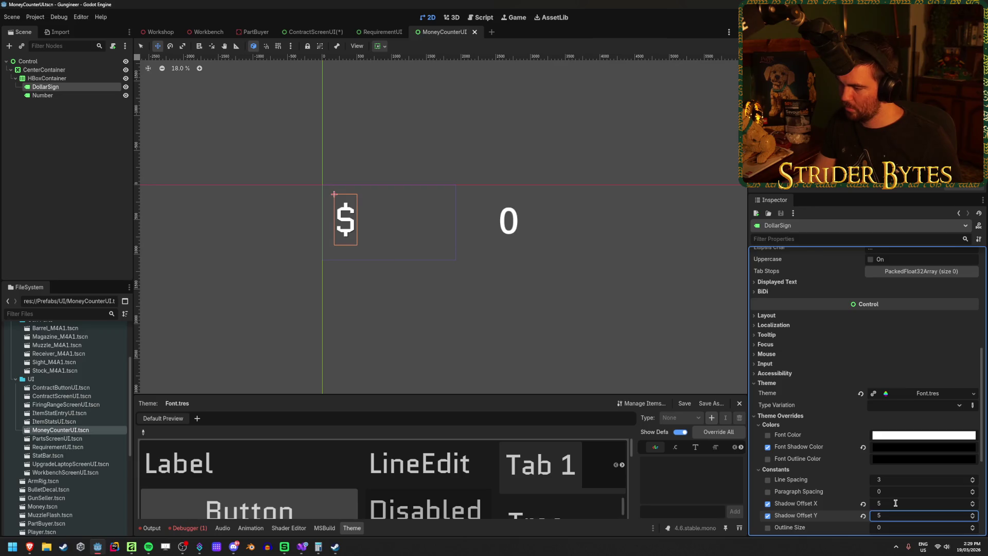
# Increase the shadow offset to 15 horizontally and 15 vertically
pyautogui.scroll(-3, 824, 447)
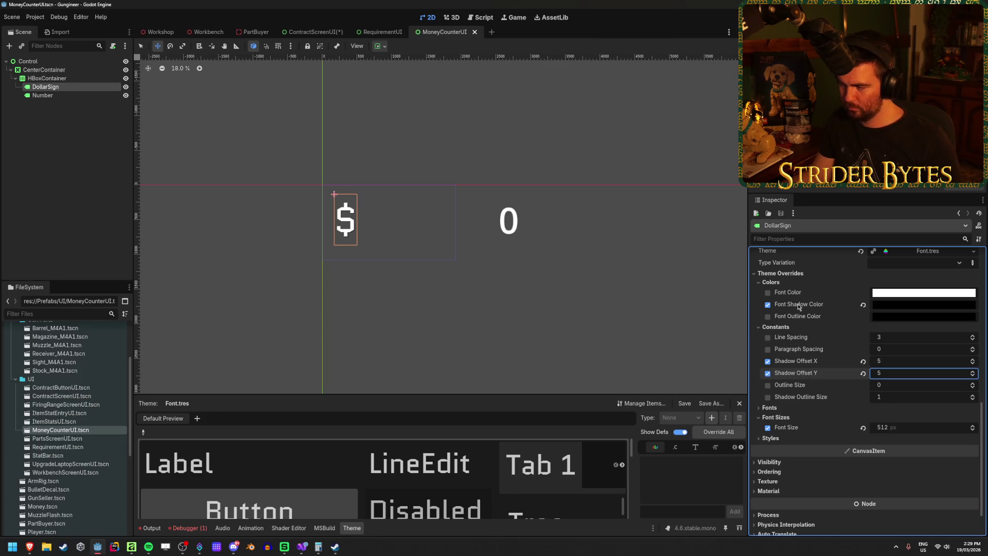
pyautogui.scroll(3, 786, 452)
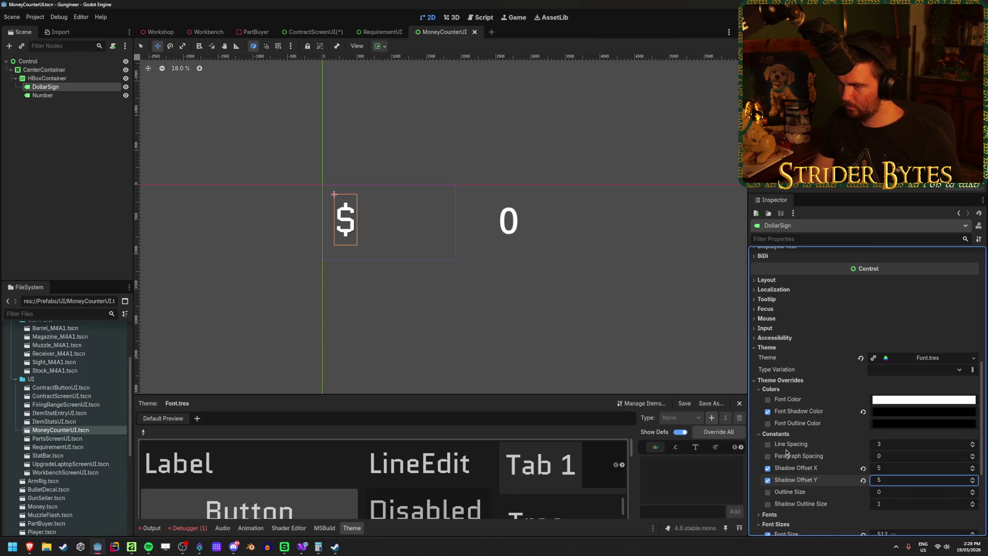
pyautogui.scroll(-2, 786, 452)
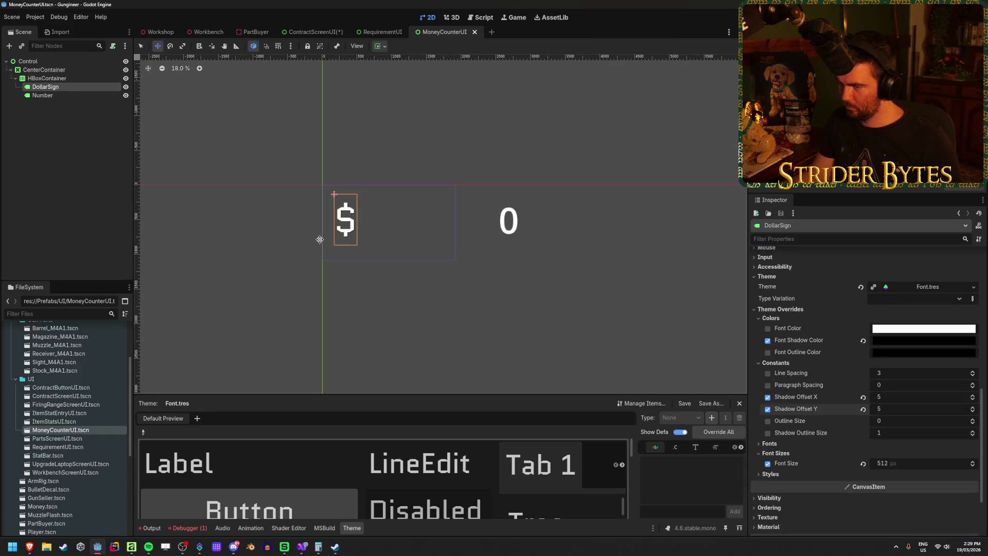
pyautogui.scroll(11, 336, 210)
pyautogui.scroll(-3, 436, 292)
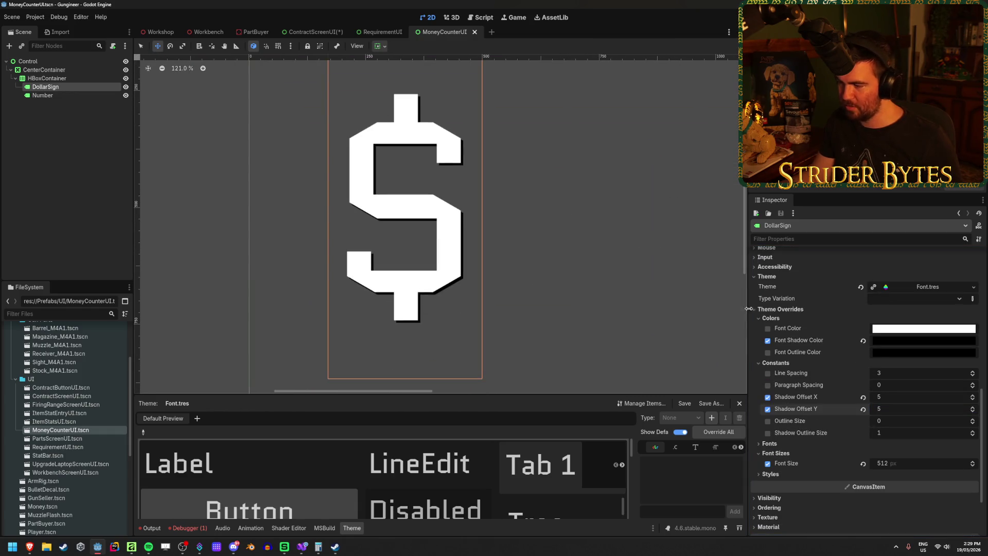
pyautogui.moveTo(884, 400); pyautogui.dragTo(913, 409)
pyautogui.click(891, 397)
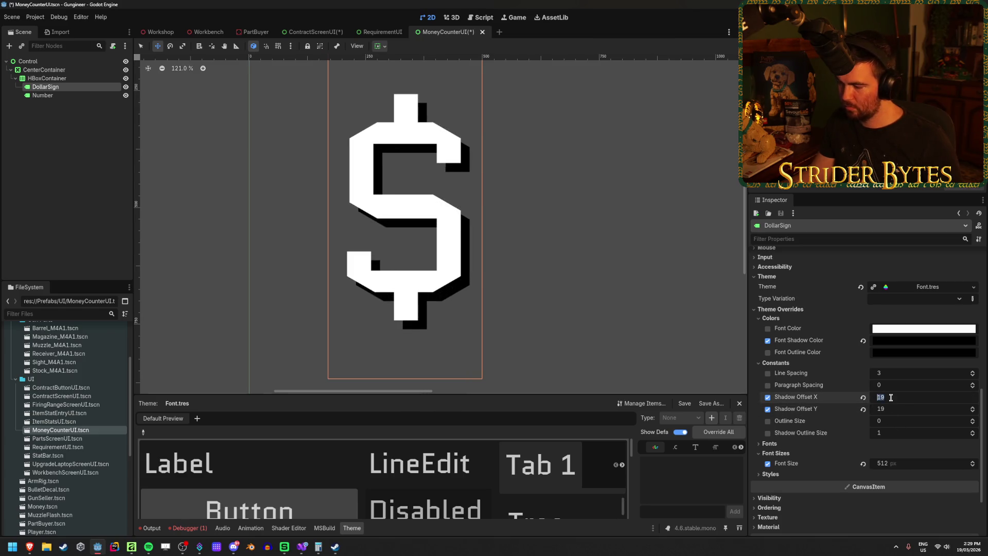
pyautogui.write('15')
pyautogui.press('Tab')
pyautogui.write('15')
pyautogui.press('Return')
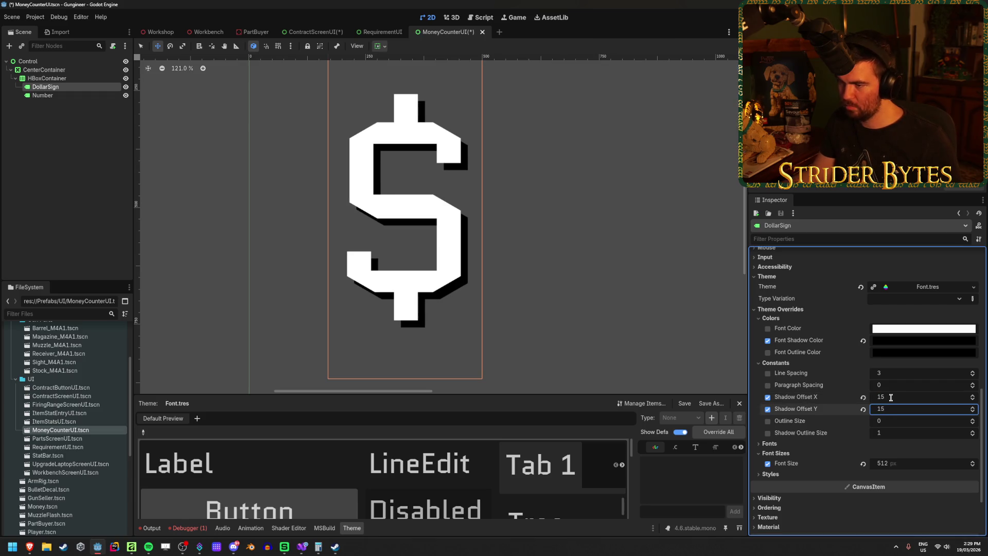
# Save the scene, pan the canvas to the 0 label, and reselect DollarSign
pyautogui.scroll(-6, 404, 252)
pyautogui.hotkey('ctrl', 's')
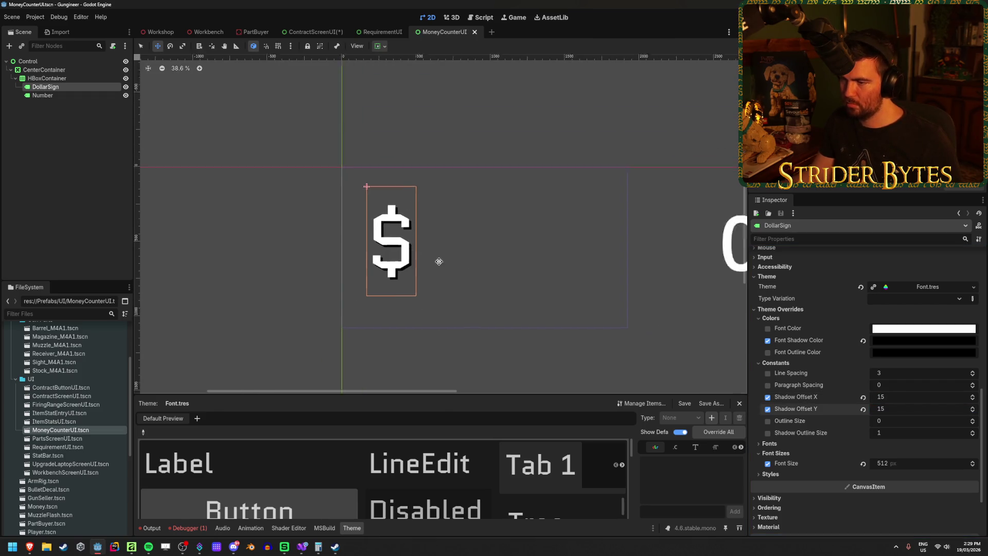
pyautogui.moveTo(475, 268); pyautogui.dragTo(351, 254)
pyautogui.click(351, 254)
pyautogui.click(54, 88)
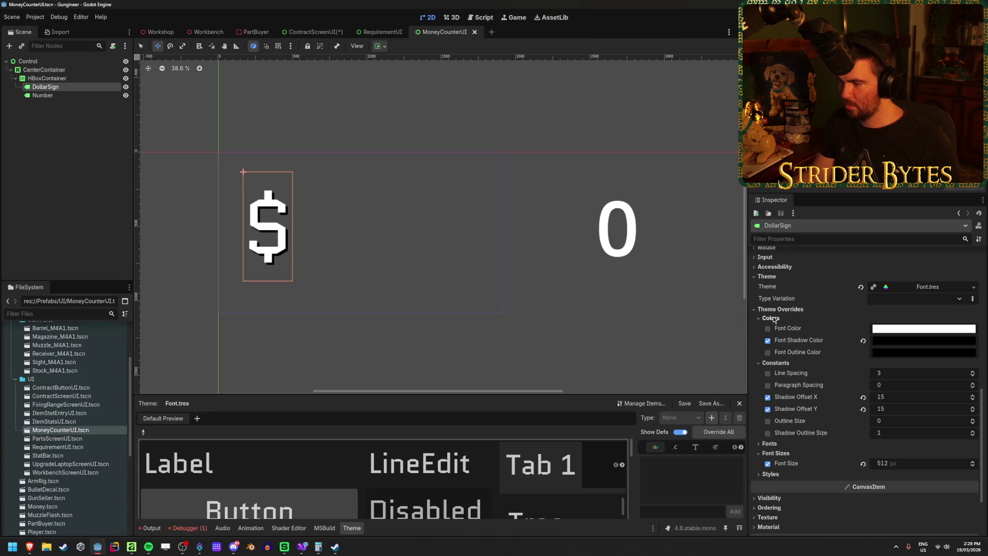
# Clear the Number label's label settings and load Font.tres as its theme
pyautogui.click(42, 96)
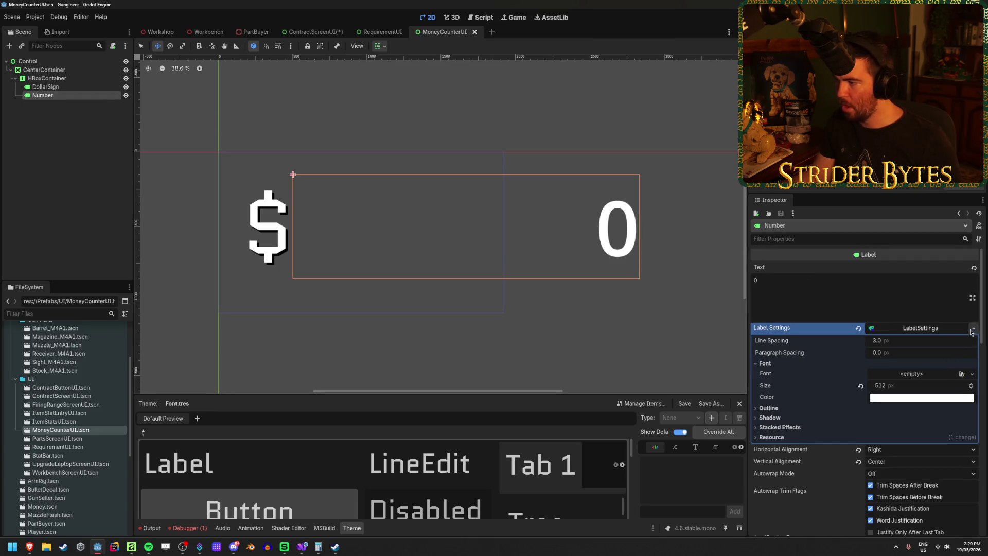
pyautogui.click(859, 328)
pyautogui.scroll(-10, 769, 387)
pyautogui.click(766, 383)
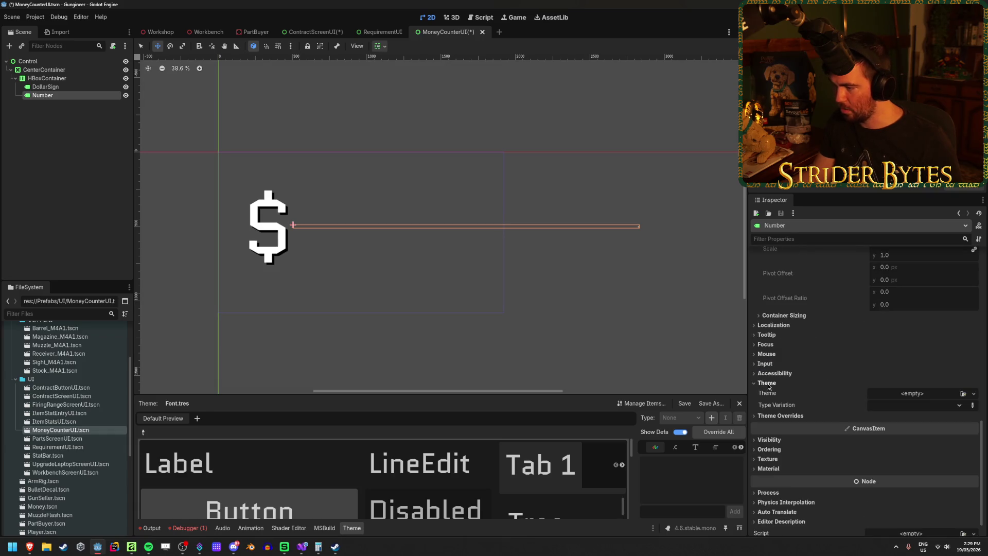
pyautogui.click(956, 394)
pyautogui.doubleClick(379, 184)
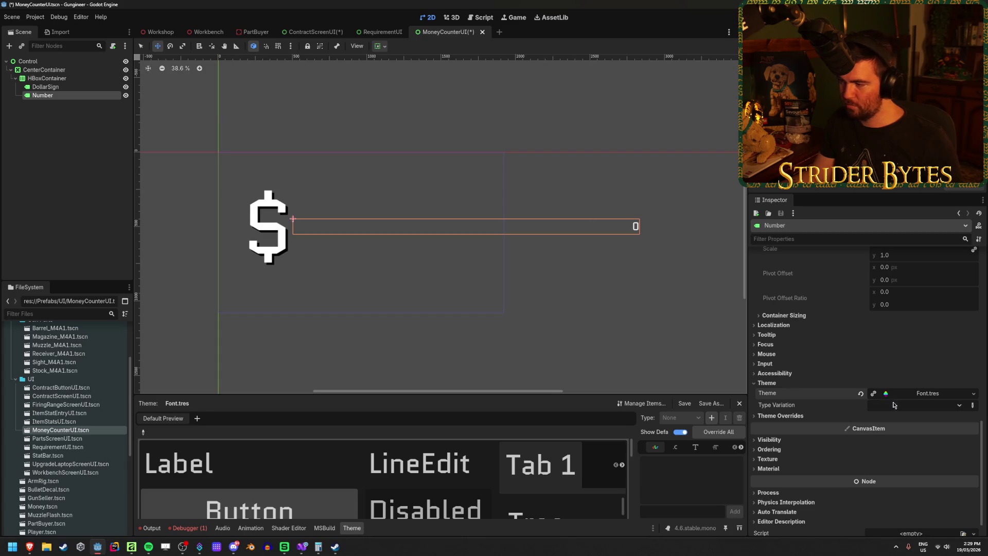
# Enable a solid black font shadow colour override on the Number label
pyautogui.click(803, 416)
pyautogui.scroll(-3, 822, 388)
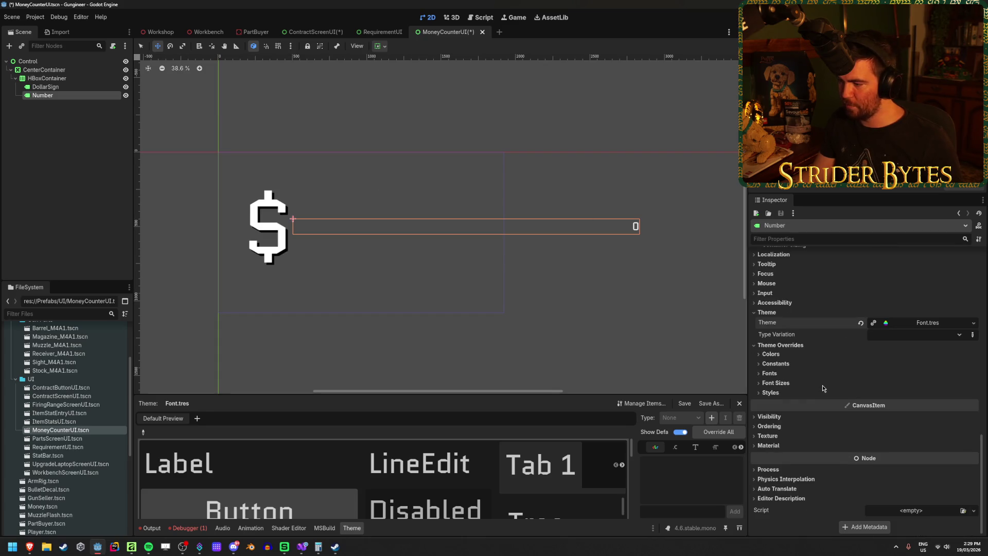
pyautogui.click(772, 354)
pyautogui.click(768, 376)
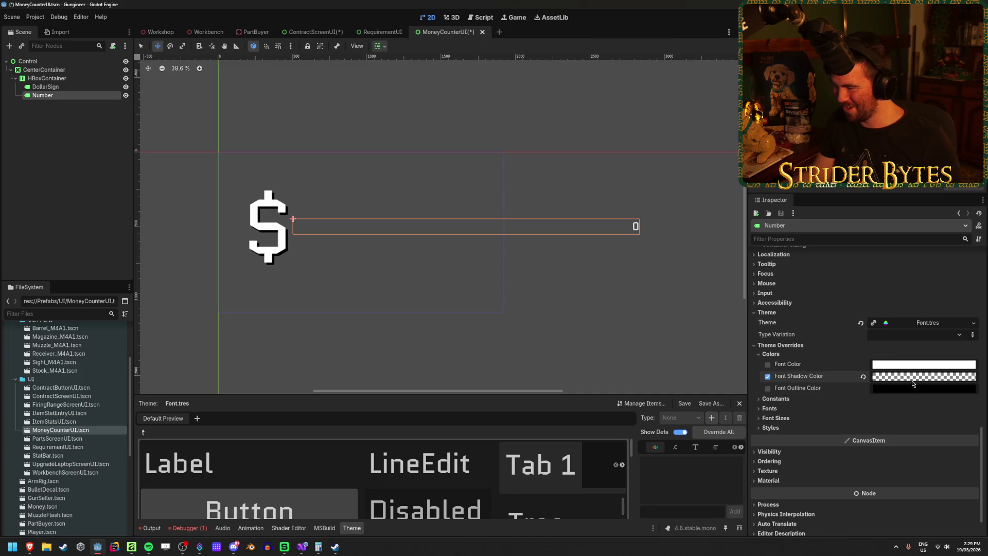
pyautogui.click(923, 377)
pyautogui.click(920, 317)
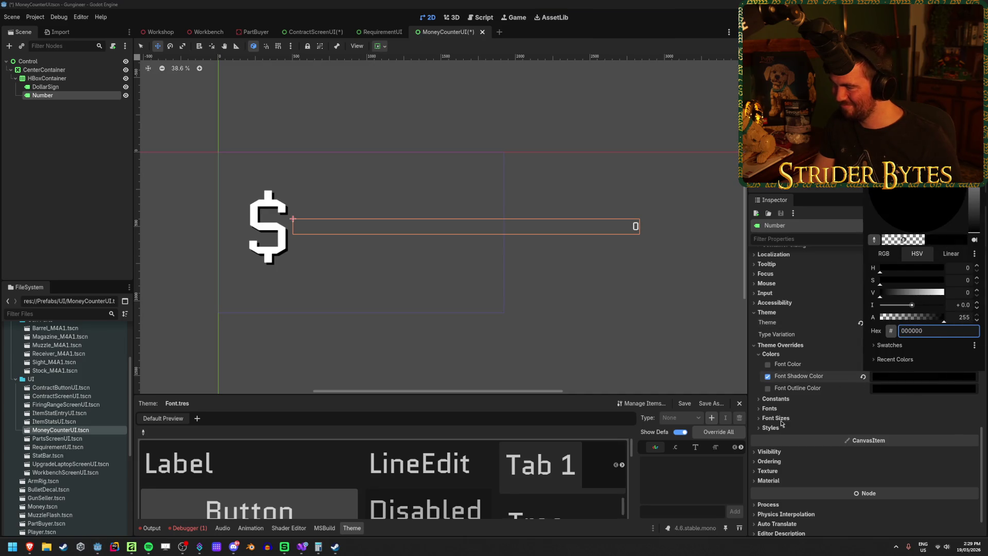
pyautogui.click(818, 411)
pyautogui.click(821, 410)
pyautogui.click(771, 409)
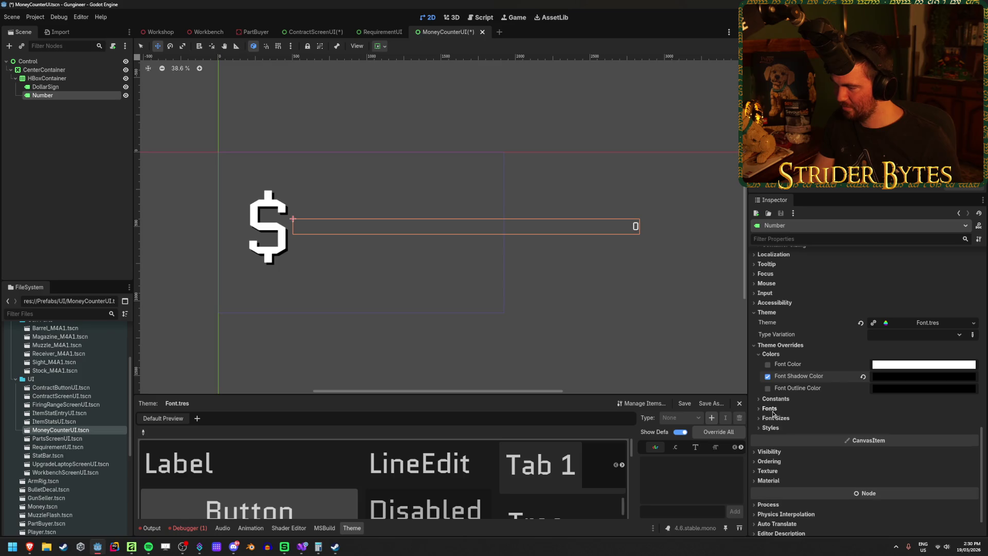
# Set the Number label's shadow offsets to 15 by 15 and save
pyautogui.click(777, 399)
pyautogui.click(901, 433)
pyautogui.press('Tab')
pyautogui.write('5')
pyautogui.press('Return')
pyautogui.click(901, 433)
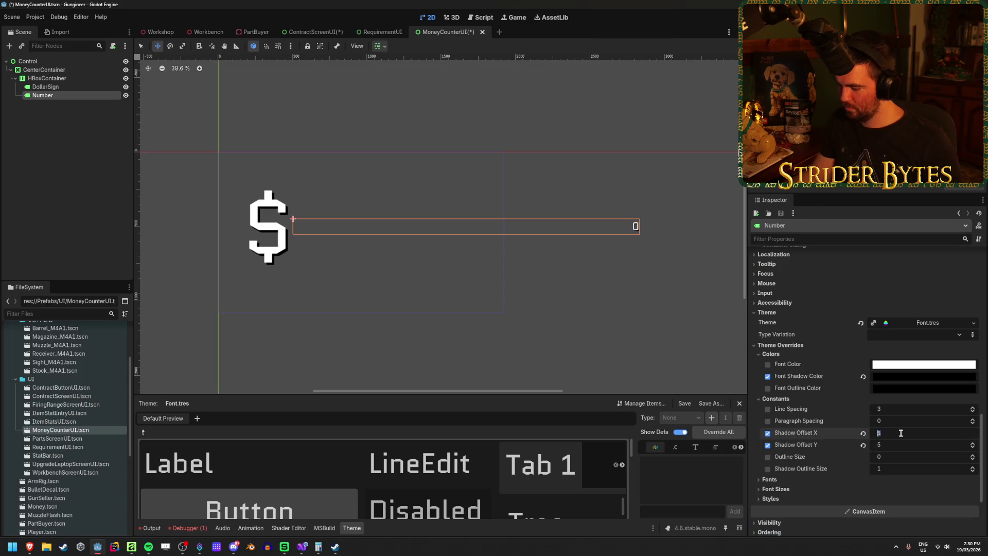
pyautogui.press('Tab')
pyautogui.write('15')
pyautogui.press('Return')
pyautogui.hotkey('ctrl', 's')
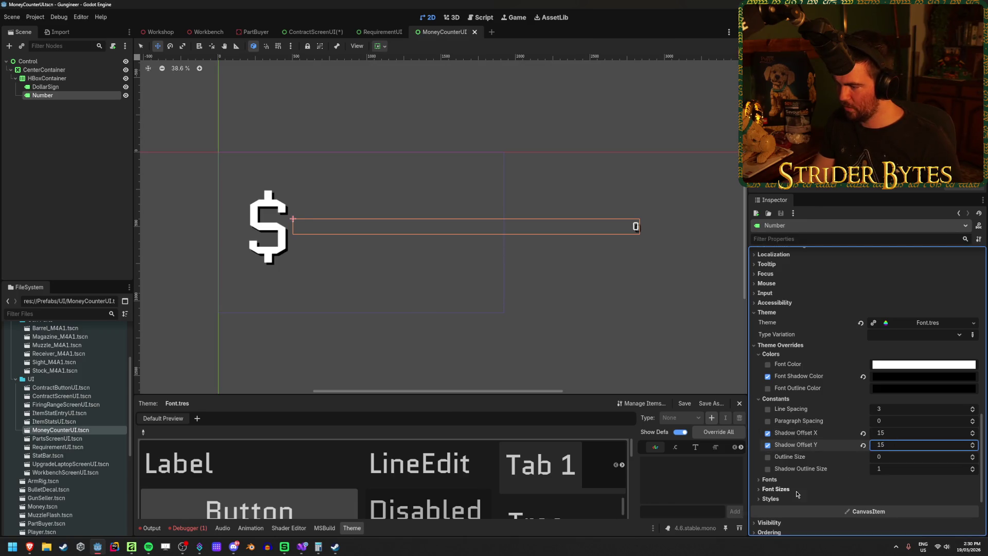
# Override the Number label's font size to 512 and save the scene
pyautogui.click(798, 489)
pyautogui.click(903, 498)
pyautogui.write('12')
pyautogui.press('Return')
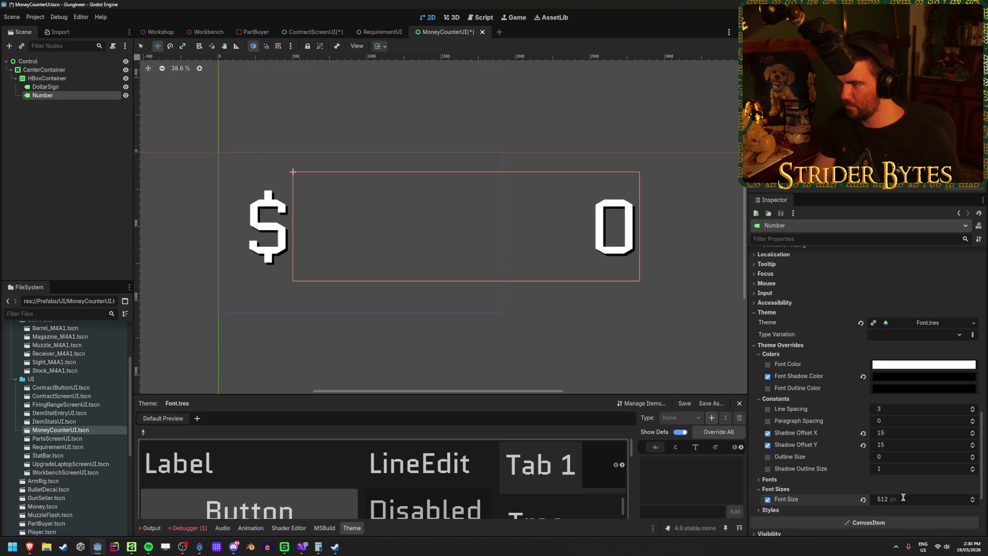
pyautogui.hotkey('ctrl', 's')
pyautogui.click(54, 148)
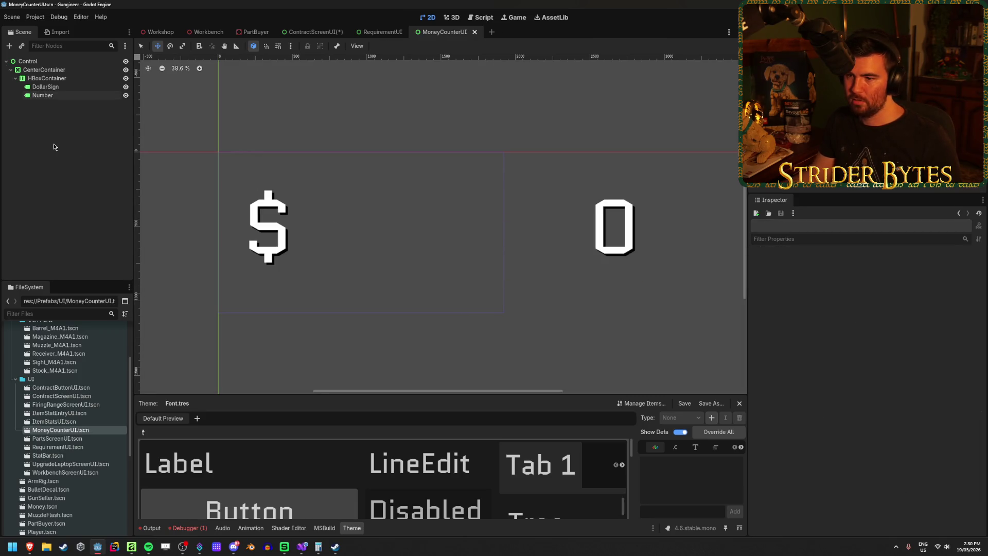
pyautogui.click(313, 31)
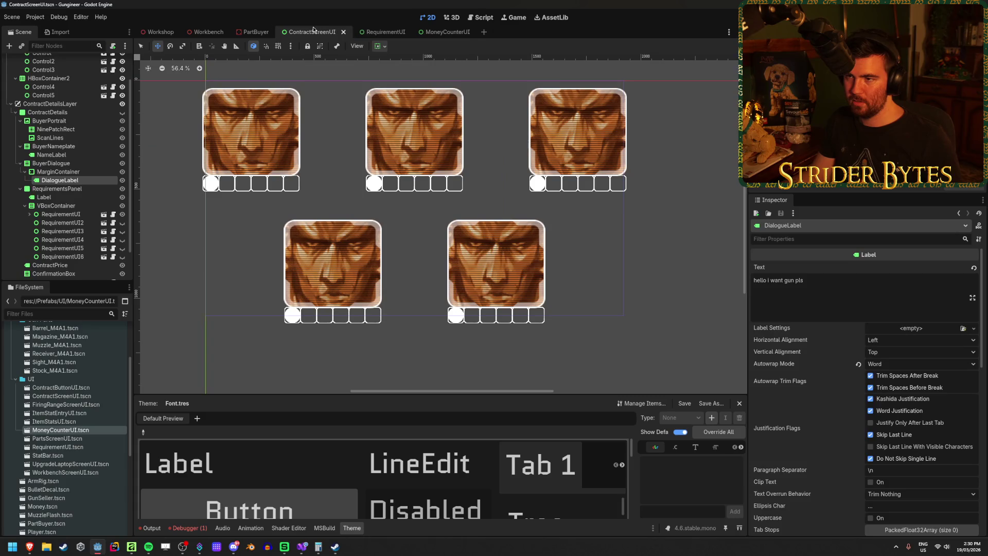
# Close the ContractScreenUI, RequirementUI and MoneyCounterUI scene tabs
pyautogui.click(343, 31)
pyautogui.click(334, 32)
pyautogui.middleClick(306, 33)
pyautogui.scroll(-2, 62, 195)
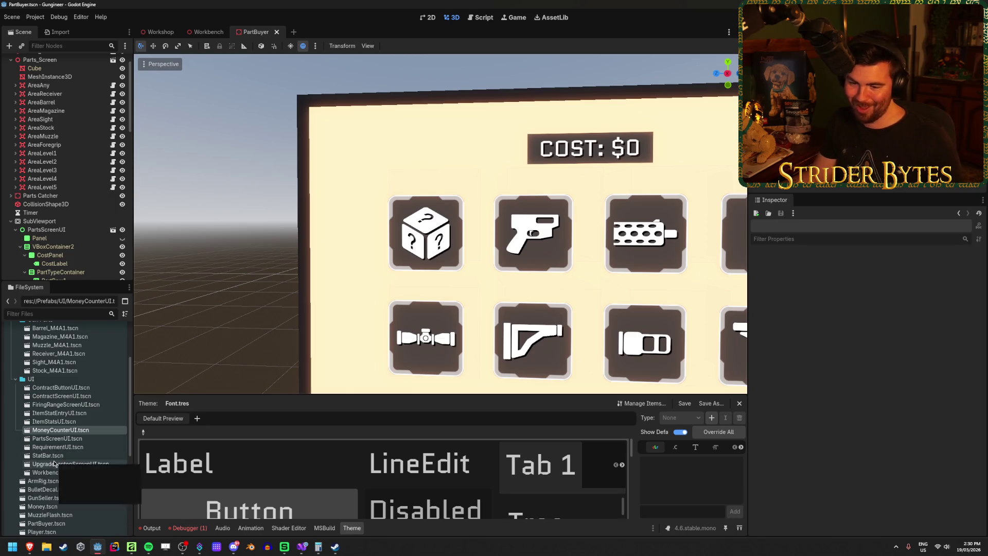
# Look over UpgradeLaptopScreenUI.tscn, then run the game from the PartBuyer scene with F5
pyautogui.doubleClick(54, 464)
pyautogui.scroll(4, 399, 191)
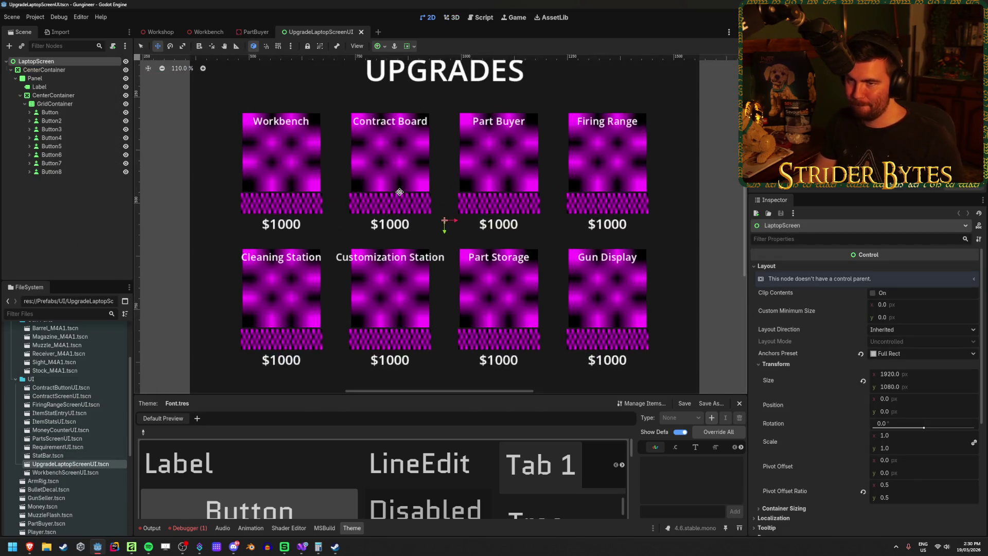
pyautogui.scroll(-1, 400, 192)
pyautogui.click(50, 86)
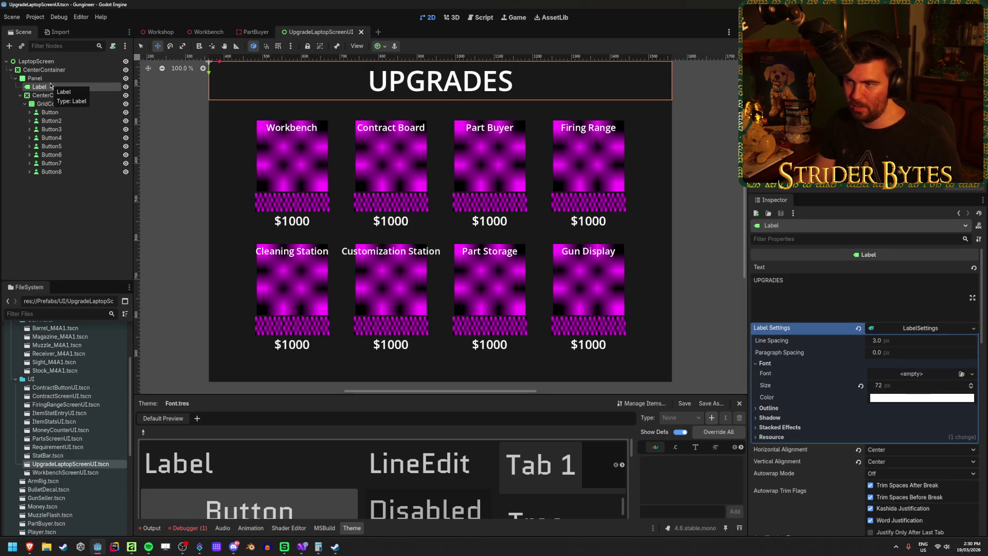
pyautogui.click(58, 215)
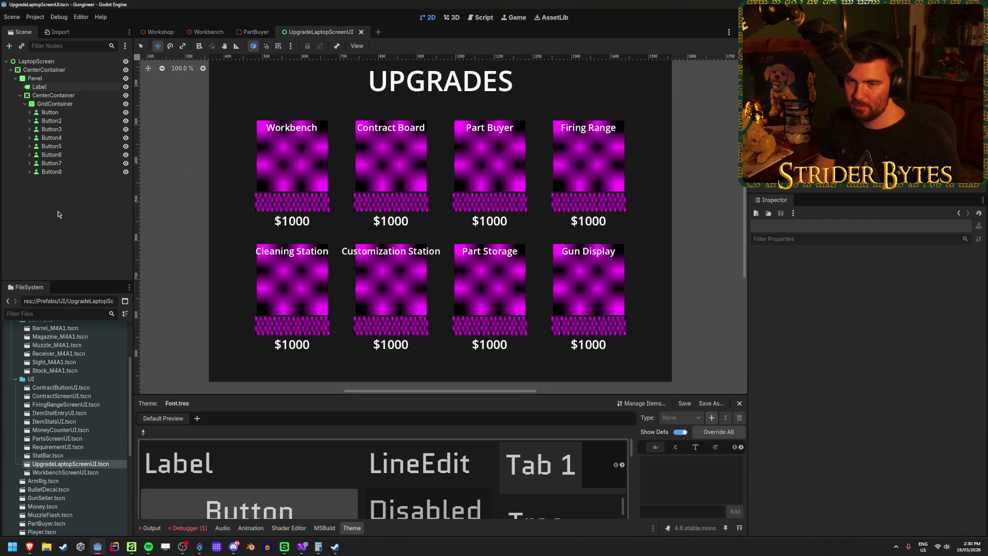
pyautogui.click(256, 32)
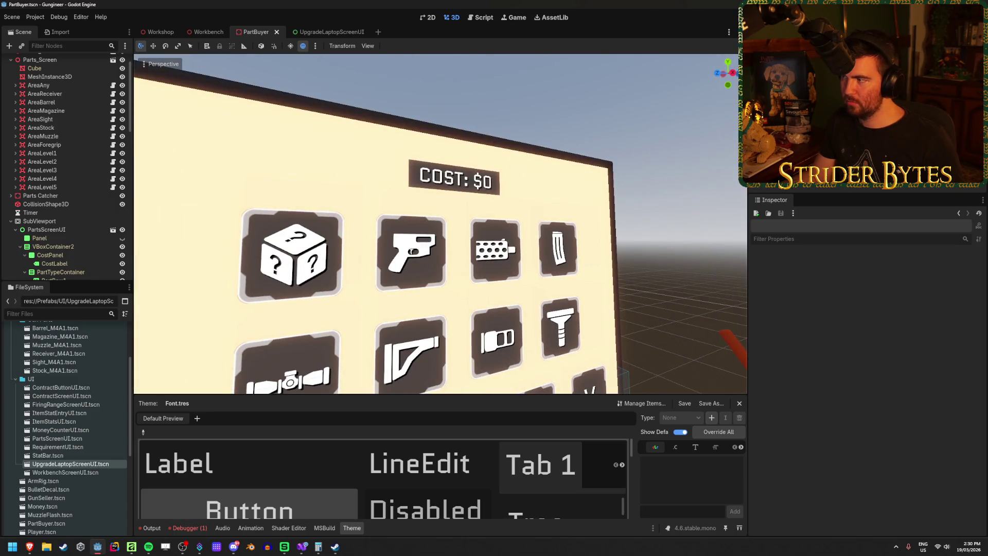
pyautogui.press('F5')
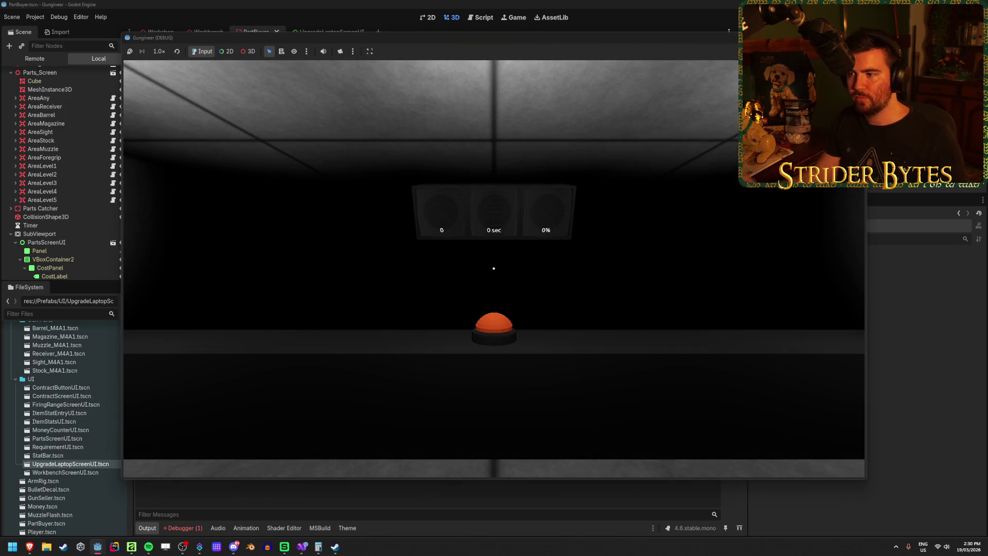
# Walk to the portrait board in the game and open the Gas Snake contract
pyautogui.press('super+d')
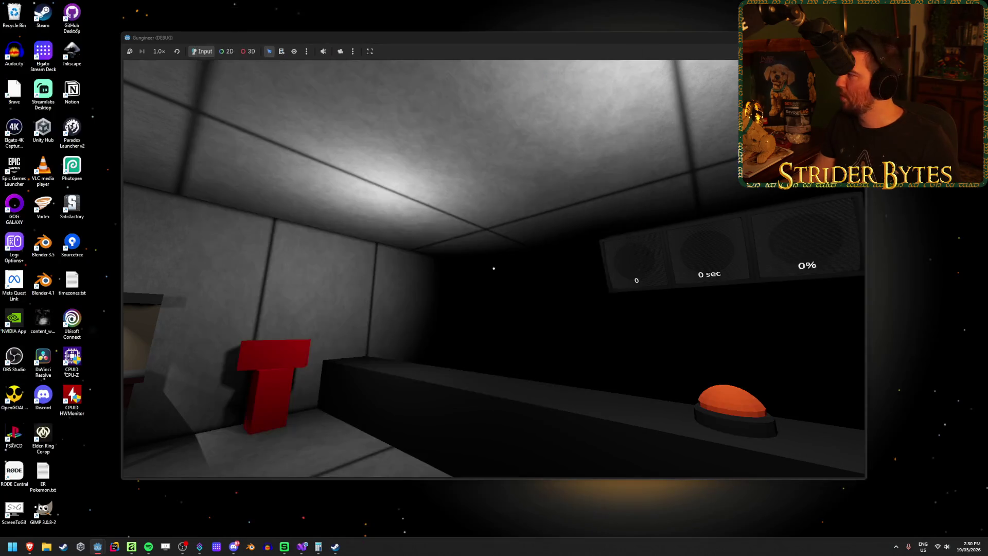
pyautogui.click(501, 261)
pyautogui.press('w')
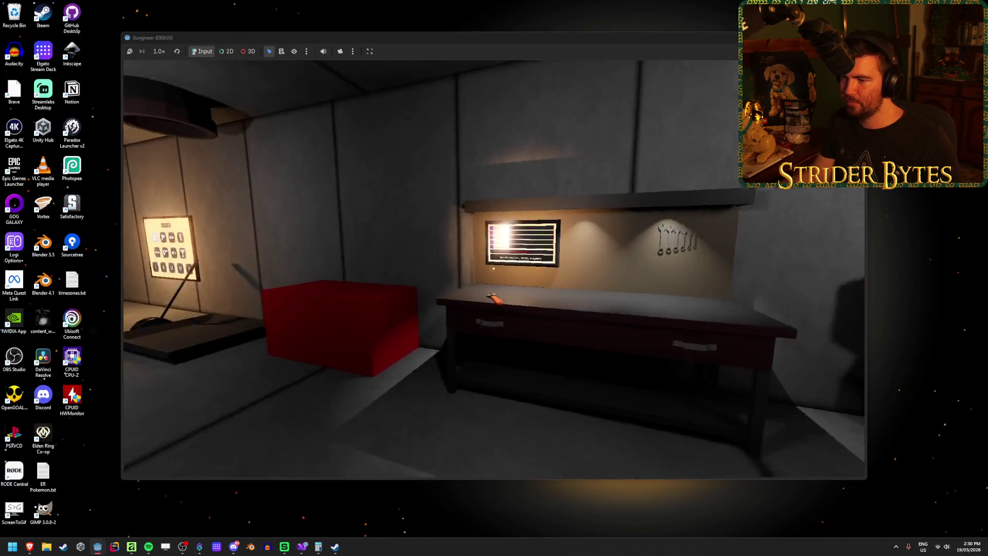
pyautogui.press('s')
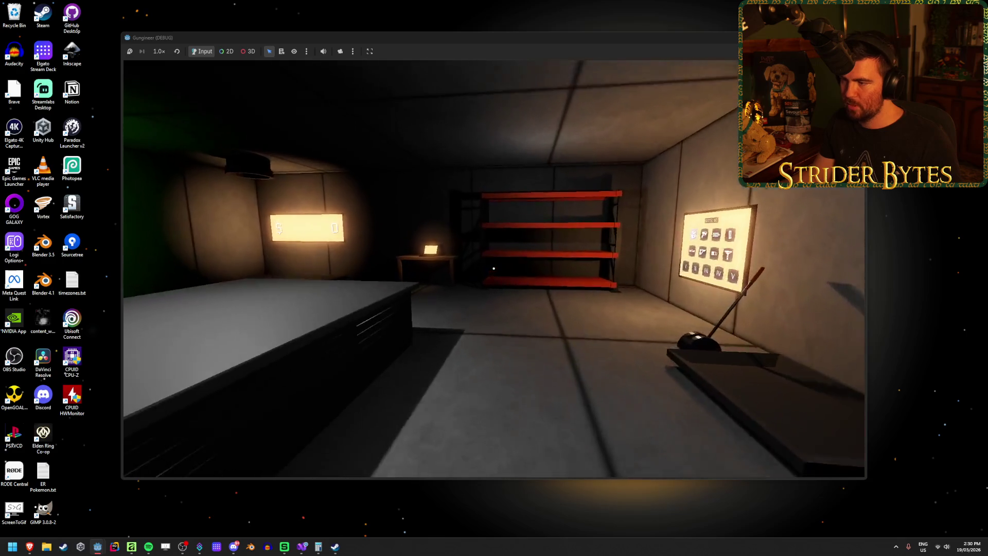
pyautogui.press('w')
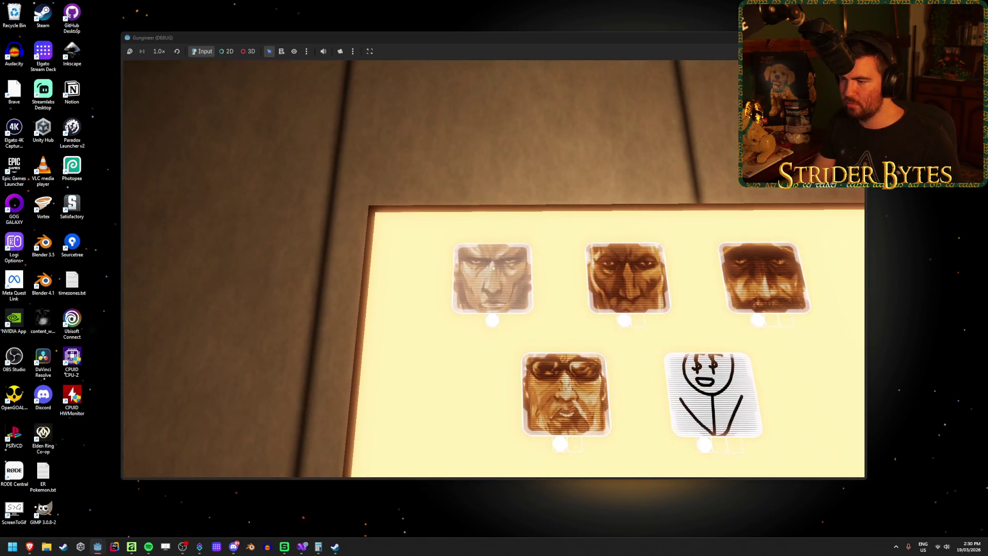
pyautogui.click(494, 268)
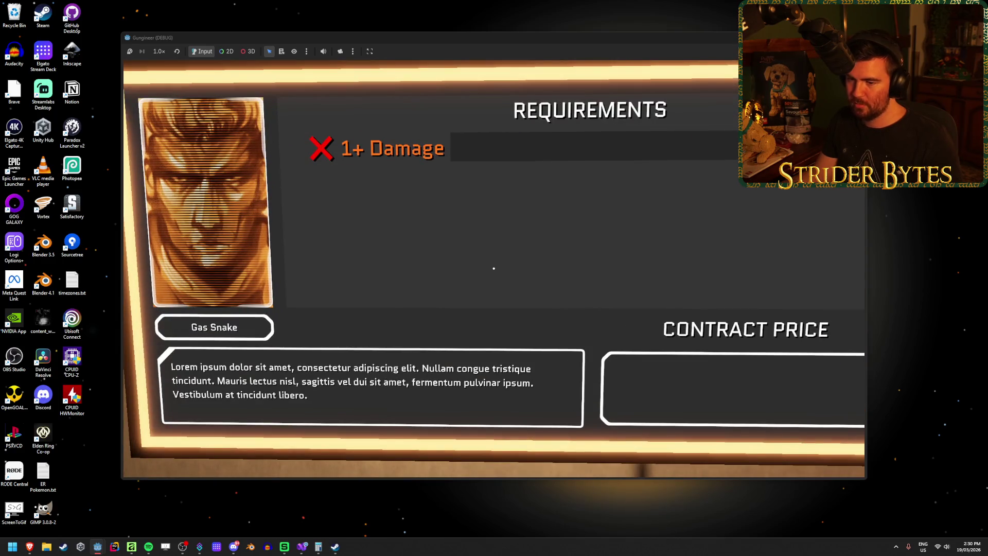
# Zoom in on the Gas Snake contract card, back out, then switch to the browser
pyautogui.press('Escape')
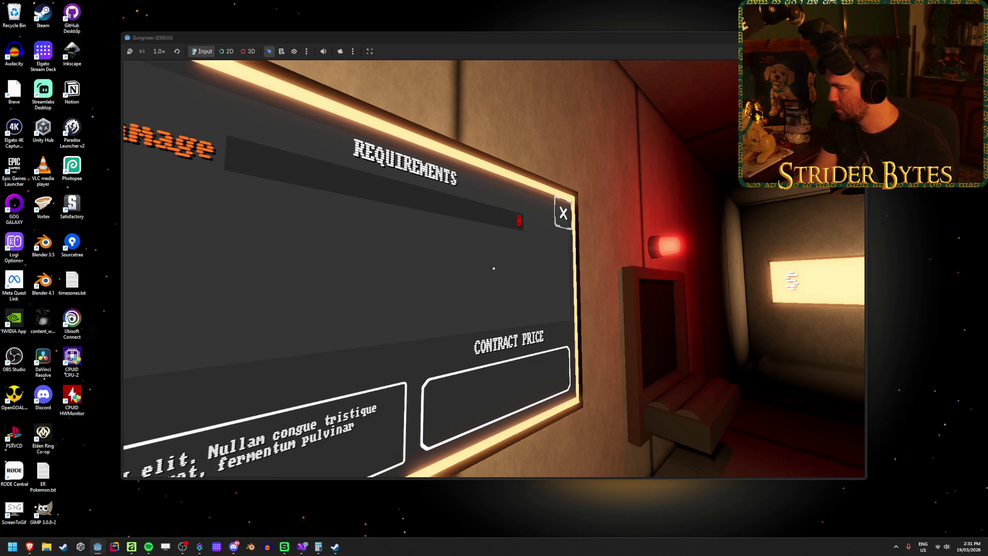
pyautogui.click(494, 268)
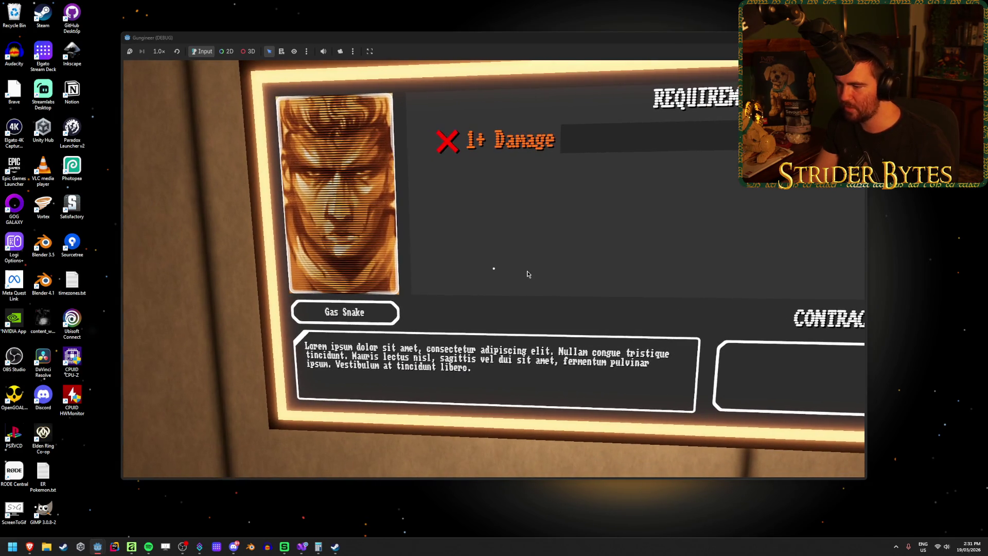
pyautogui.press('Escape')
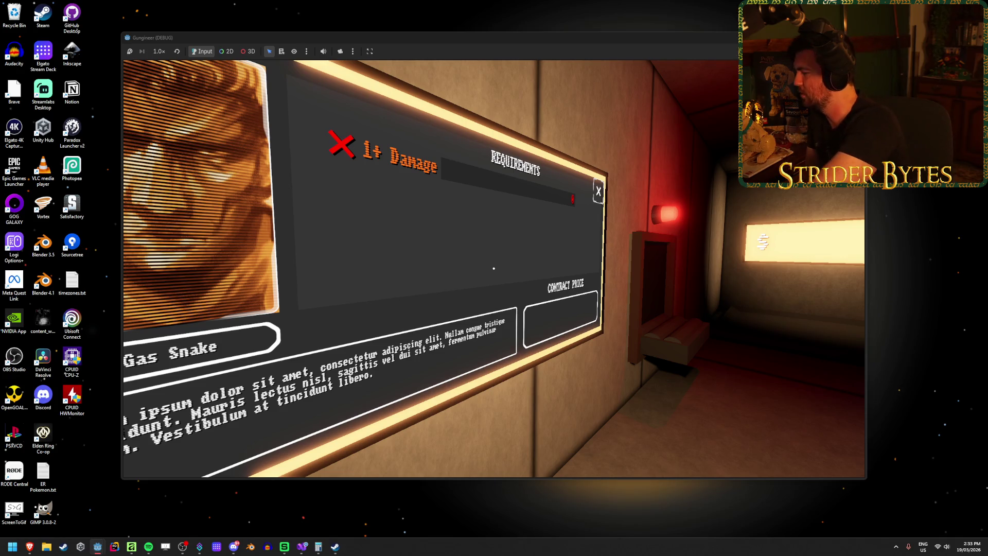
pyautogui.hotkey('alt', 'Tab')
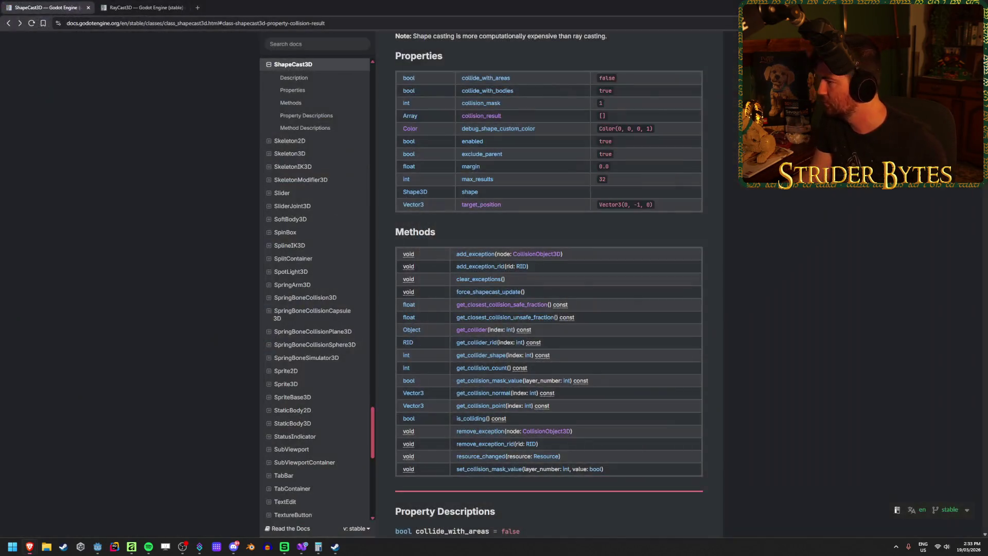
# Search the web for 'godot label letter spacing' in a new tab
pyautogui.click(198, 7)
pyautogui.write('god')
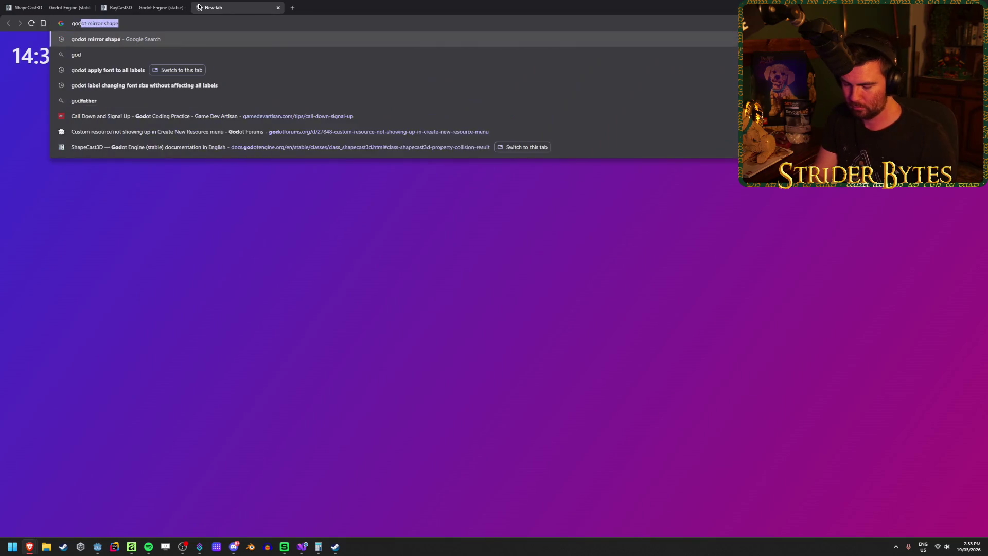
pyautogui.write('ot label le')
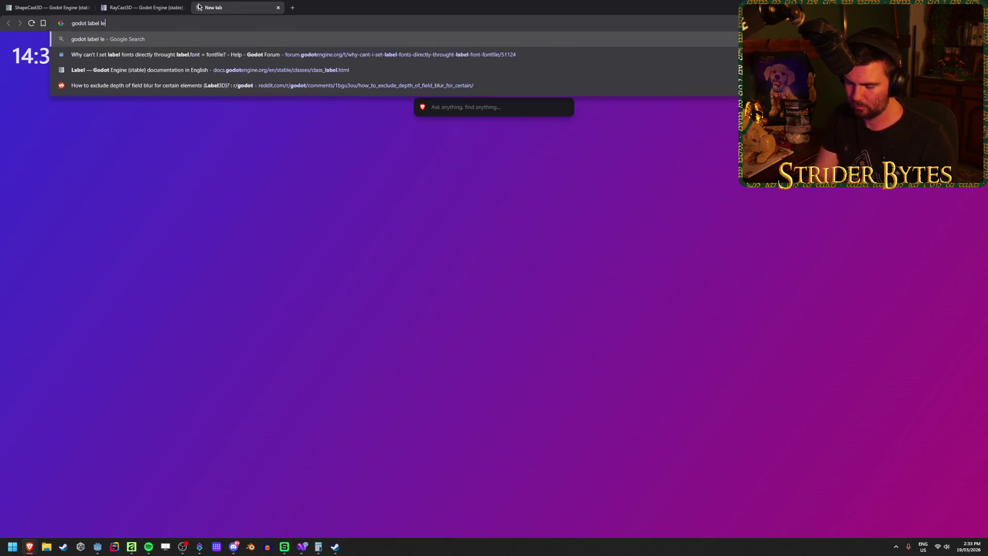
pyautogui.write('tter spacing')
pyautogui.press('Return')
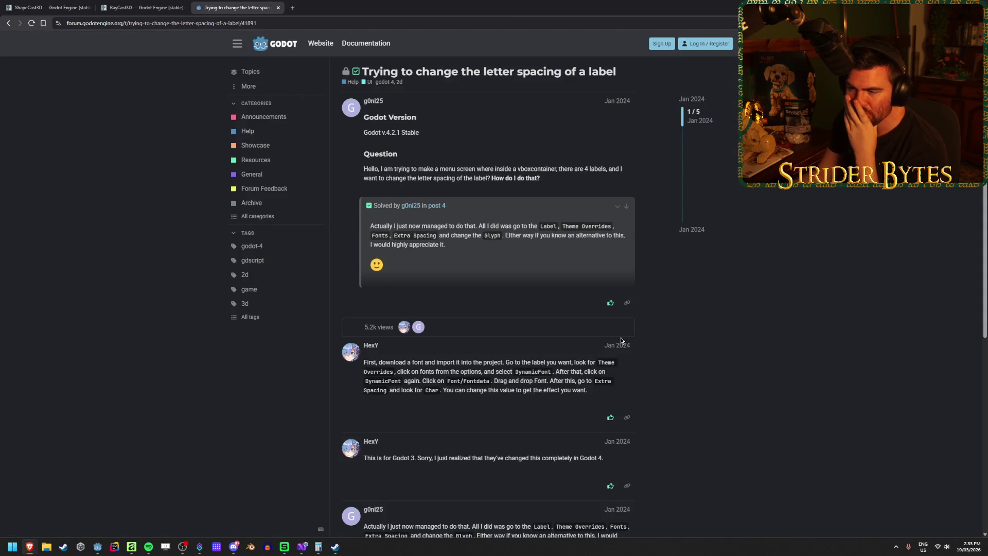
# Read the forum thread's font-import instructions, then return to the running game
pyautogui.moveTo(379, 363); pyautogui.dragTo(519, 371)
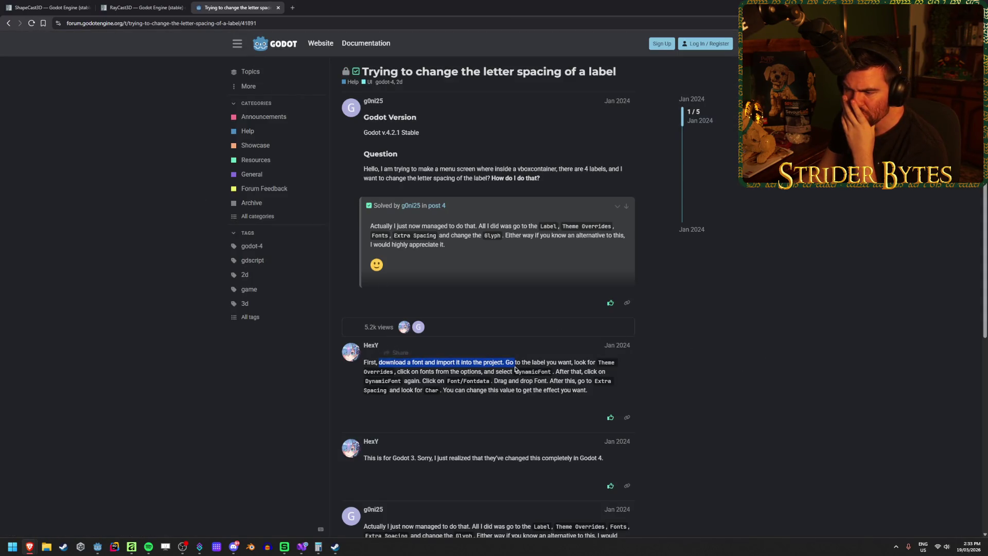
pyautogui.click(494, 371)
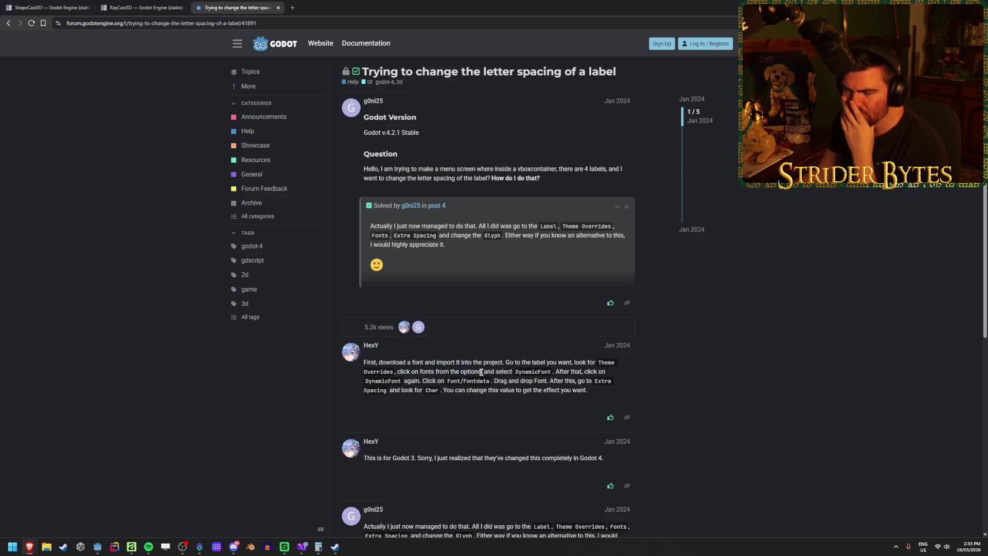
pyautogui.moveTo(411, 381)
pyautogui.mouseDown()
pyautogui.moveTo(554, 387)
pyautogui.moveTo(519, 379)
pyautogui.mouseUp()
pyautogui.click(554, 387)
pyautogui.click(519, 379)
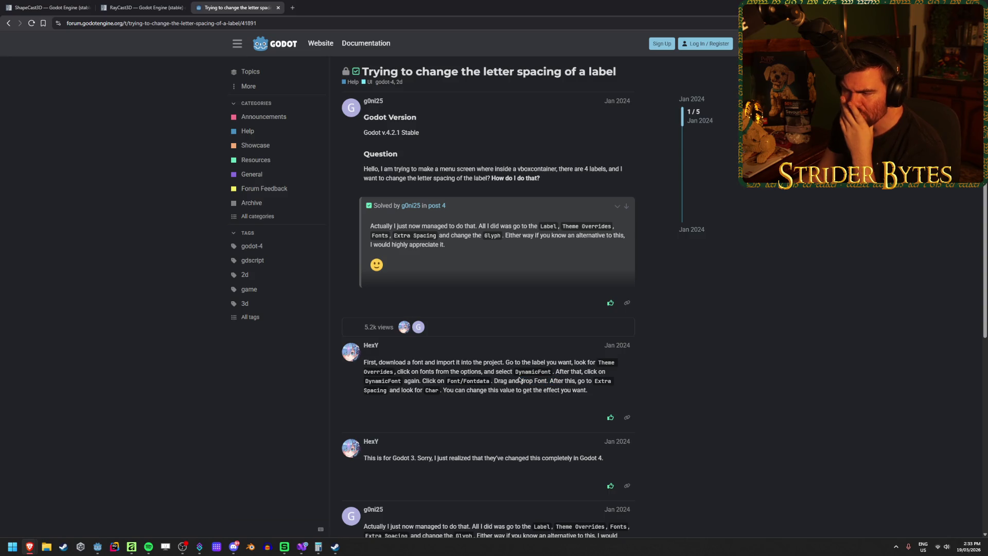
pyautogui.scroll(-1, 520, 380)
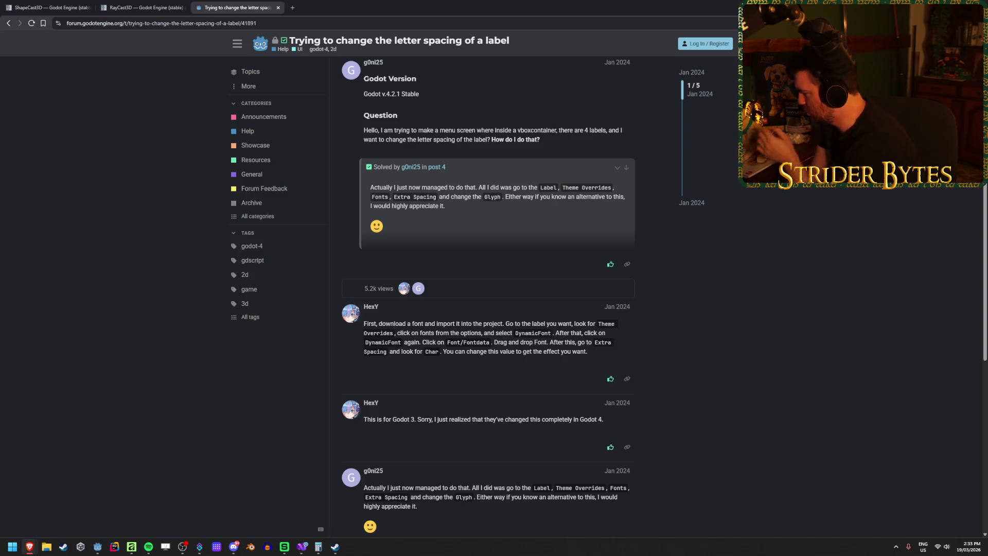
pyautogui.hotkey('alt', 'Tab')
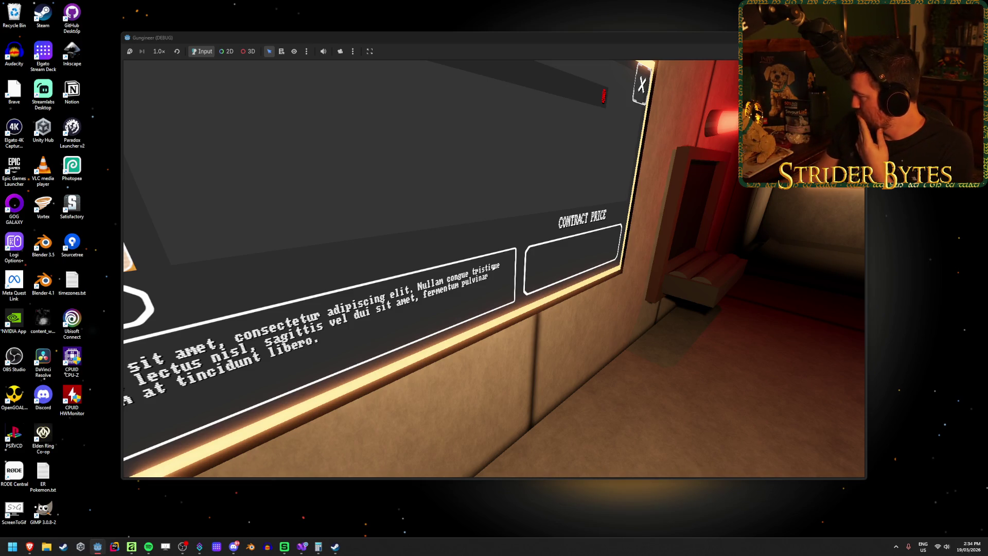
# Zoom onto the Gas Snake card and its requirements side, then swing to an angled view
pyautogui.click(494, 268)
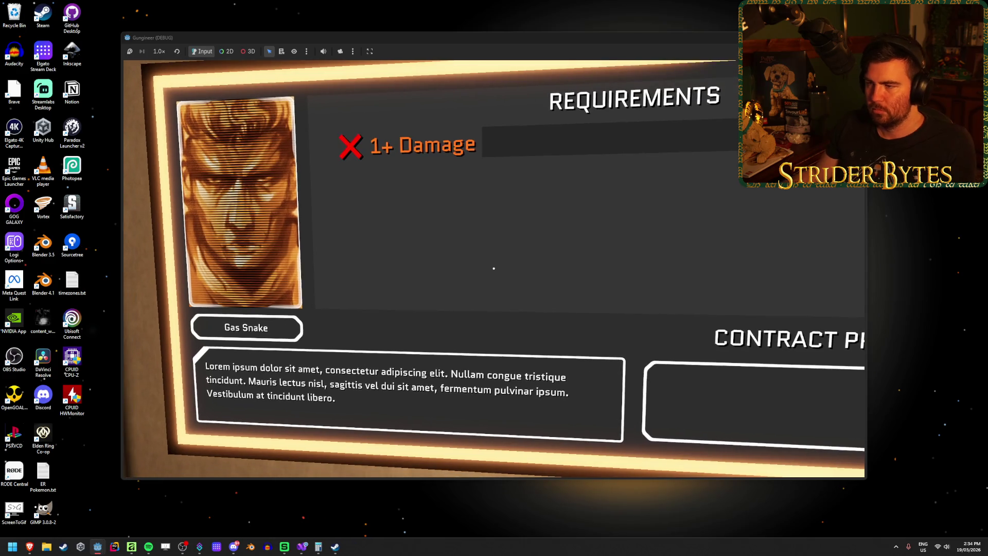
pyautogui.click(494, 271)
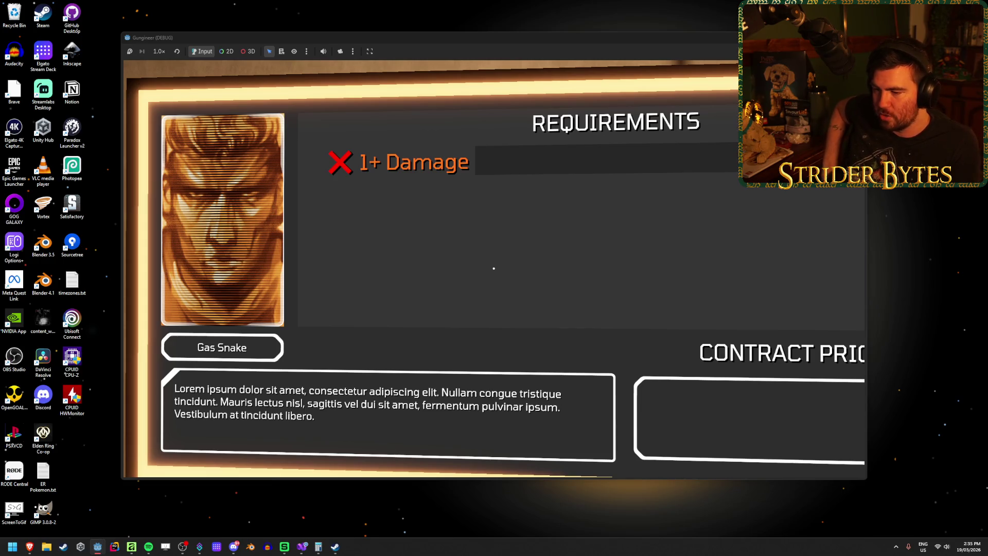
pyautogui.press('Escape')
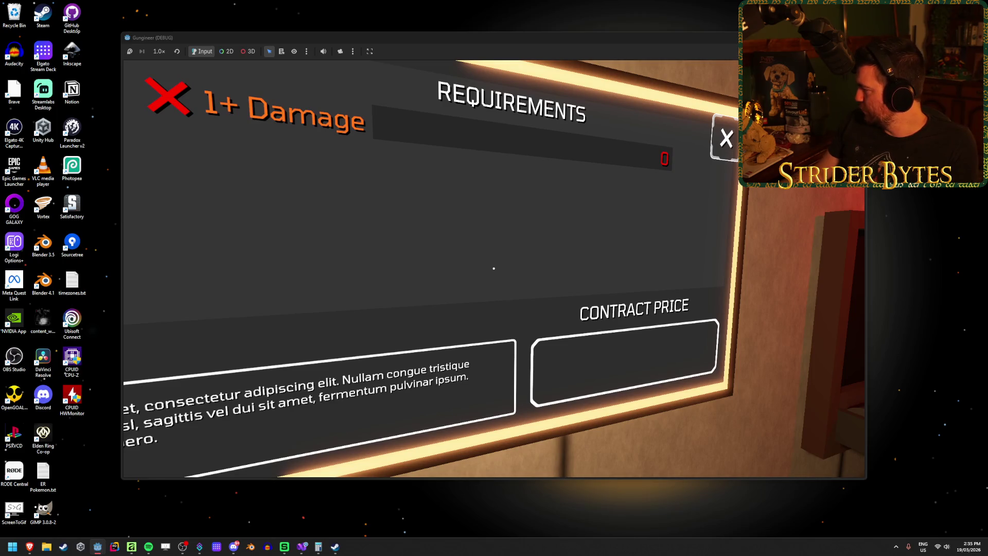
# View the contract board and glowing dollar panel, close the board, then open the browser's dice image tab
pyautogui.press('e')
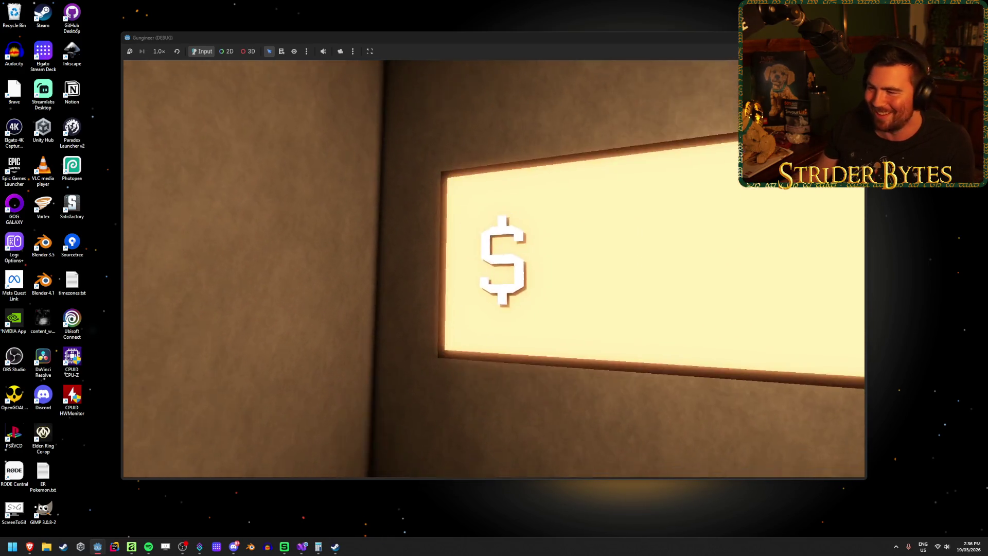
pyautogui.press('Escape')
pyautogui.press('e')
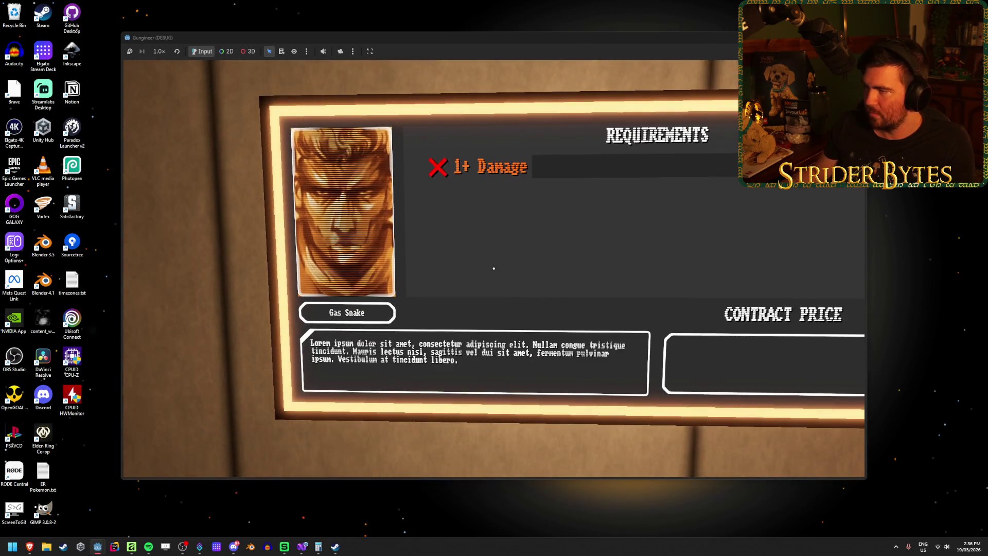
pyautogui.press('Escape')
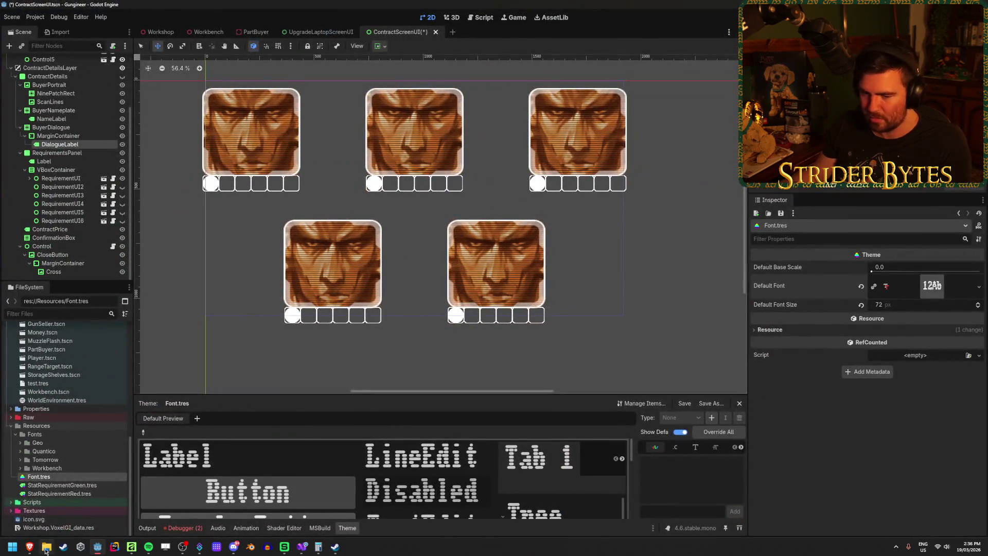
pyautogui.moveTo(29, 547)
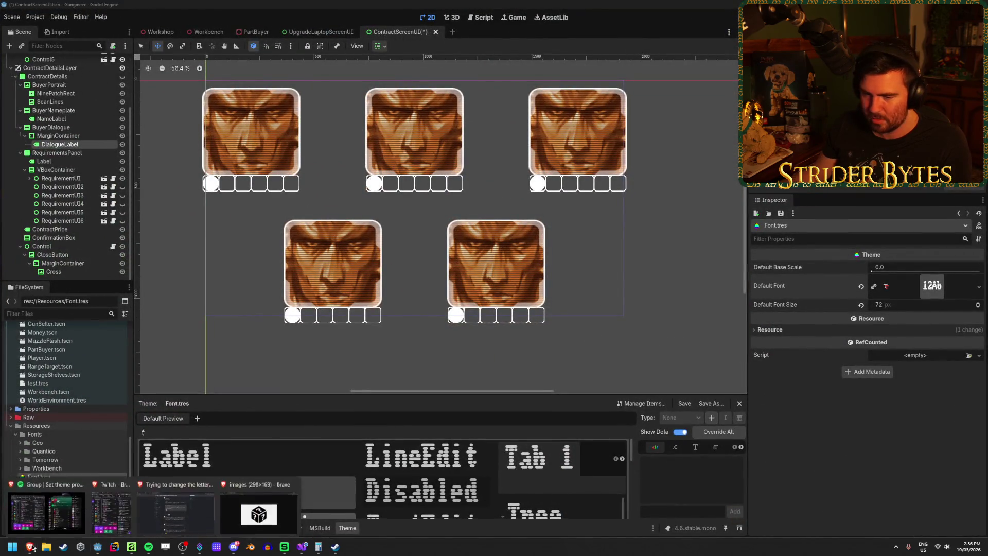
pyautogui.click(275, 507)
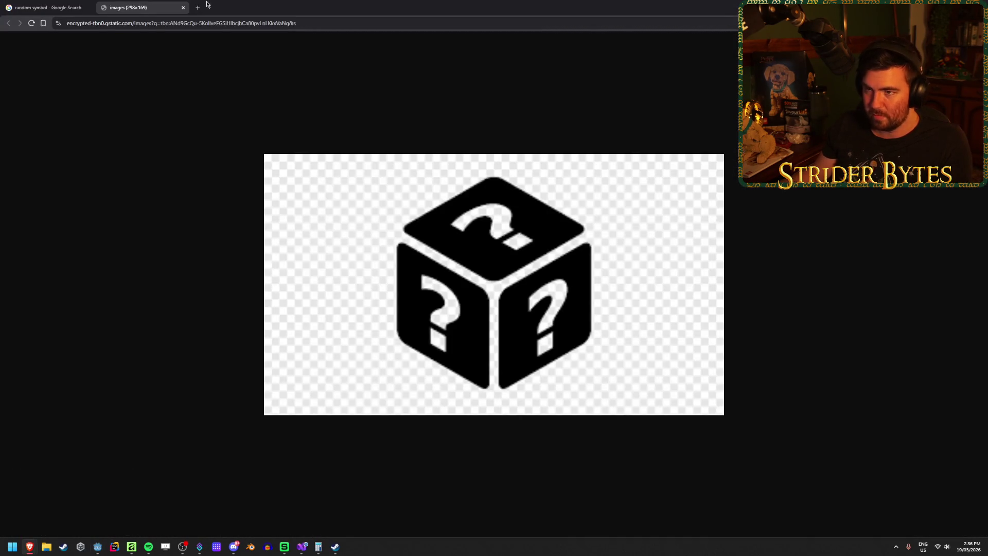
# Open the Workbench specimen page on Google Fonts from the address bar suggestions
pyautogui.click(198, 7)
pyautogui.write('workbenc')
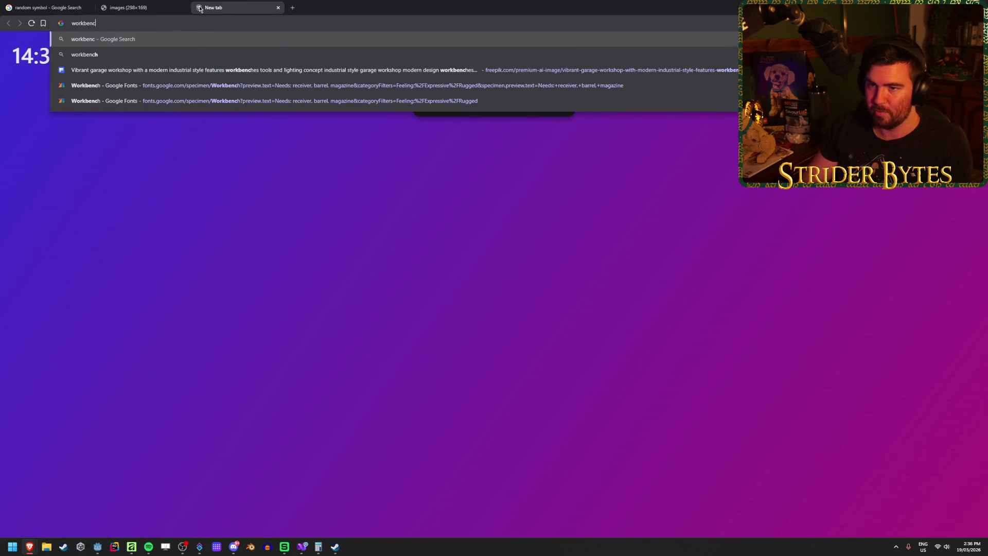
pyautogui.press('Down')
pyautogui.press('Down')
pyautogui.press('Down')
pyautogui.press('Up')
pyautogui.press('Down')
pyautogui.press('Return')
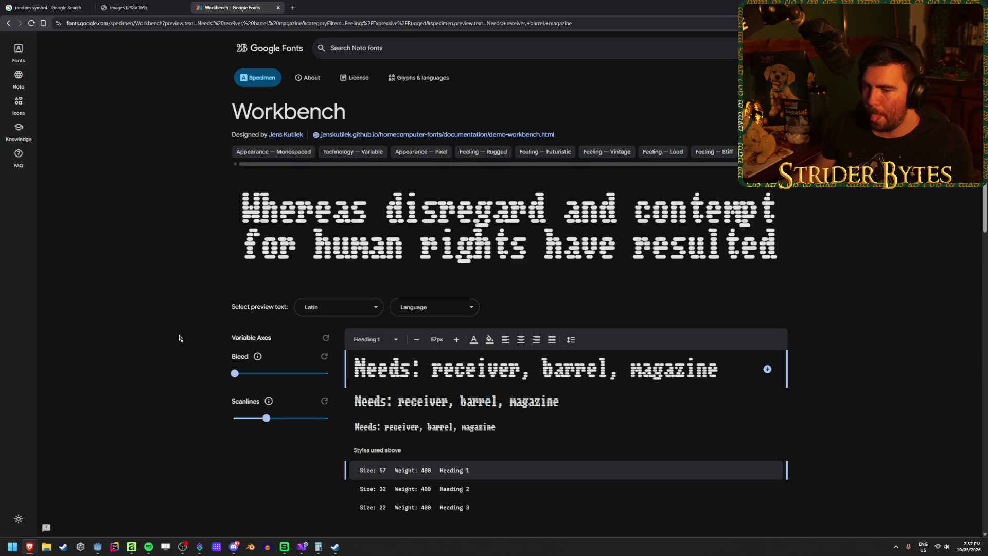
# Preview the font with Scanlines at -40, then return to the Godot editor
pyautogui.moveTo(269, 402)
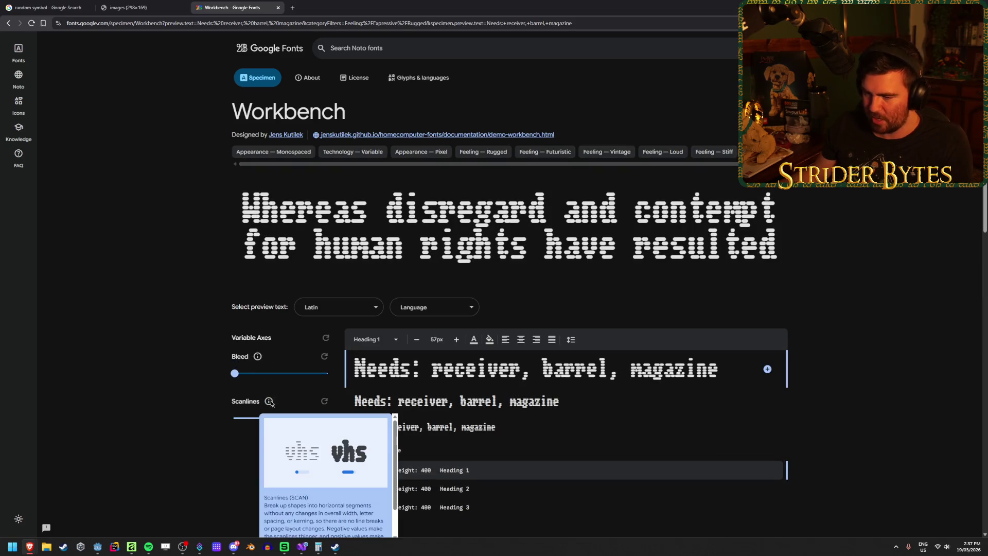
pyautogui.moveTo(267, 417)
pyautogui.mouseDown()
pyautogui.moveTo(298, 418)
pyautogui.moveTo(232, 420)
pyautogui.moveTo(257, 419)
pyautogui.moveTo(243, 423)
pyautogui.mouseUp()
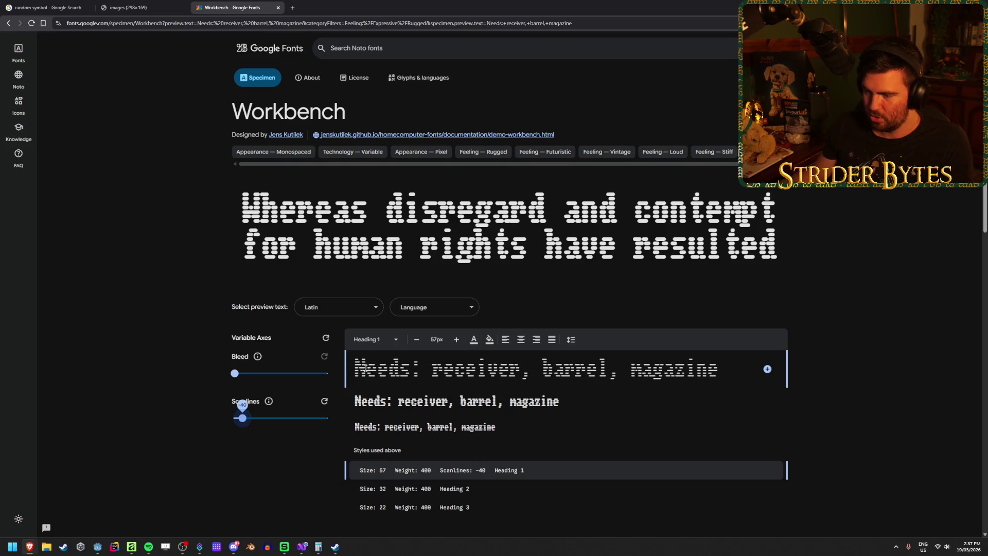
pyautogui.scroll(-3, 362, 368)
pyautogui.scroll(-2, 470, 331)
pyautogui.scroll(6, 463, 329)
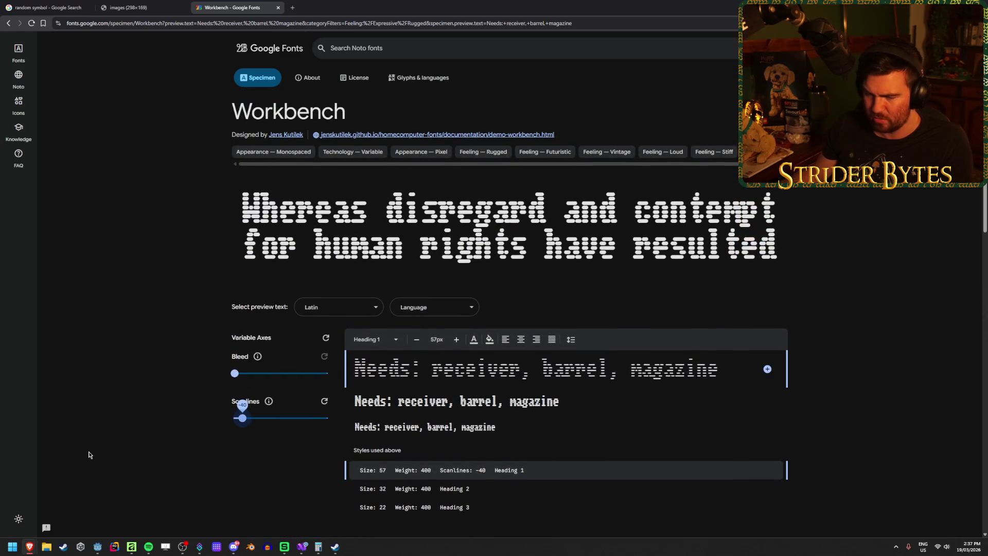
pyautogui.click(102, 550)
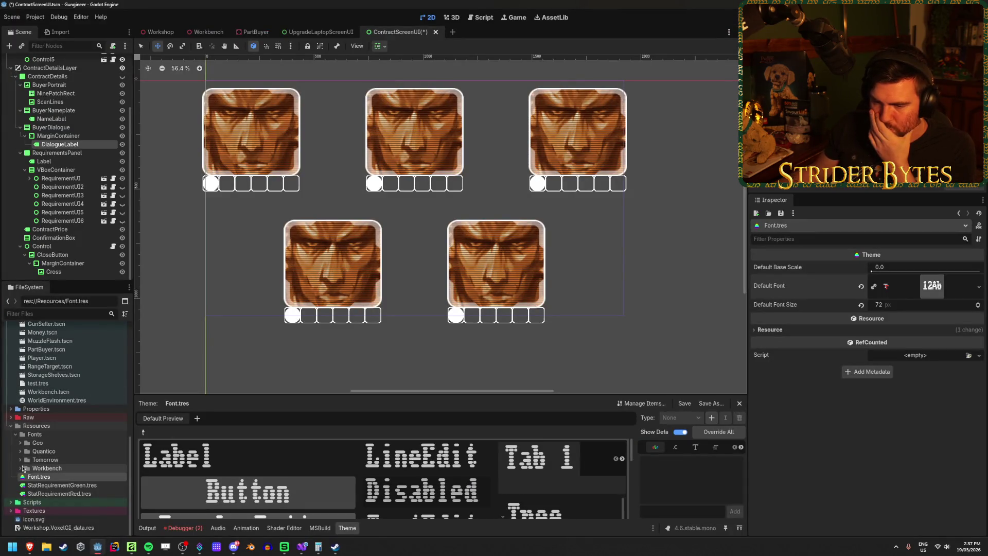
# Open the Workbench variable font's import settings and browse its pre-render glyph sources
pyautogui.click(20, 468)
pyautogui.doubleClick(82, 493)
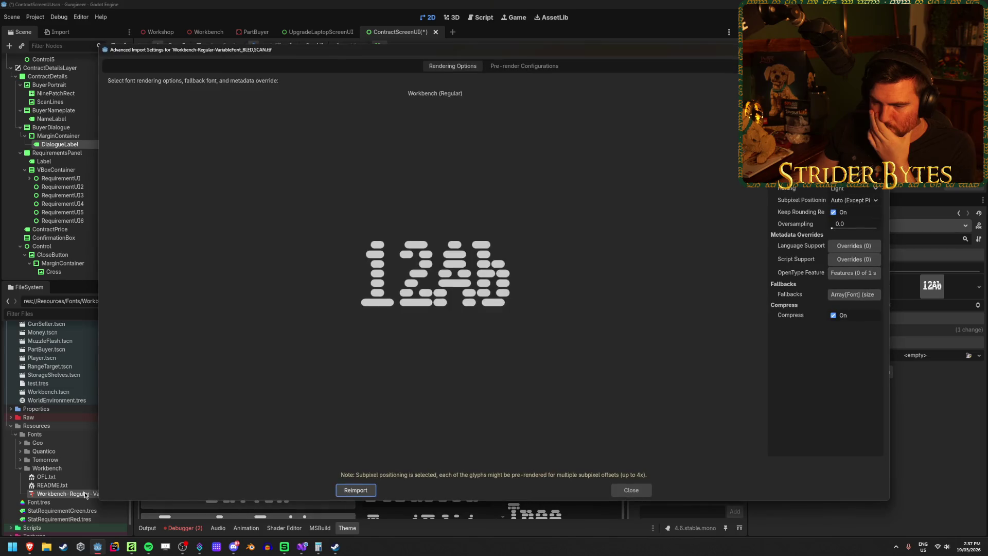
pyautogui.click(839, 343)
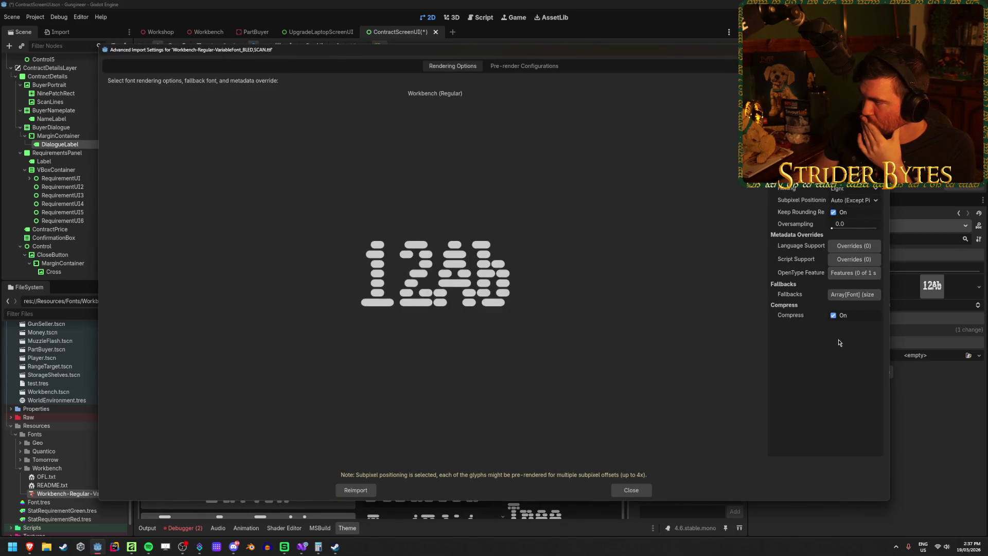
pyautogui.click(524, 66)
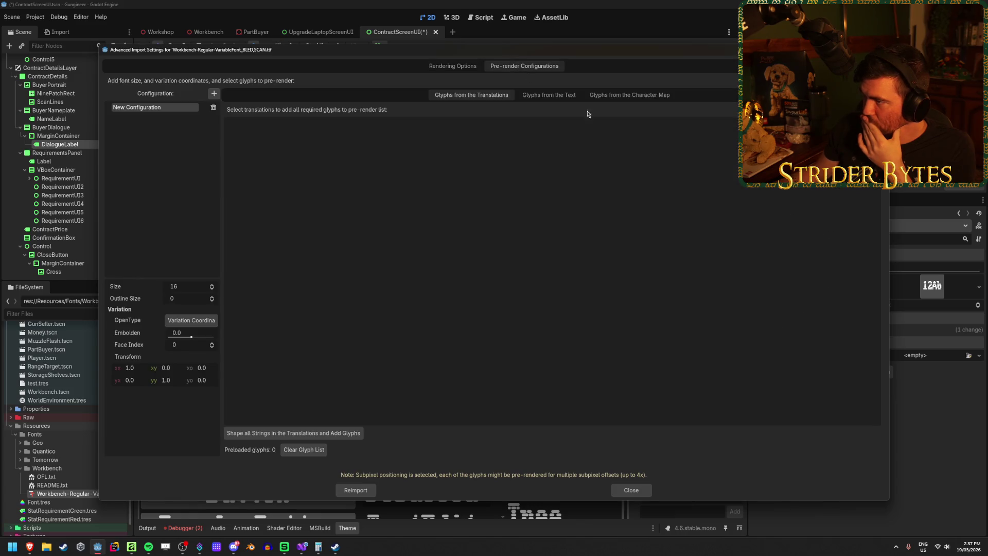
pyautogui.click(648, 96)
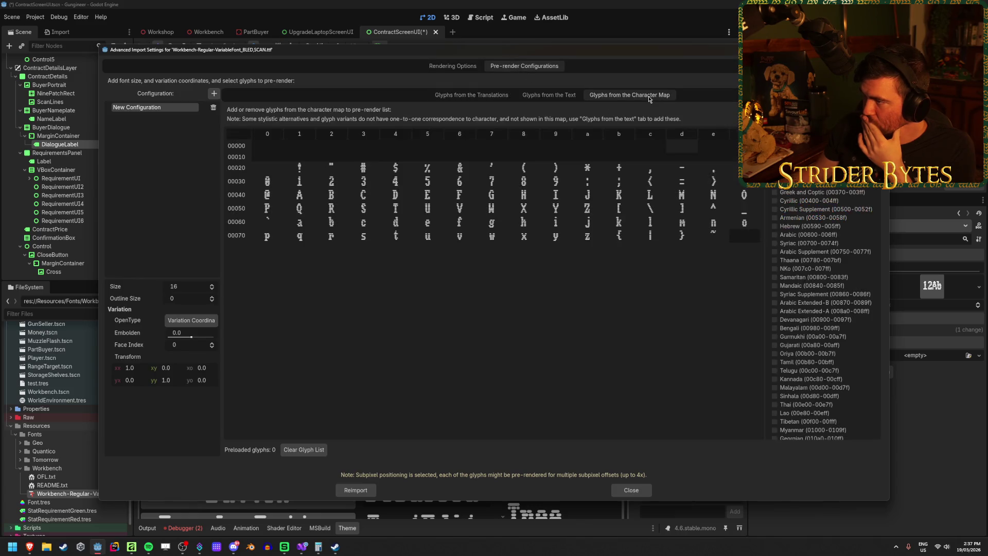
pyautogui.click(560, 95)
pyautogui.click(450, 99)
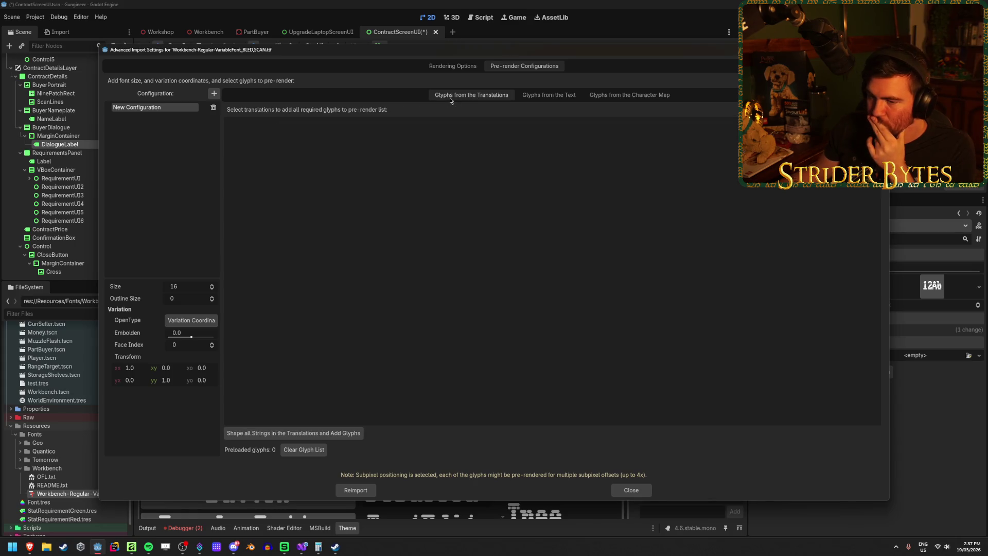
pyautogui.click(629, 95)
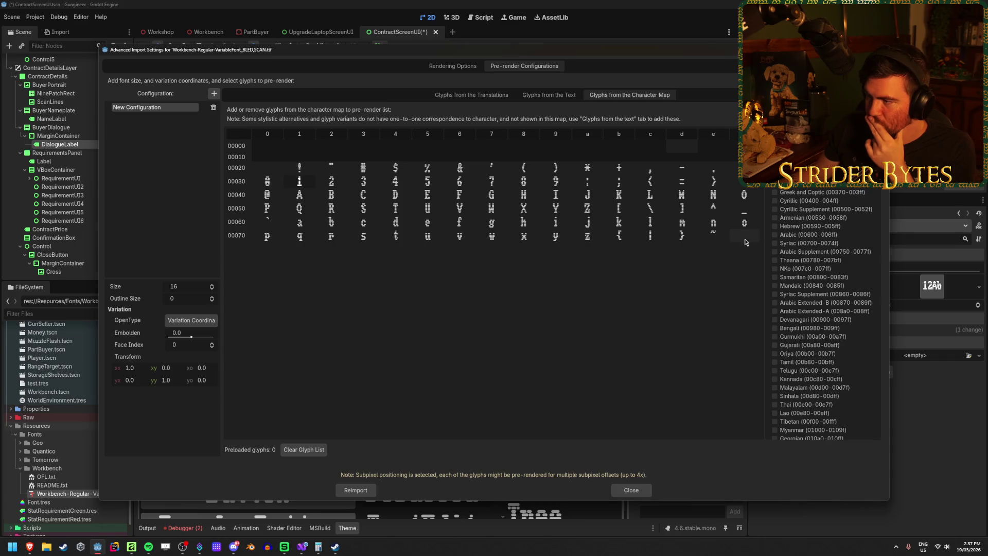
# Toggle the W and Y glyphs on then off, return to Rendering Options, and bring up Google Fonts
pyautogui.click(556, 208)
pyautogui.click(491, 208)
pyautogui.click(491, 208)
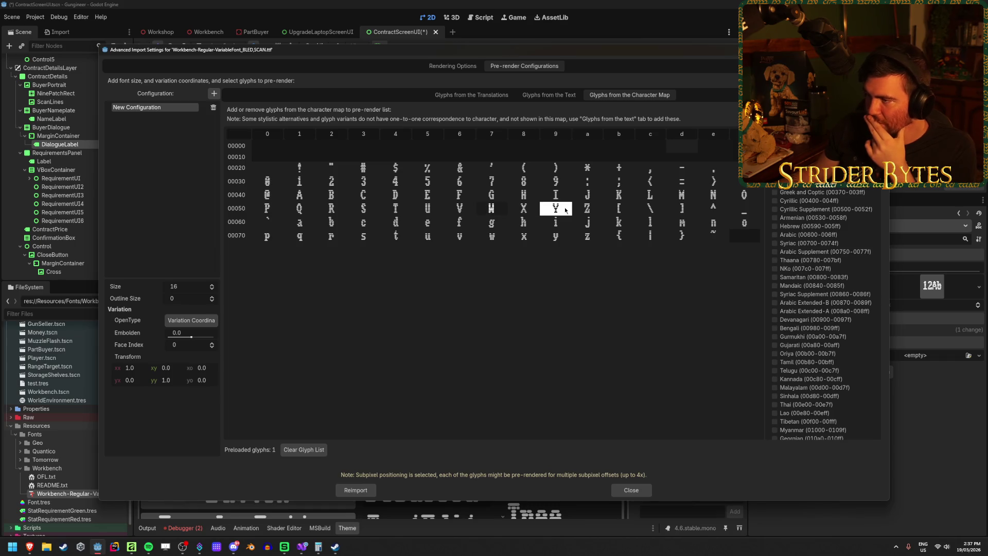
pyautogui.click(556, 207)
pyautogui.click(453, 66)
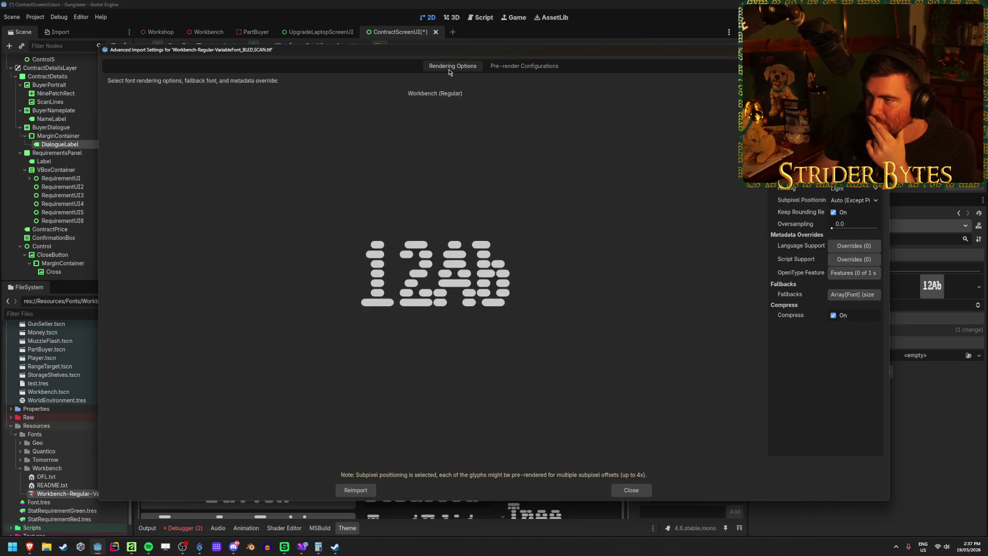
pyautogui.moveTo(31, 553)
pyautogui.click(259, 527)
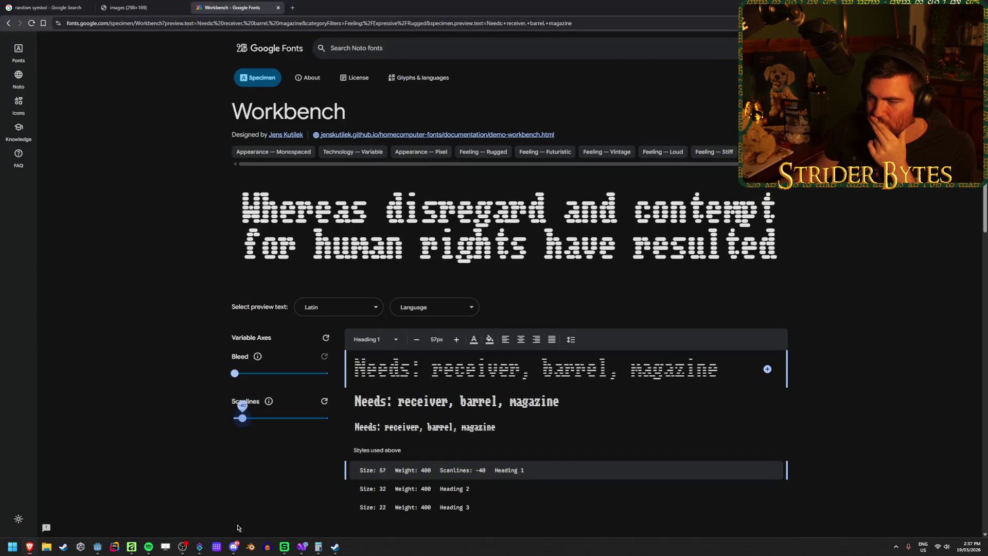
# Scroll the Workbench specimen page and briefly visit the font designer's web page
pyautogui.scroll(-3, 147, 357)
pyautogui.scroll(-3, 148, 361)
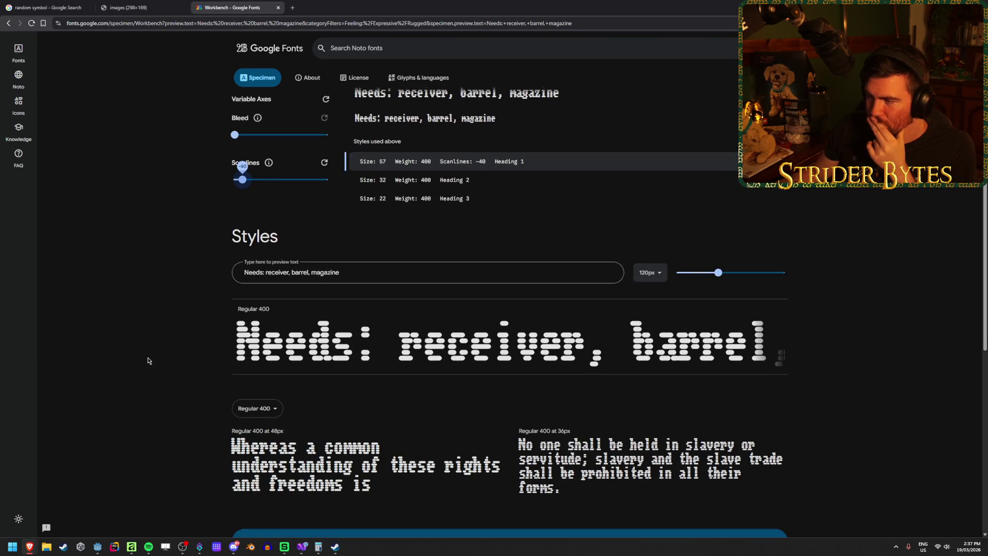
pyautogui.scroll(5, 147, 357)
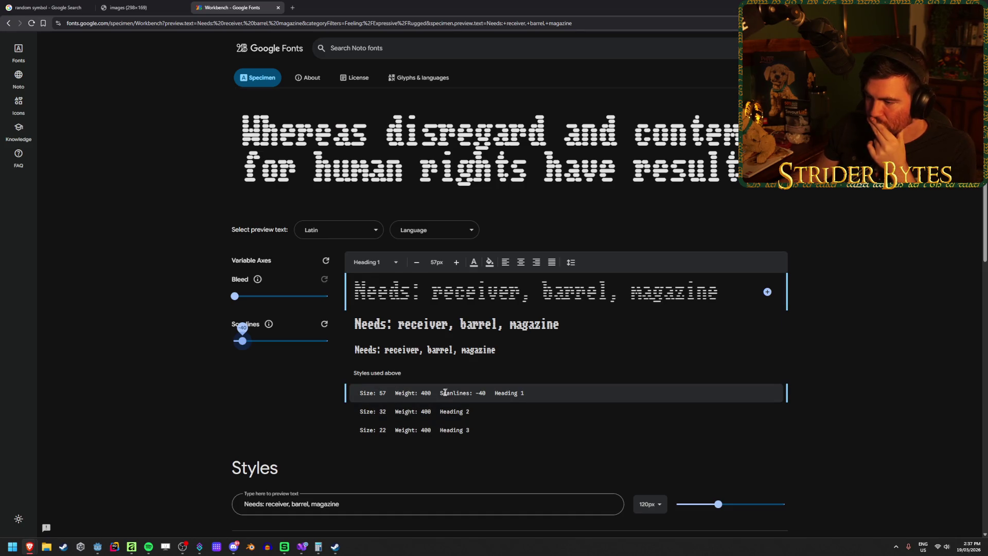
pyautogui.scroll(2, 178, 412)
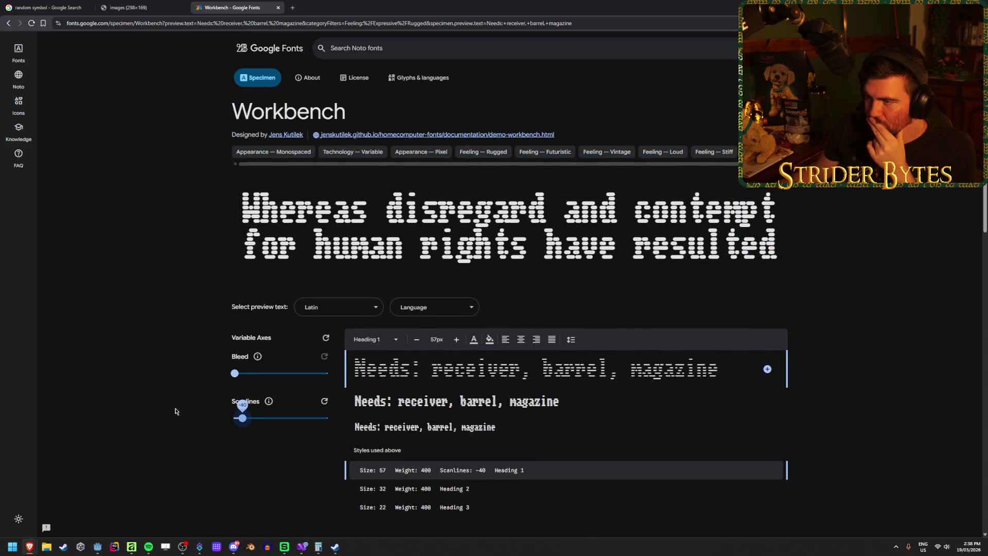
pyautogui.click(412, 135)
pyautogui.hotkey('alt', 'Left')
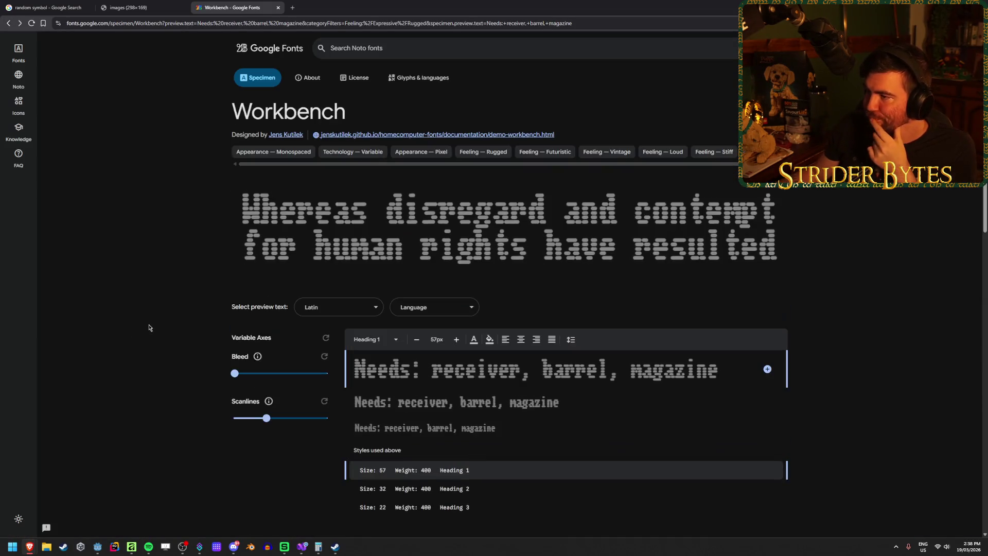
# Read the Scanlines axis glossary entry on SCAN in CSS (-100 to 100), then return to Godot
pyautogui.moveTo(261, 424)
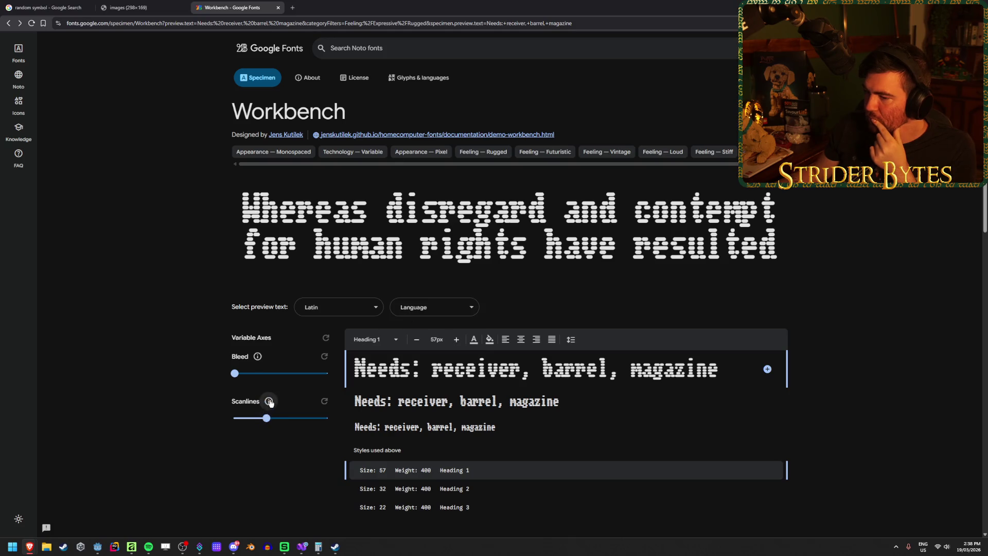
pyautogui.scroll(-2, 270, 401)
pyautogui.moveTo(269, 323)
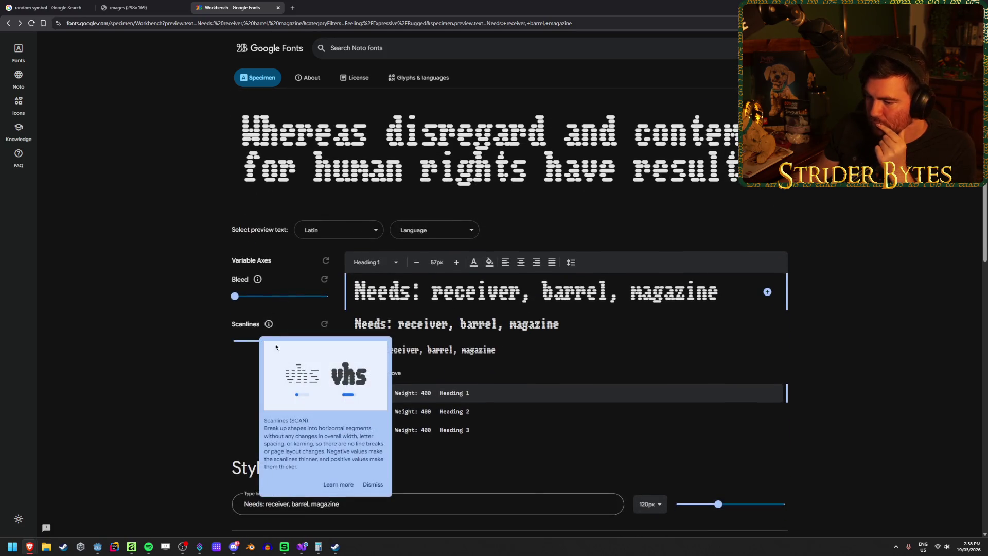
pyautogui.click(335, 485)
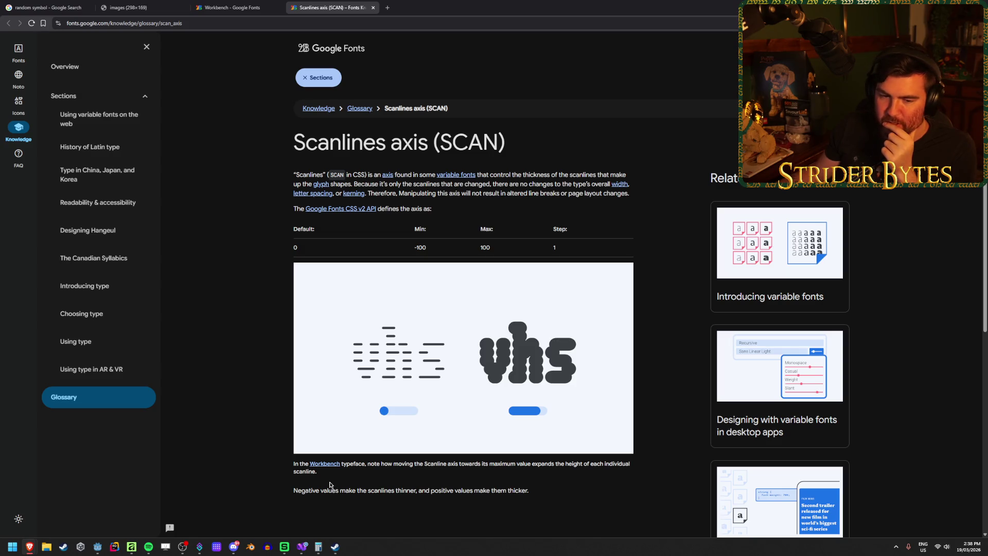
pyautogui.scroll(-2, 231, 273)
pyautogui.scroll(2, 231, 273)
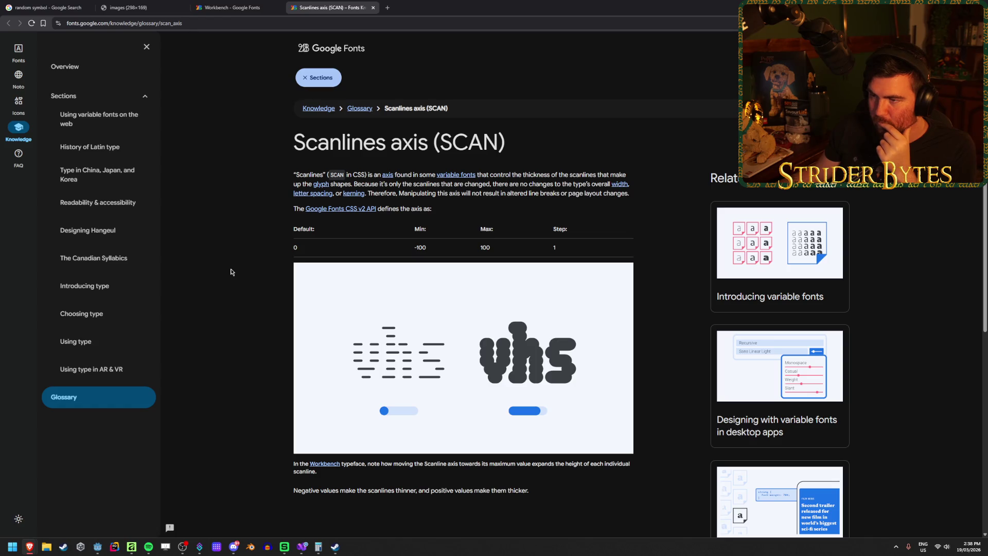
pyautogui.doubleClick(361, 174)
pyautogui.click(355, 174)
pyautogui.moveTo(358, 173); pyautogui.dragTo(330, 175)
pyautogui.click(310, 175)
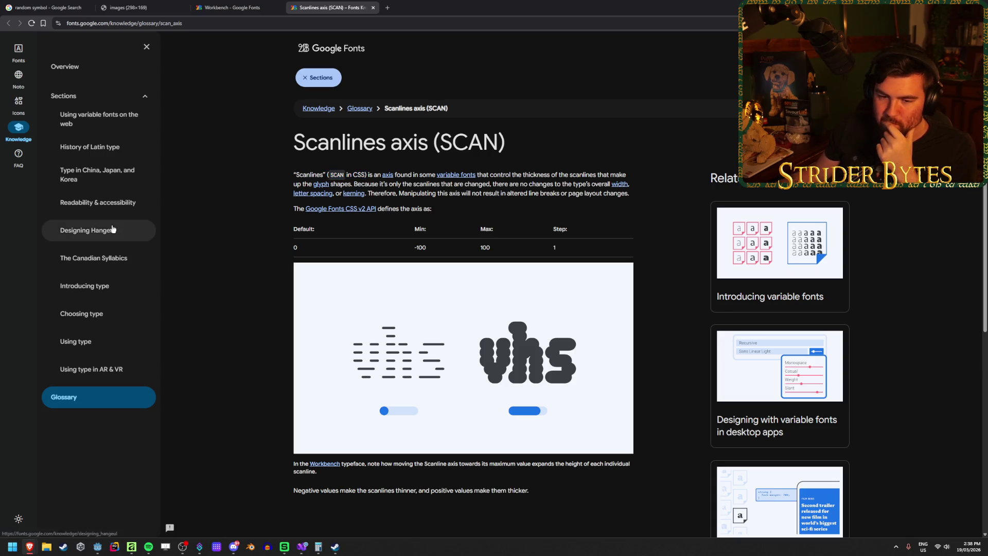
pyautogui.click(98, 545)
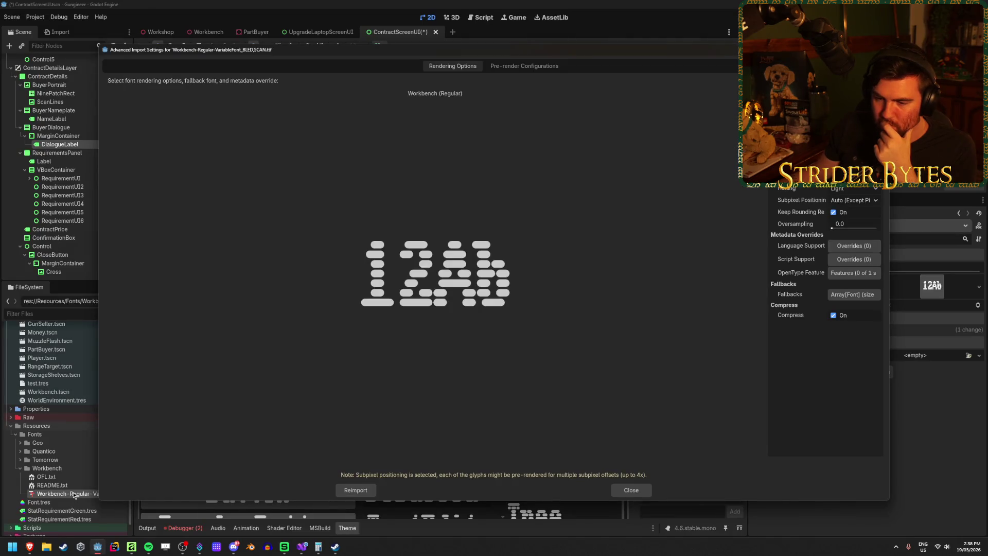
# Close the Workbench font's Advanced Import Settings dialog
pyautogui.click(631, 490)
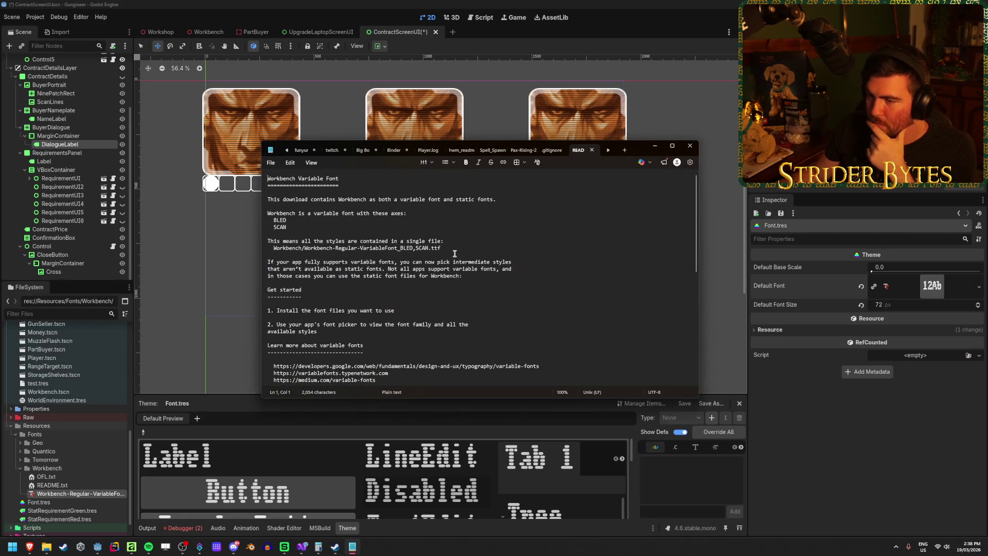
pyautogui.scroll(-3, 425, 259)
pyautogui.click(406, 246)
pyautogui.scroll(3, 406, 245)
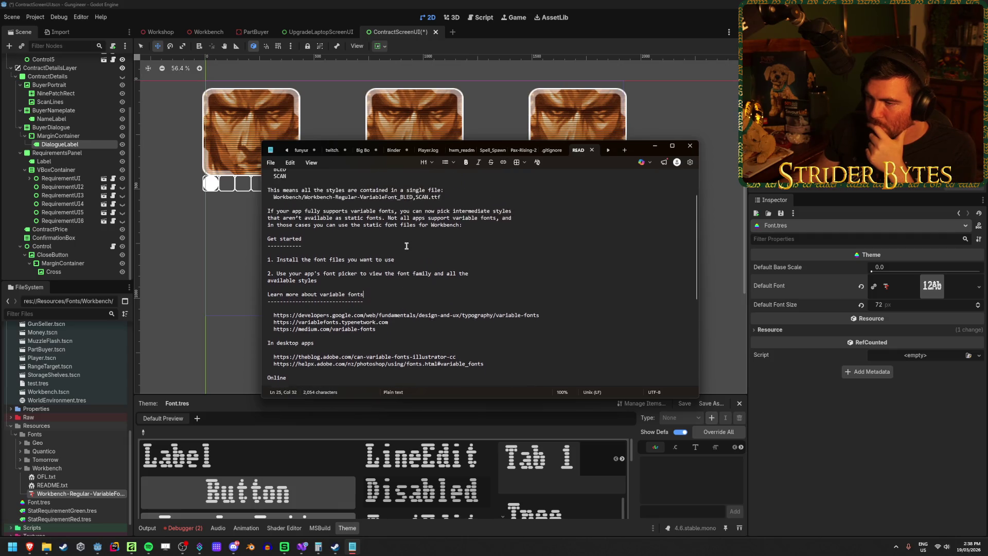
pyautogui.click(344, 291)
pyautogui.moveTo(310, 285); pyautogui.dragTo(414, 284)
pyautogui.click(415, 284)
pyautogui.scroll(1, 368, 293)
pyautogui.scroll(2, 367, 293)
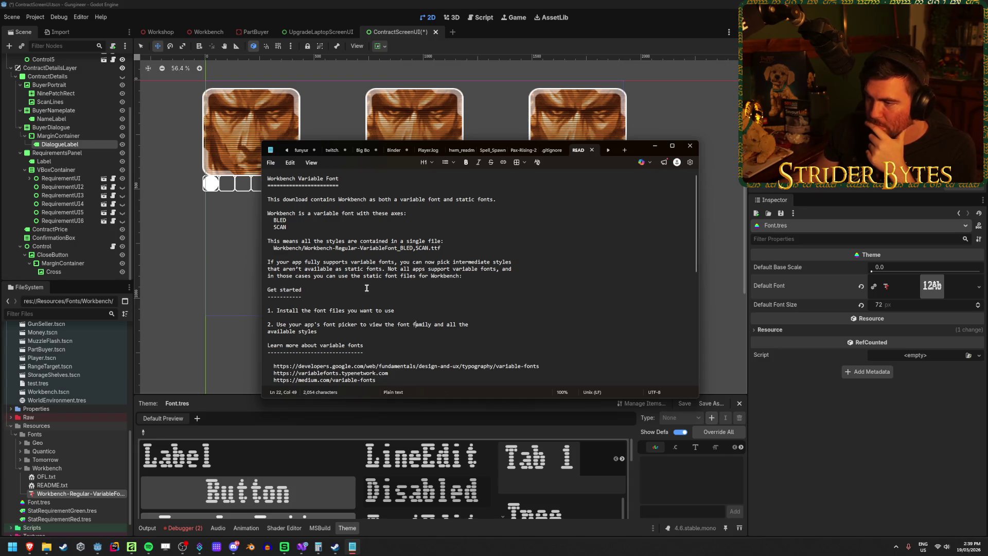
pyautogui.scroll(-10, 366, 288)
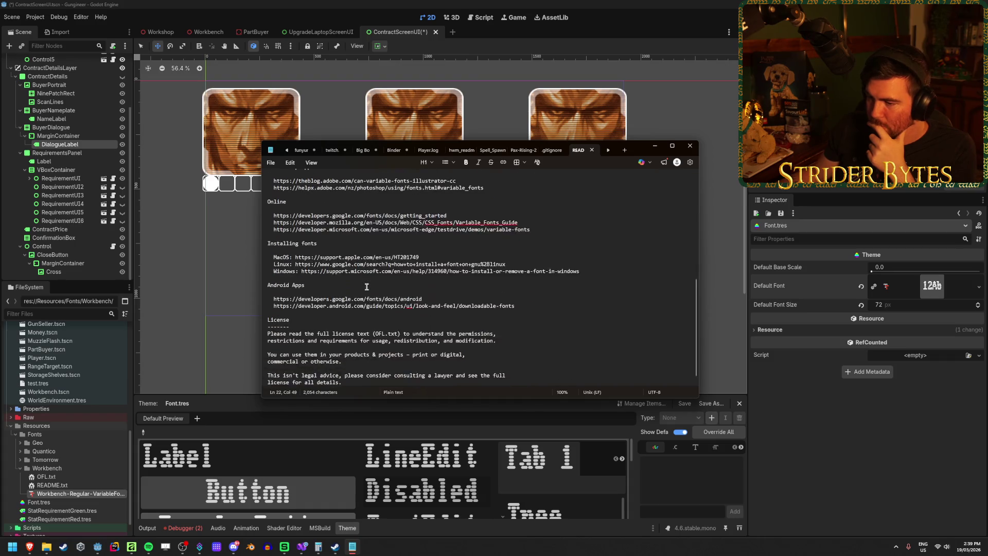
pyautogui.scroll(10, 366, 286)
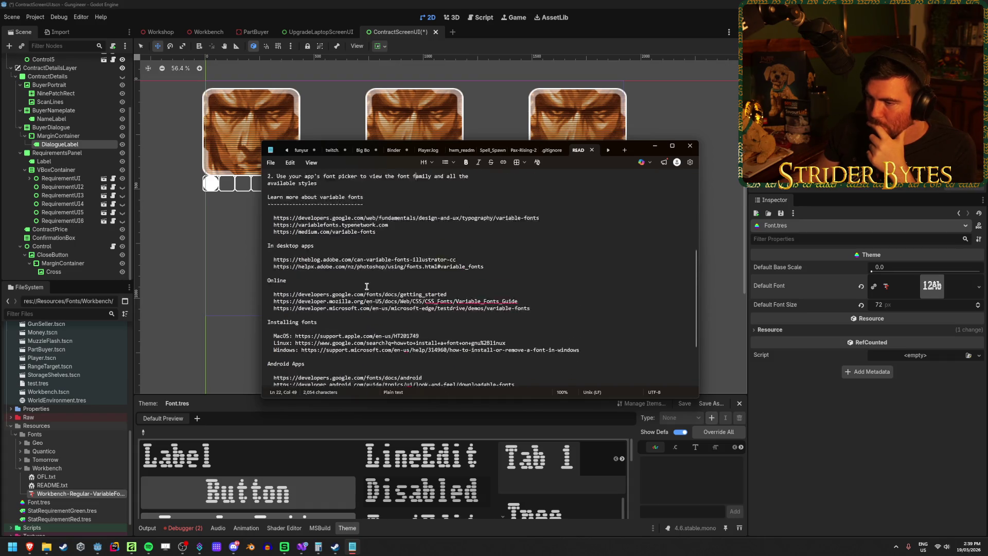
pyautogui.scroll(-8, 330, 300)
pyautogui.moveTo(33, 545)
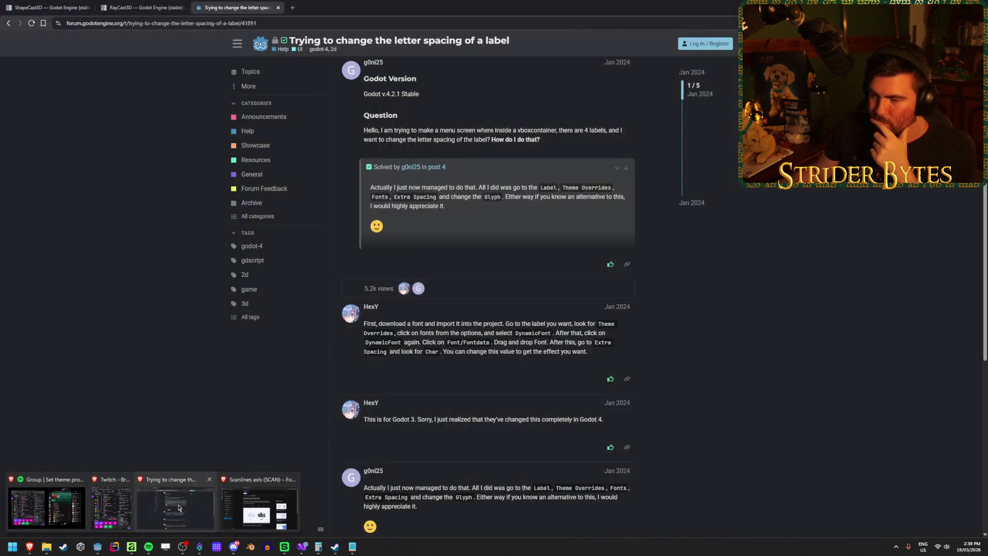
# Search 'godot variable font' and read the Variable fonts section of Godot's Using Fonts docs
pyautogui.click(175, 505)
pyautogui.click(292, 7)
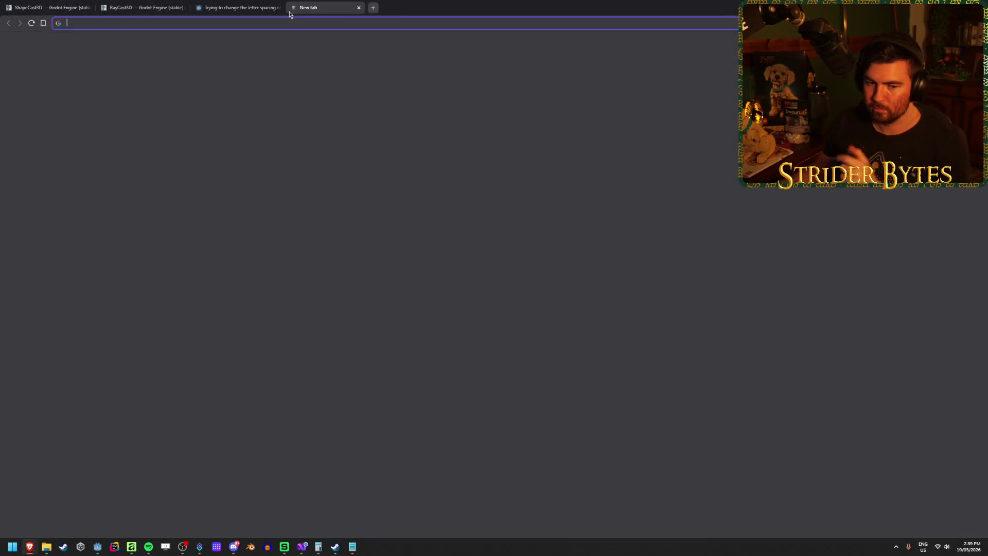
pyautogui.write('godot variable font')
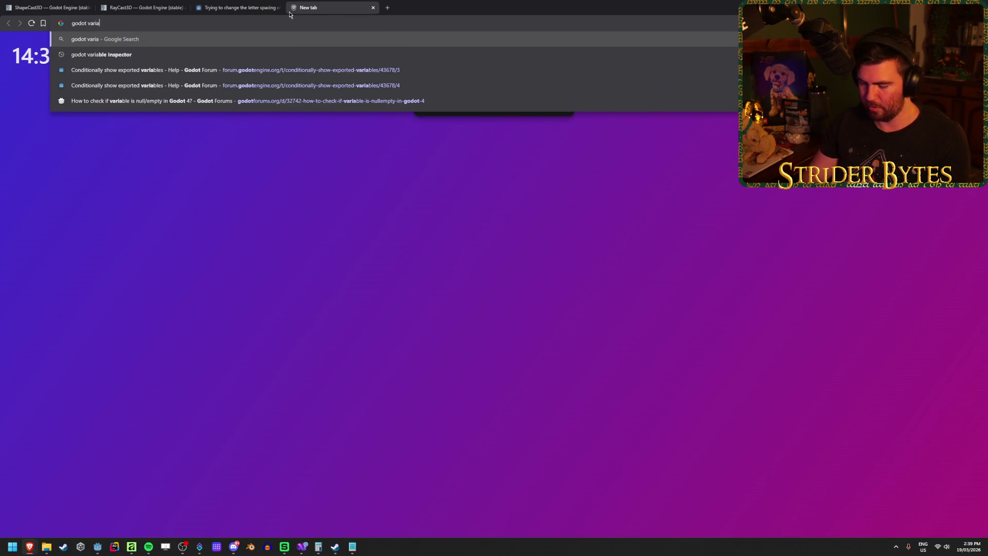
pyautogui.press('Return')
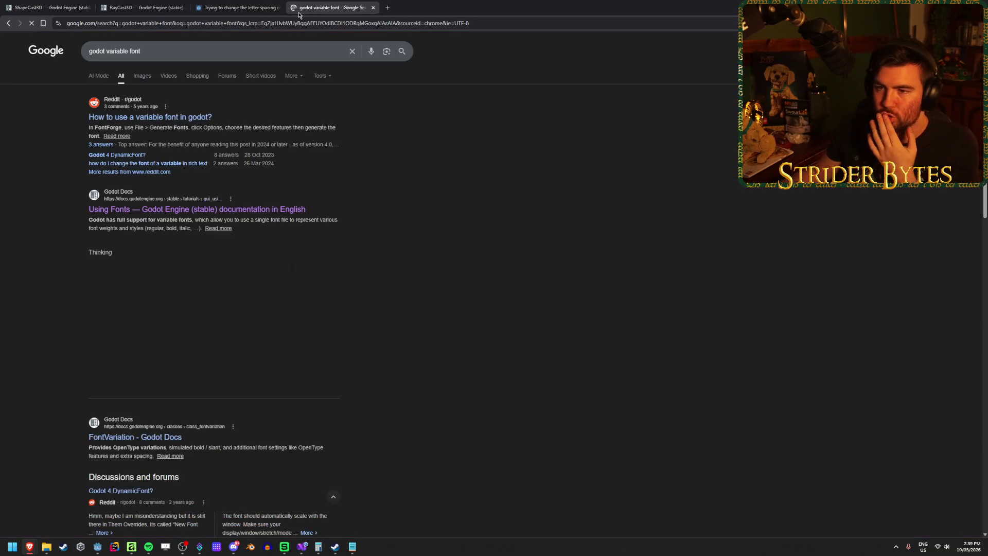
pyautogui.click(204, 117)
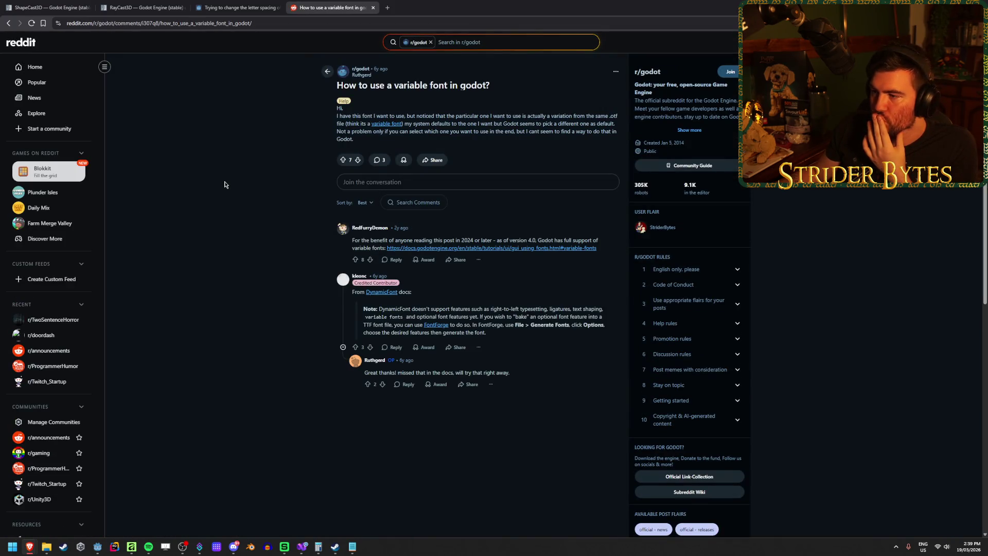
pyautogui.middleClick(566, 248)
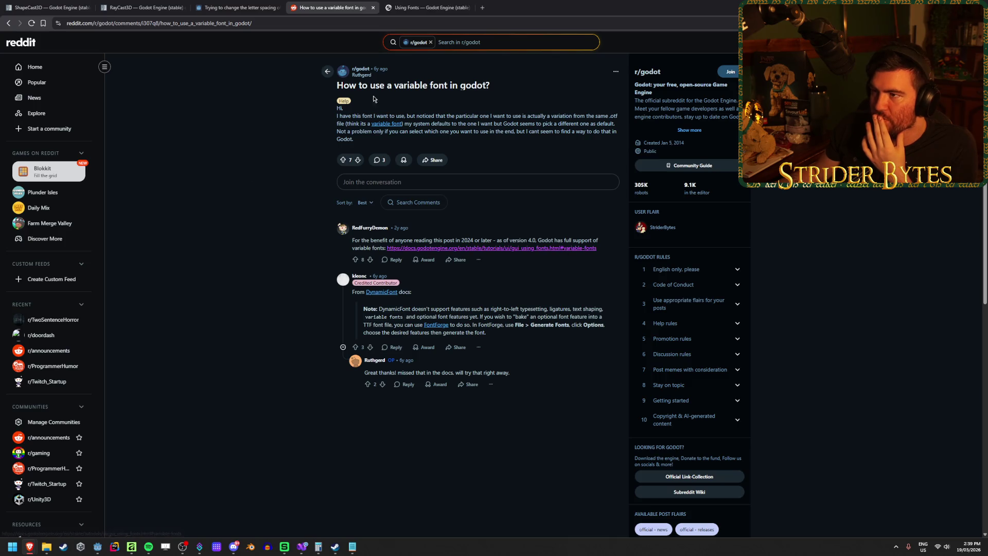
pyautogui.click(438, 8)
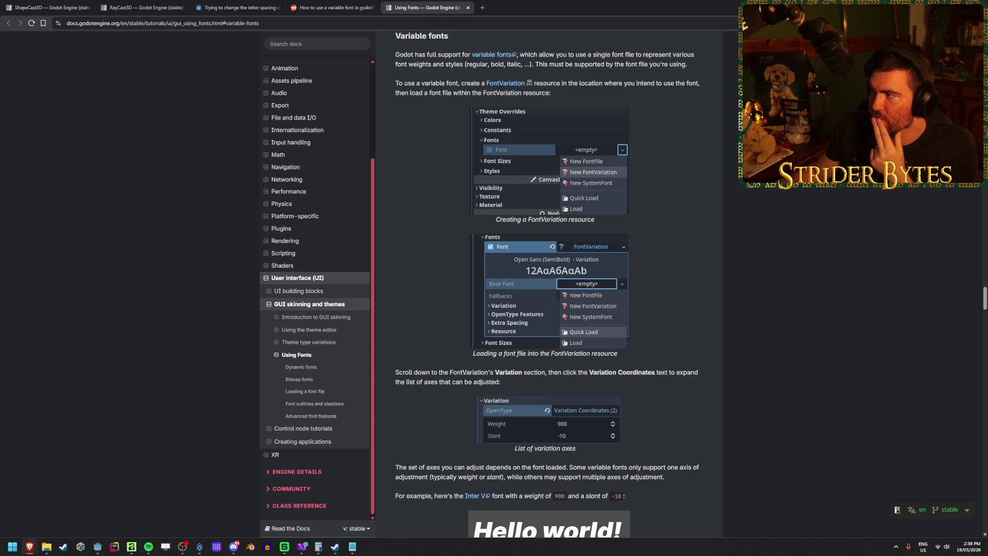
pyautogui.hotkey('alt', 'Tab')
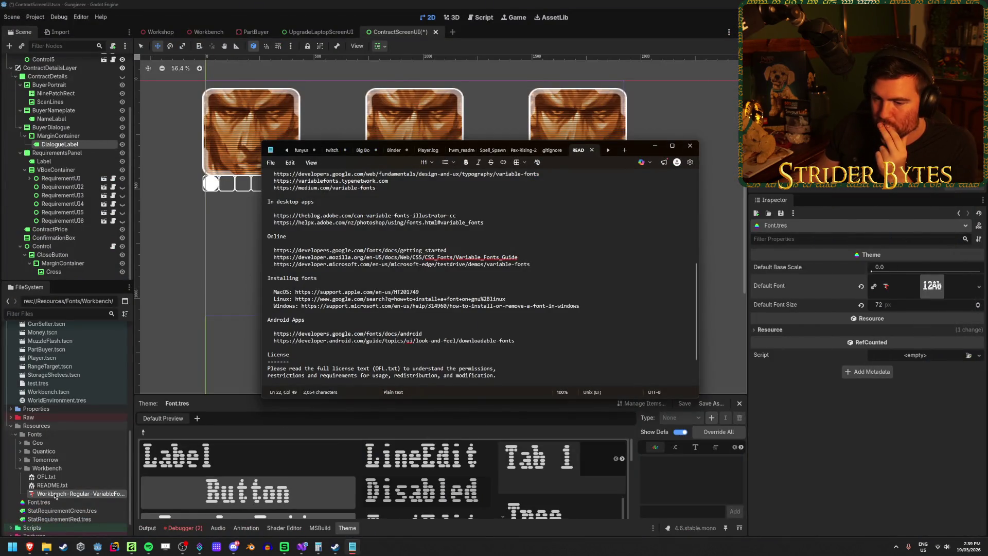
# Create a new FontVariation resource beside the Workbench font and start naming it 'Workbench'
pyautogui.rightClick(55, 496)
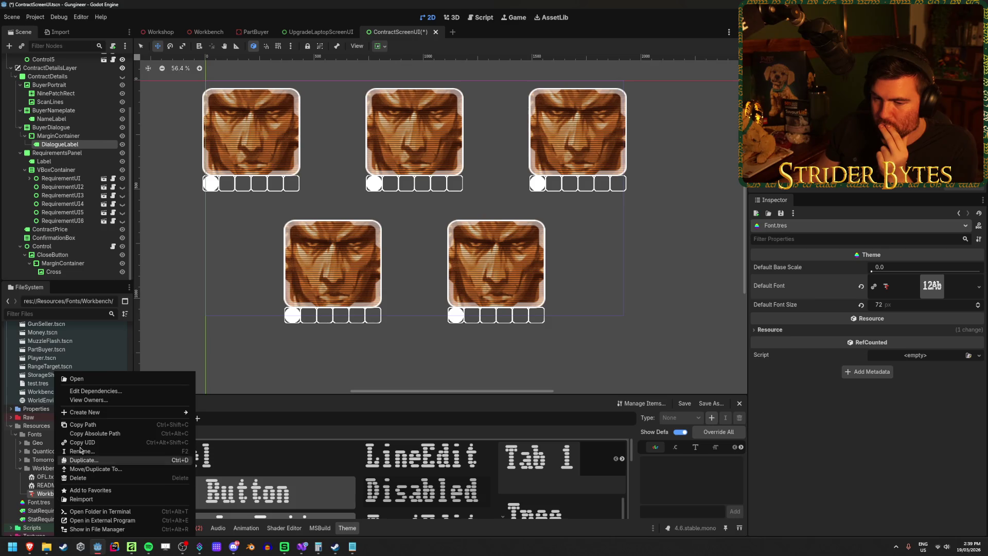
pyautogui.moveTo(98, 415)
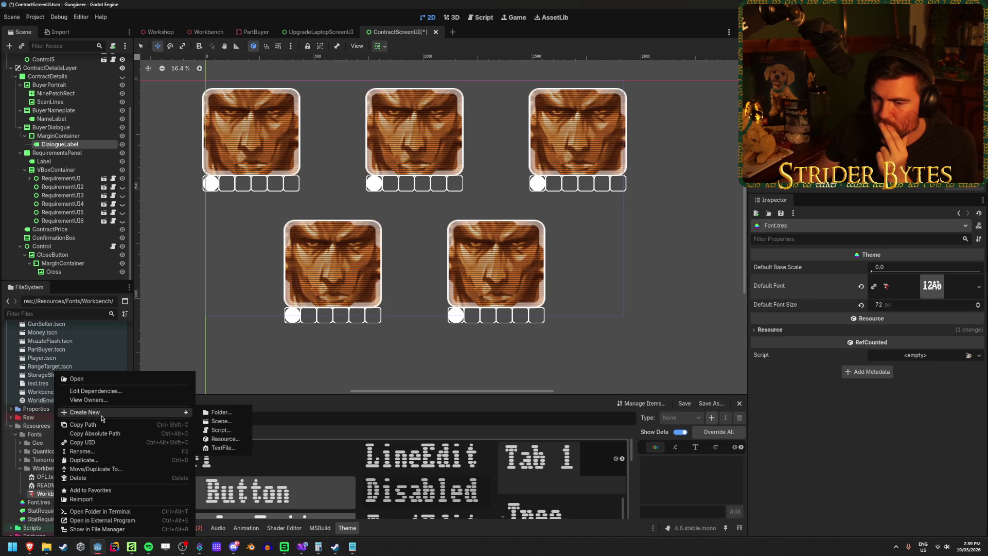
pyautogui.click(225, 438)
pyautogui.write('font_var')
pyautogui.press('Return')
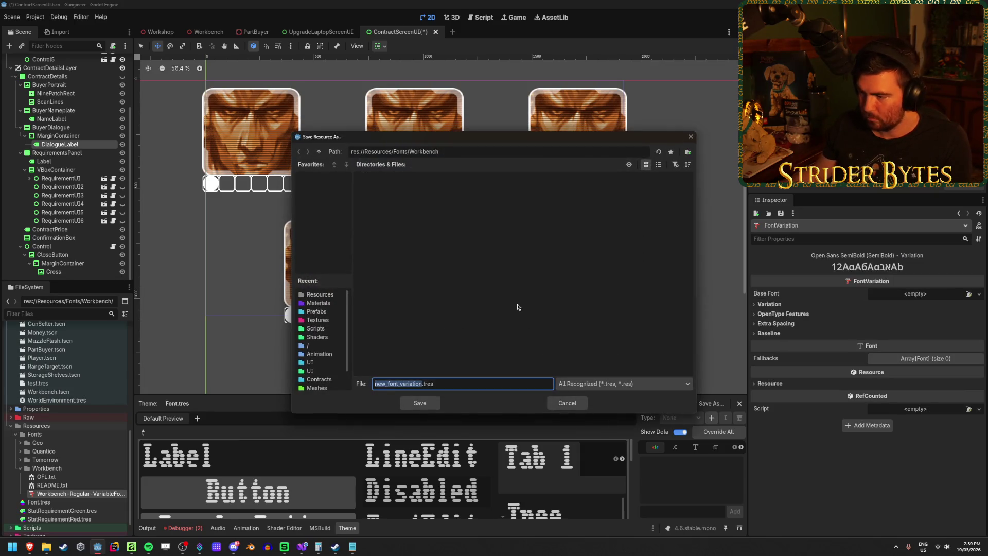
pyautogui.write('Workbench')
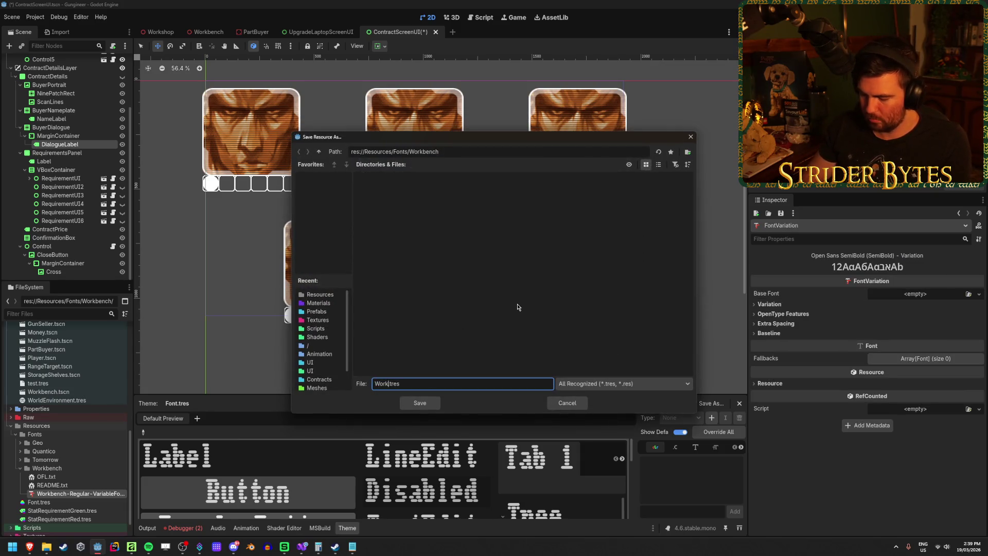